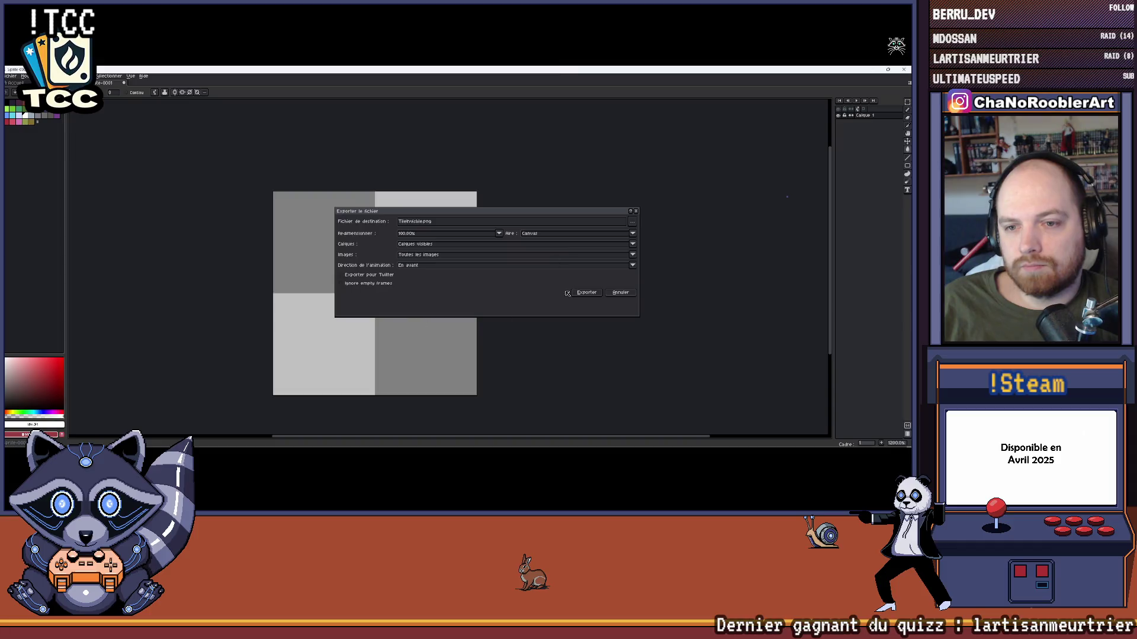
- Export the grey tile image from Aseprite and bring up the Unity editor
click(586, 293)
click(874, 71)
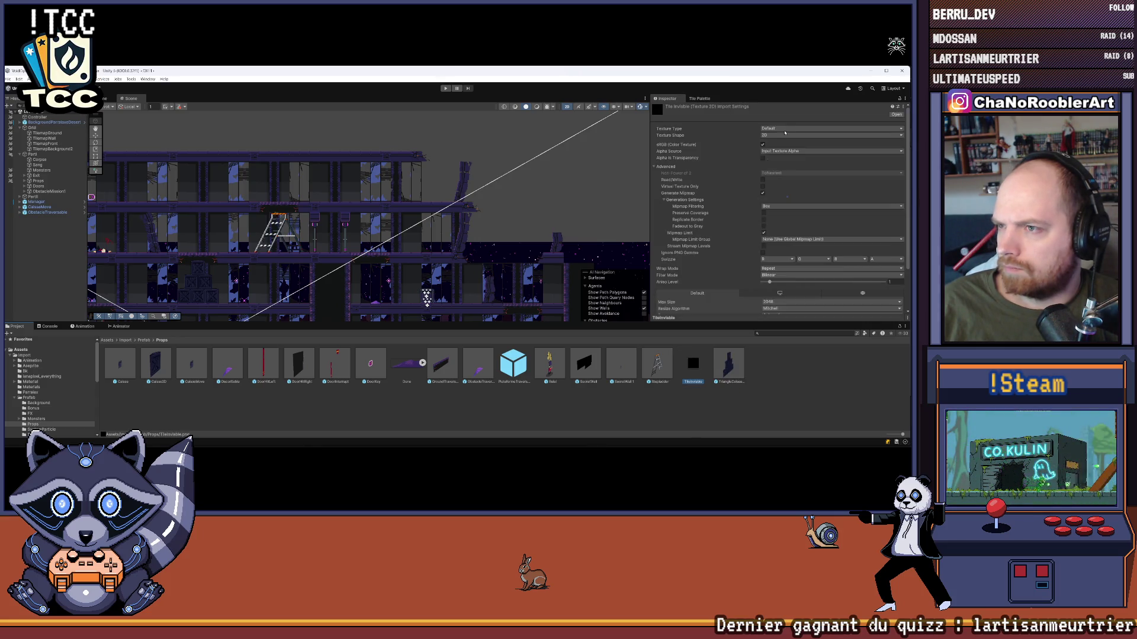
- Import TileInvisible as a Sprite (2D and UI) with Point filter, no compression, max size 8192
click(781, 128)
click(785, 159)
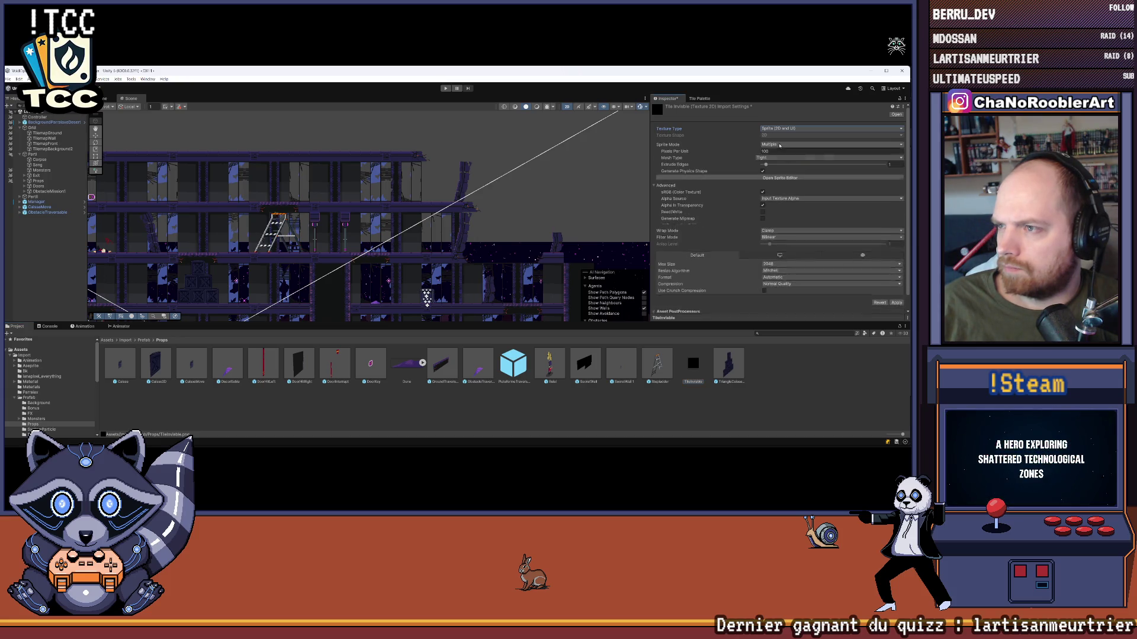
click(777, 242)
click(778, 249)
click(778, 289)
click(777, 293)
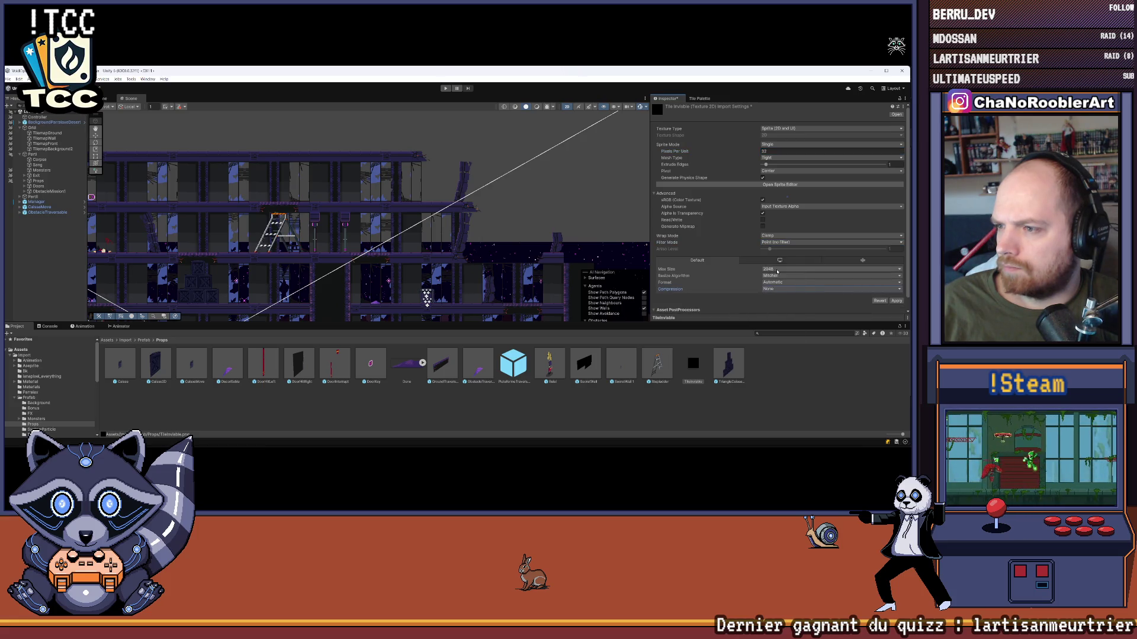
click(777, 270)
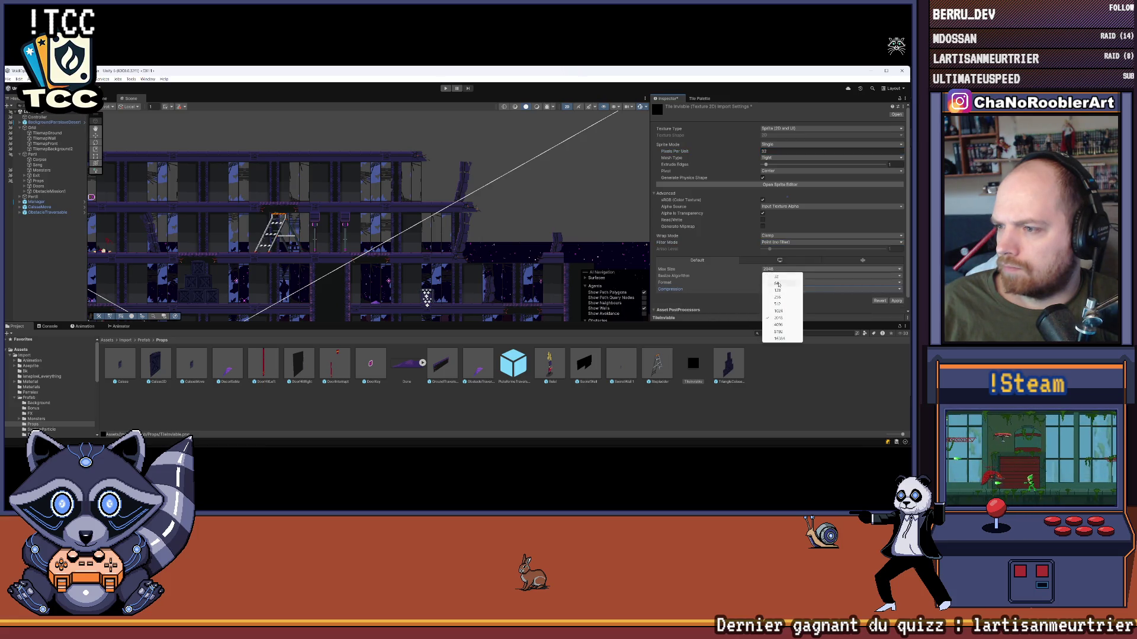
click(779, 332)
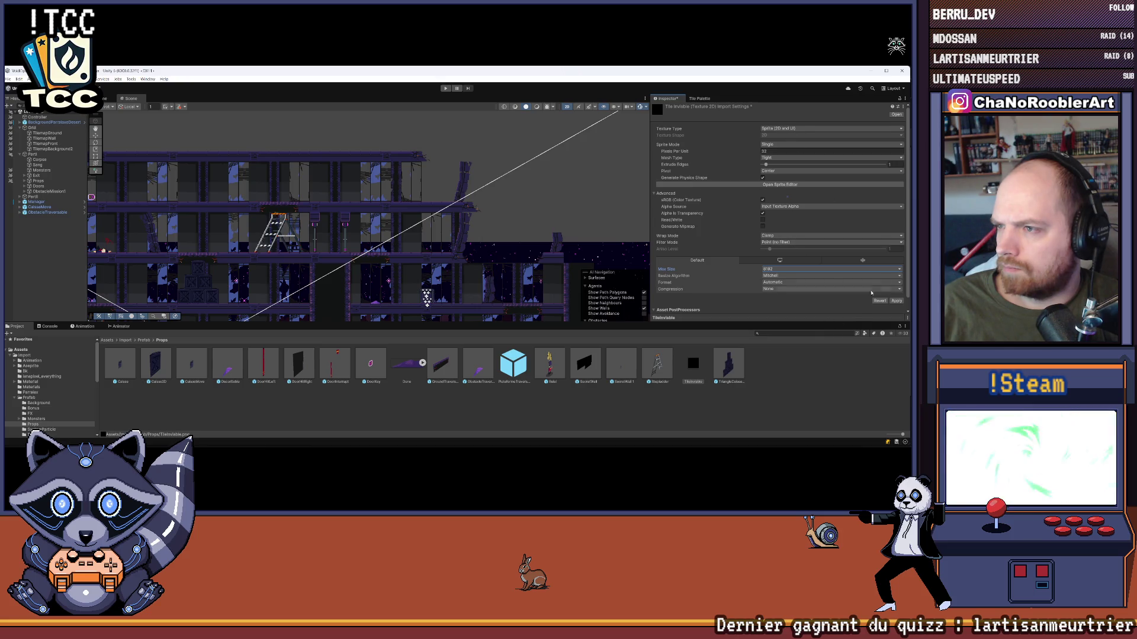
click(896, 301)
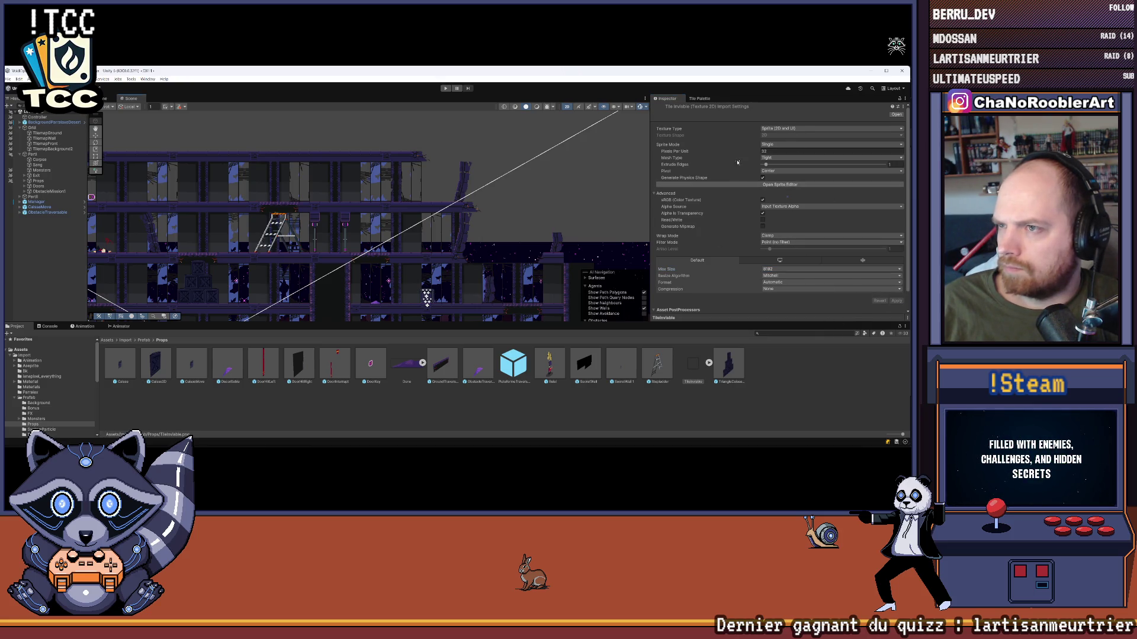
click(699, 99)
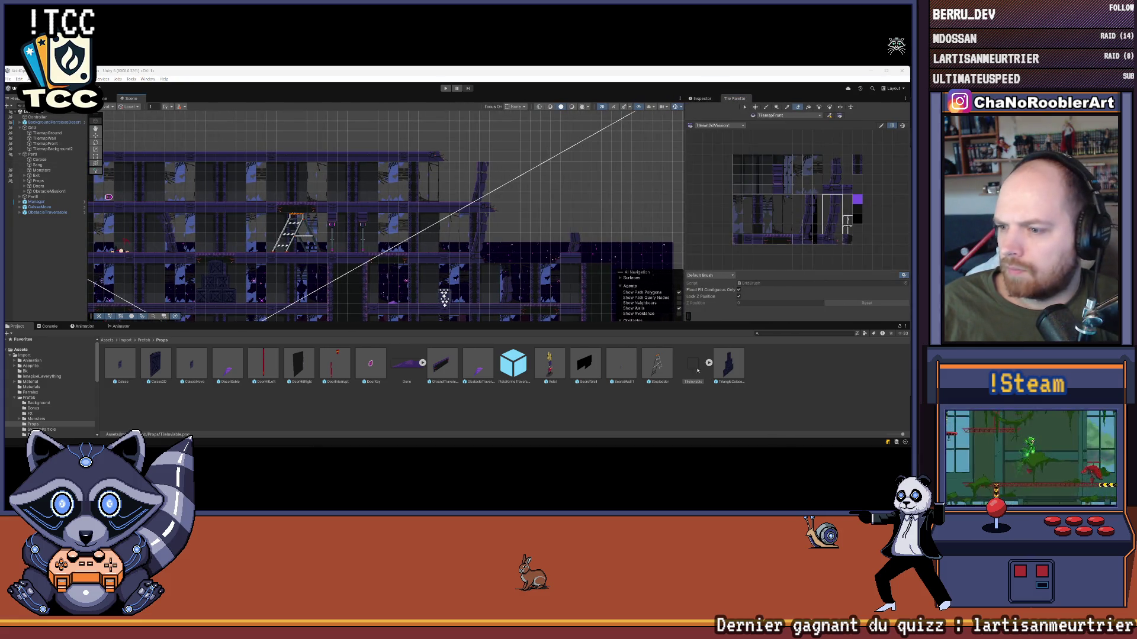
- Add TileInvisible to the Tile Palette, saving the tile asset in Import/Tiles/Mission1
click(827, 239)
drag(862, 185, 862, 184)
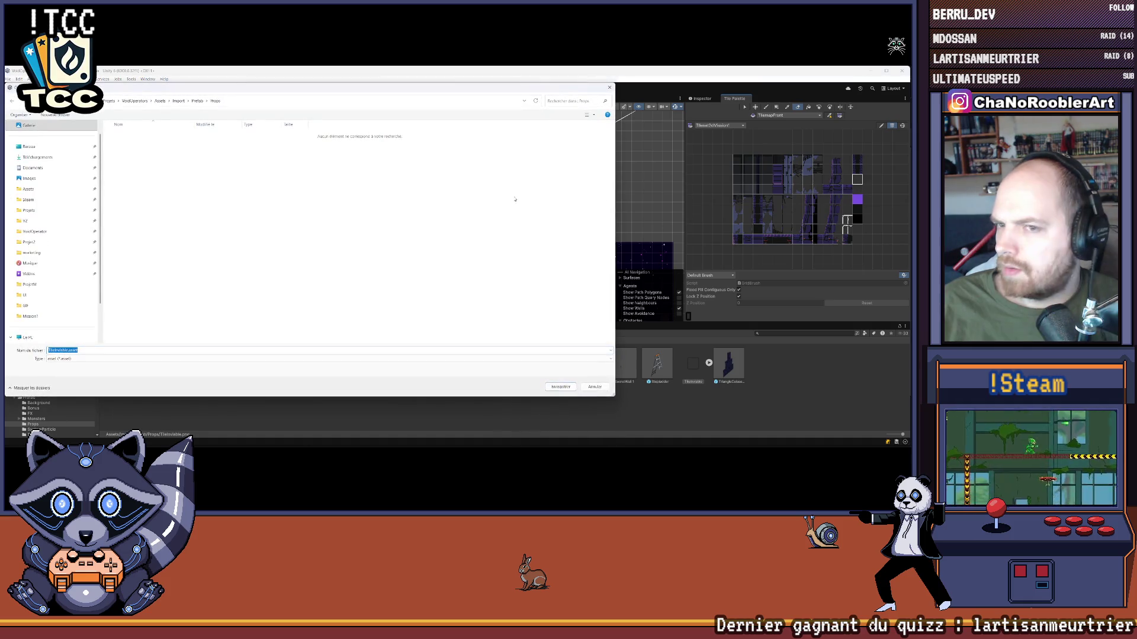
click(179, 101)
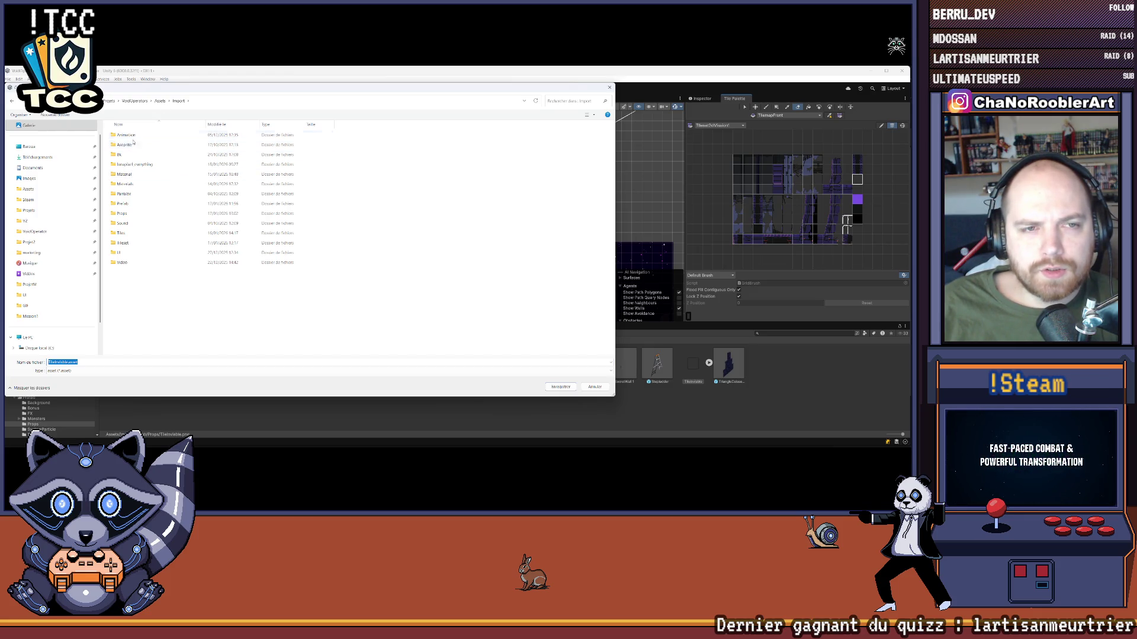
double_click(121, 233)
double_click(136, 138)
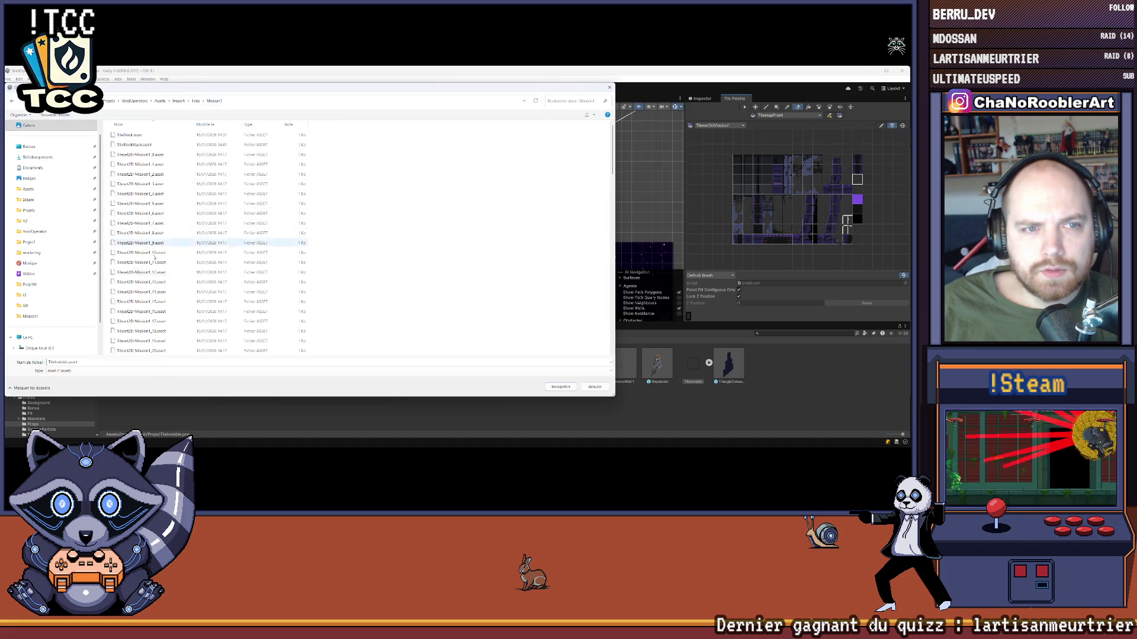
click(561, 387)
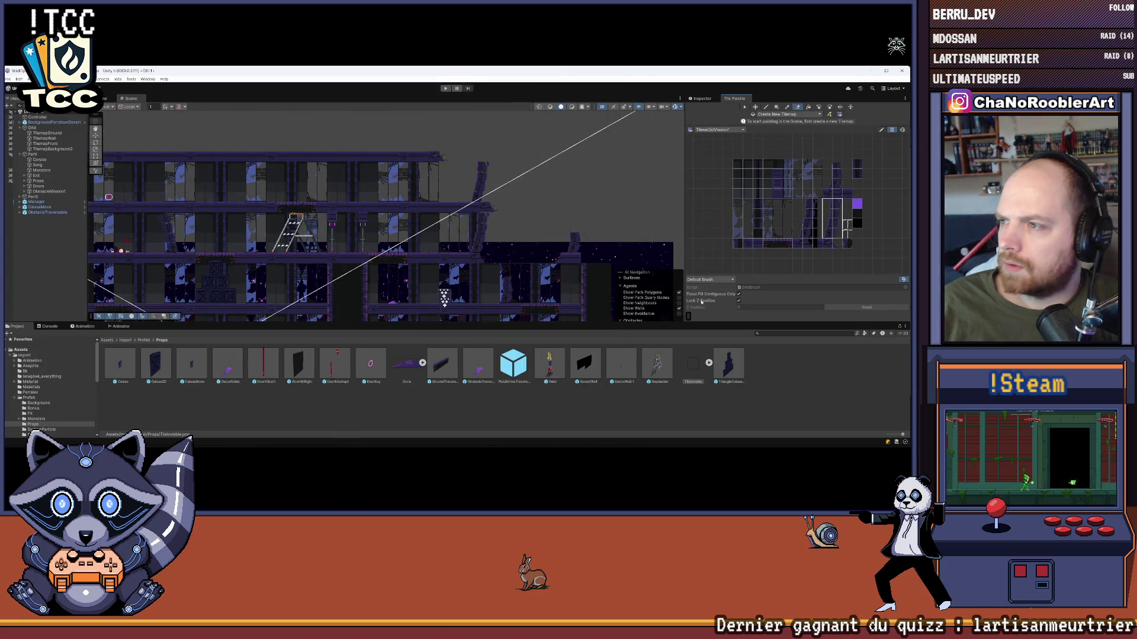
- Make TilemapWall the active painting target instead of TilemapFront
scroll(876, 185, up, 3)
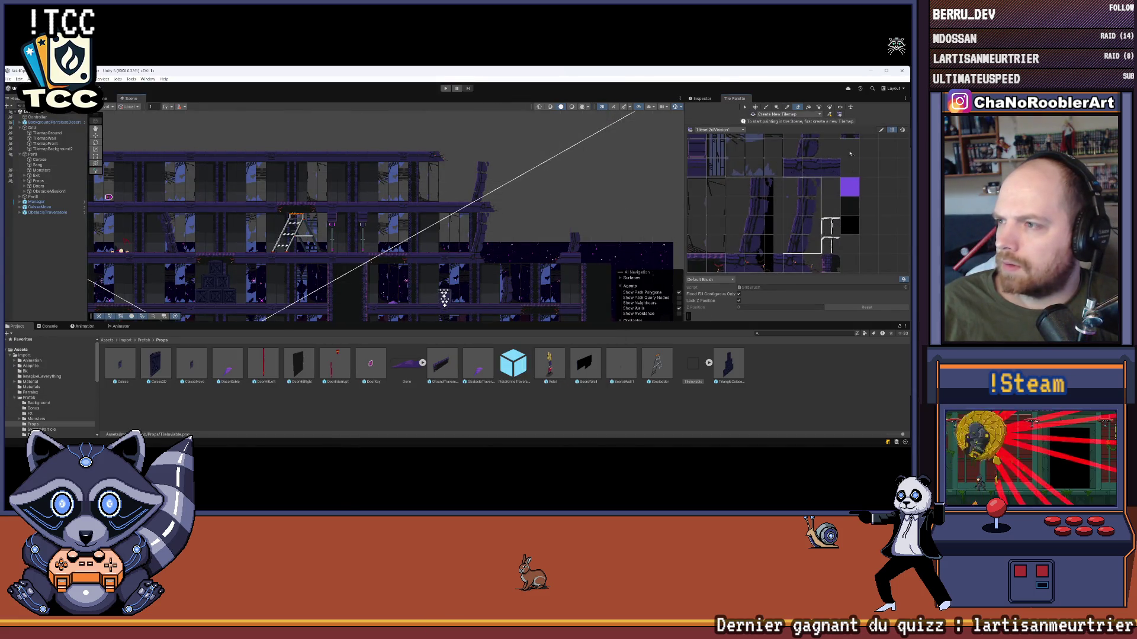
scroll(485, 164, up, 1)
scroll(486, 164, up, 2)
click(481, 166)
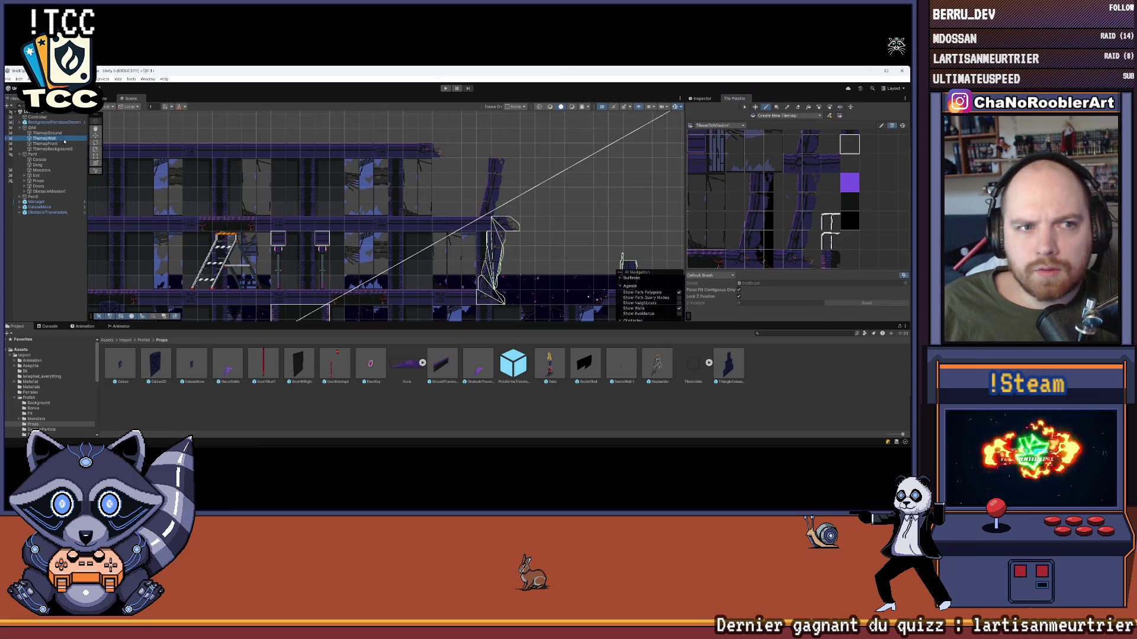
scroll(479, 167, up, 2)
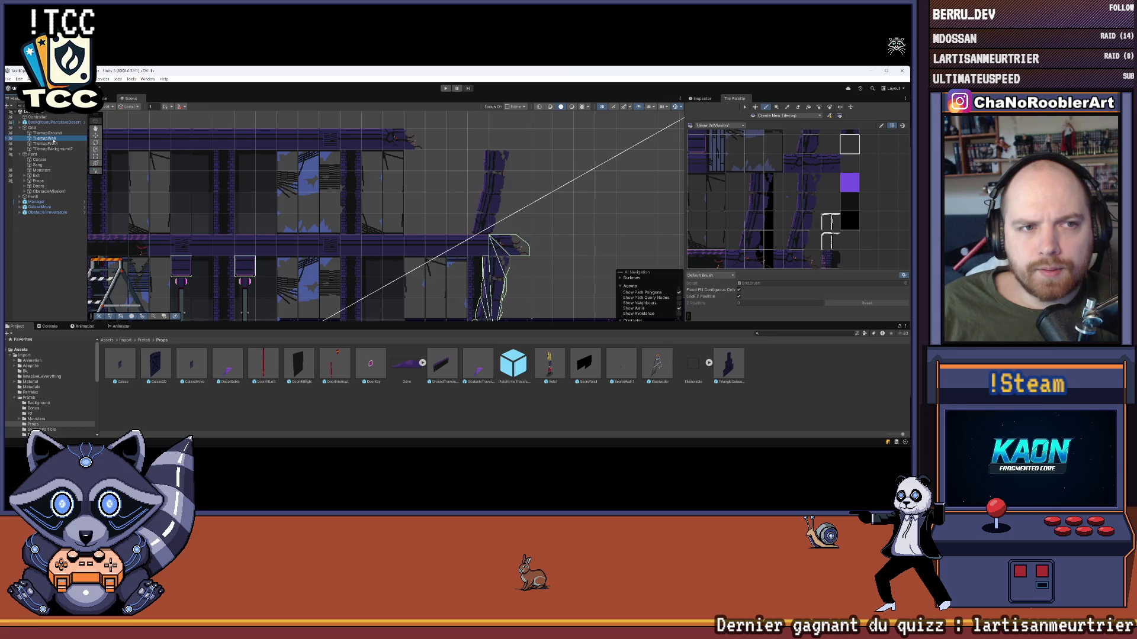
click(51, 146)
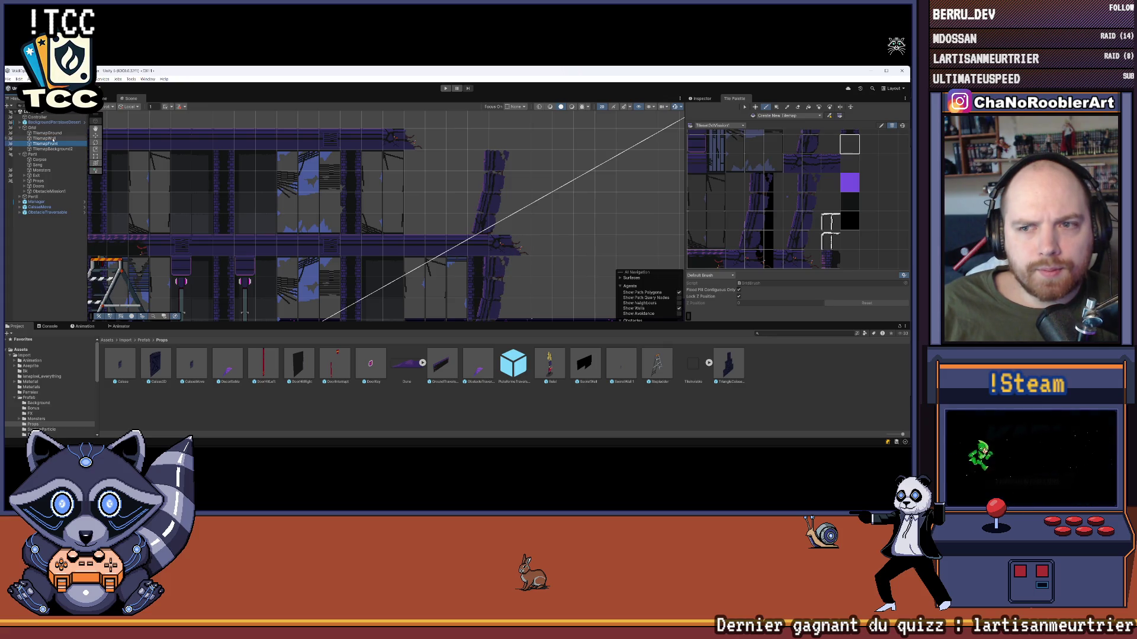
click(48, 139)
- Pick the top-right palette tile as the paint brush
scroll(479, 184, up, 2)
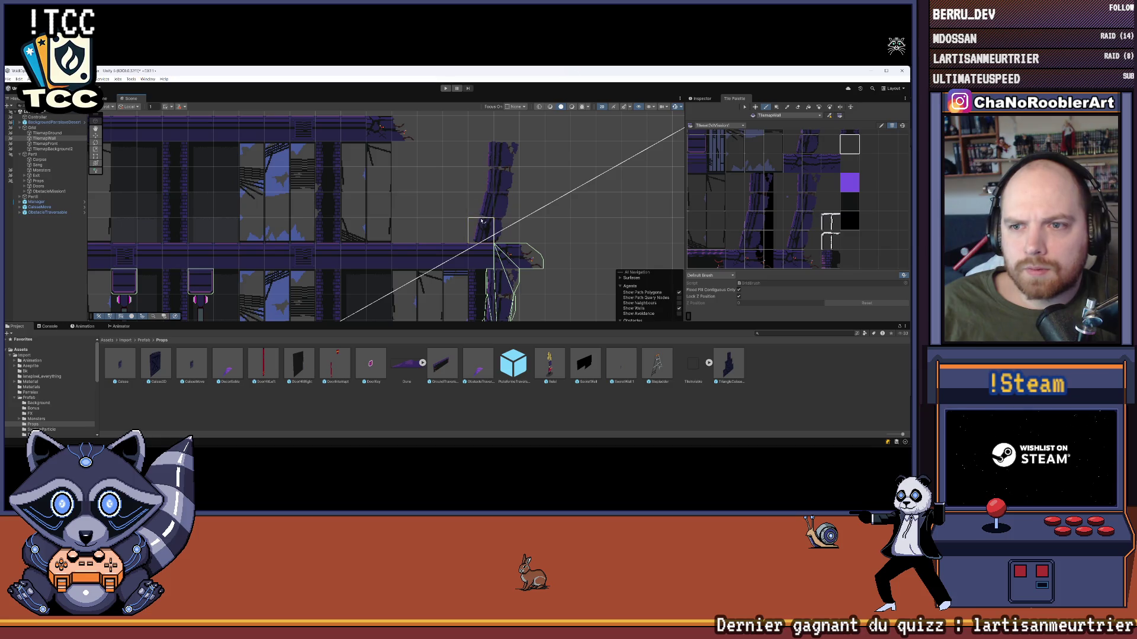
click(852, 146)
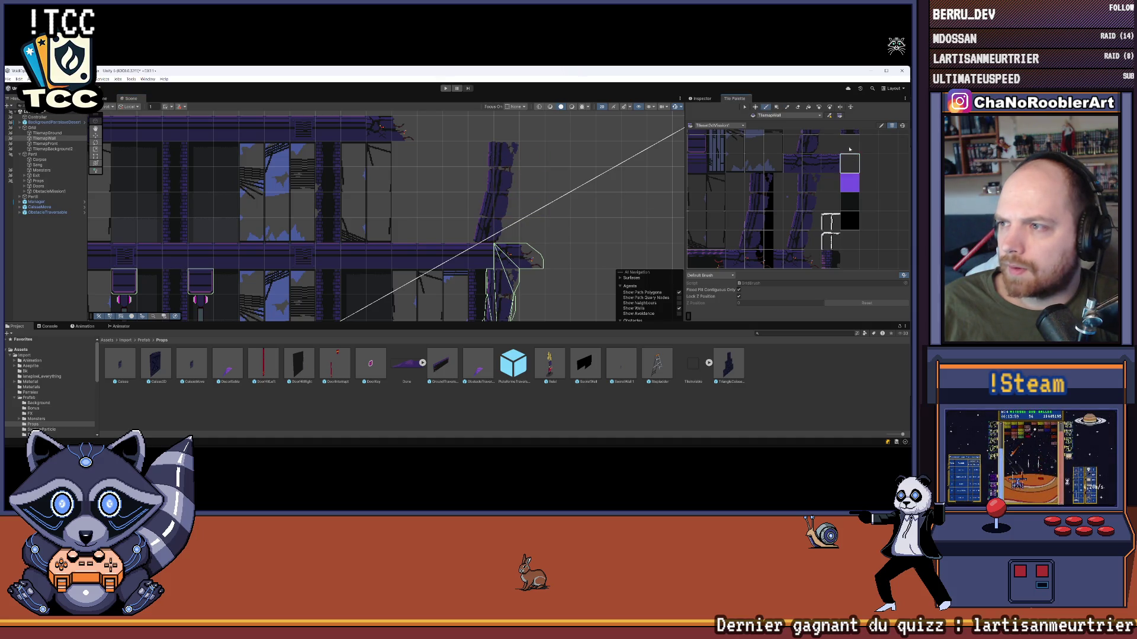
drag(856, 177, 846, 231)
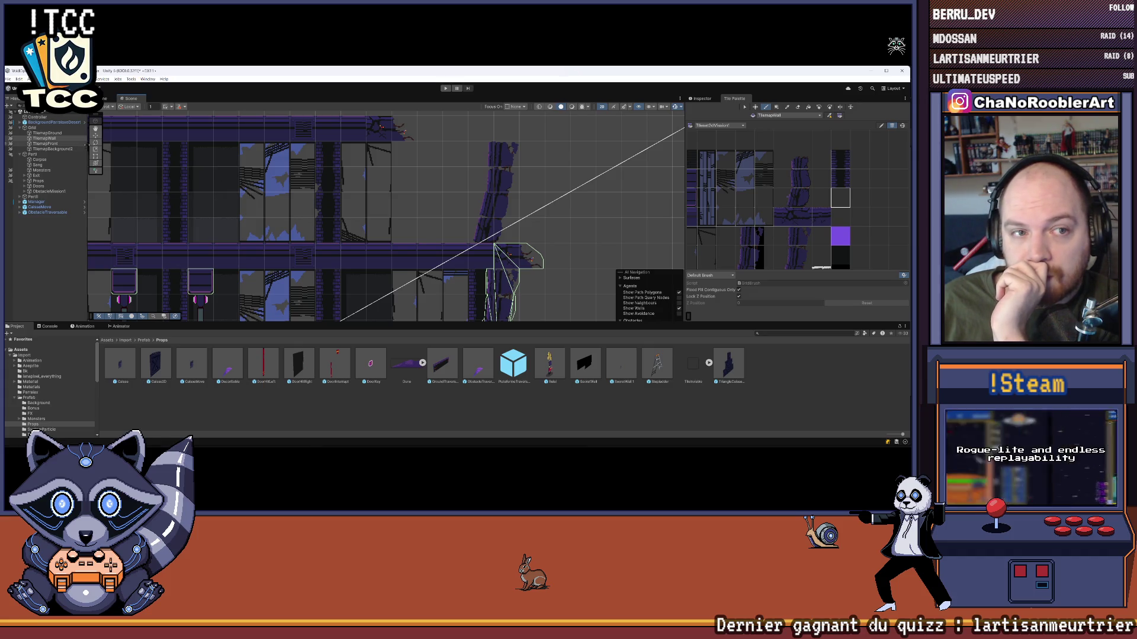
scroll(523, 226, down, 5)
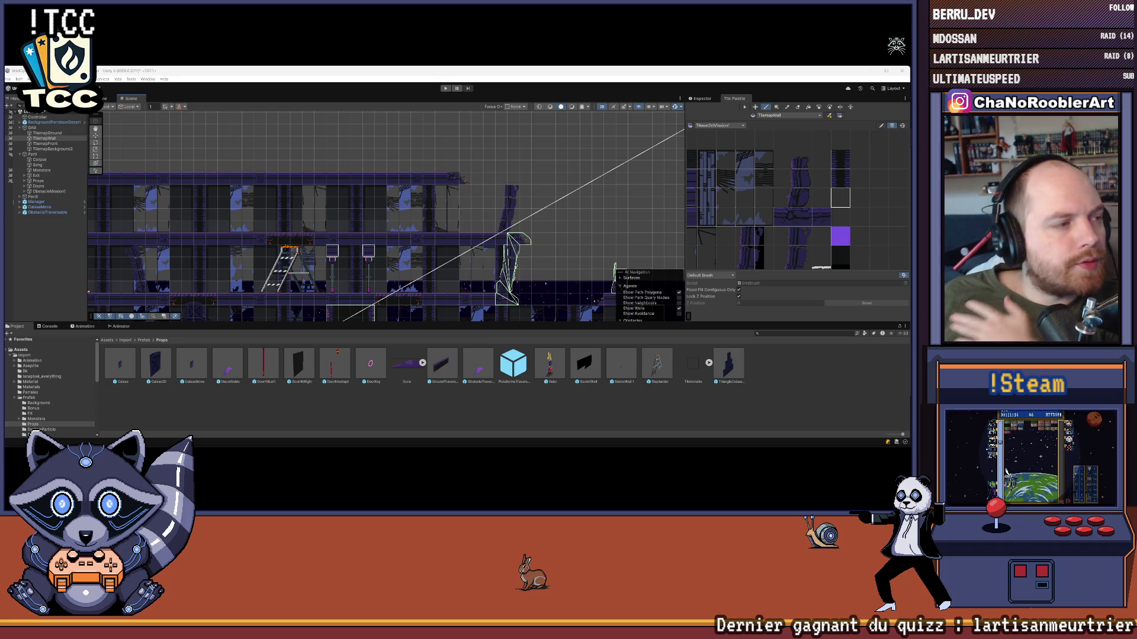
scroll(539, 227, up, 5)
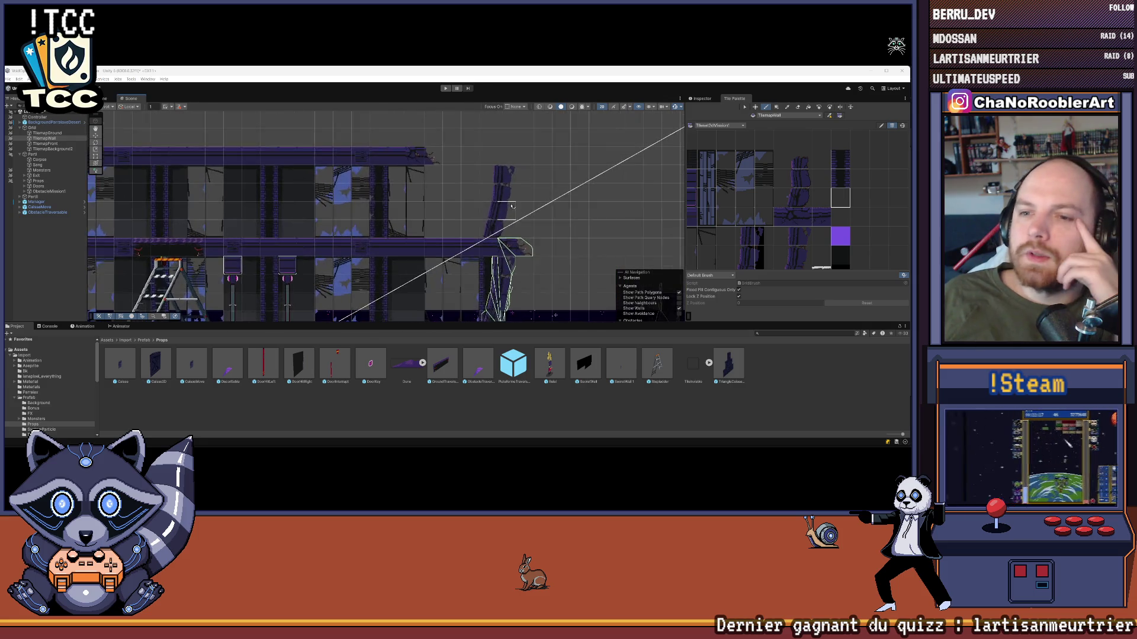
scroll(541, 229, down, 5)
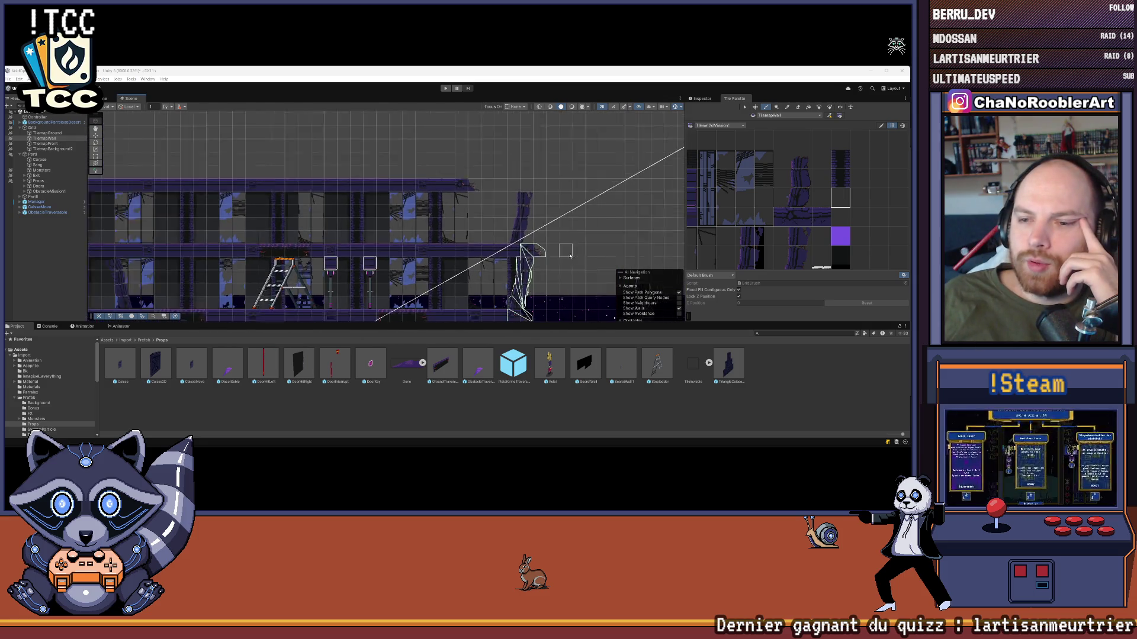
scroll(469, 193, up, 5)
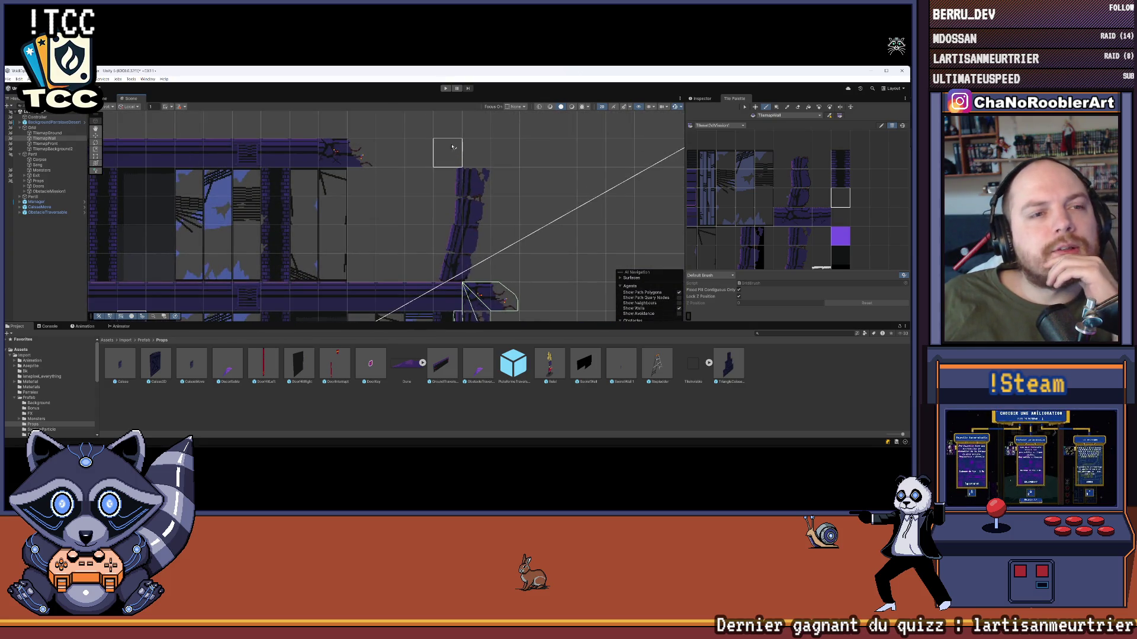
scroll(453, 147, down, 8)
scroll(477, 167, down, 5)
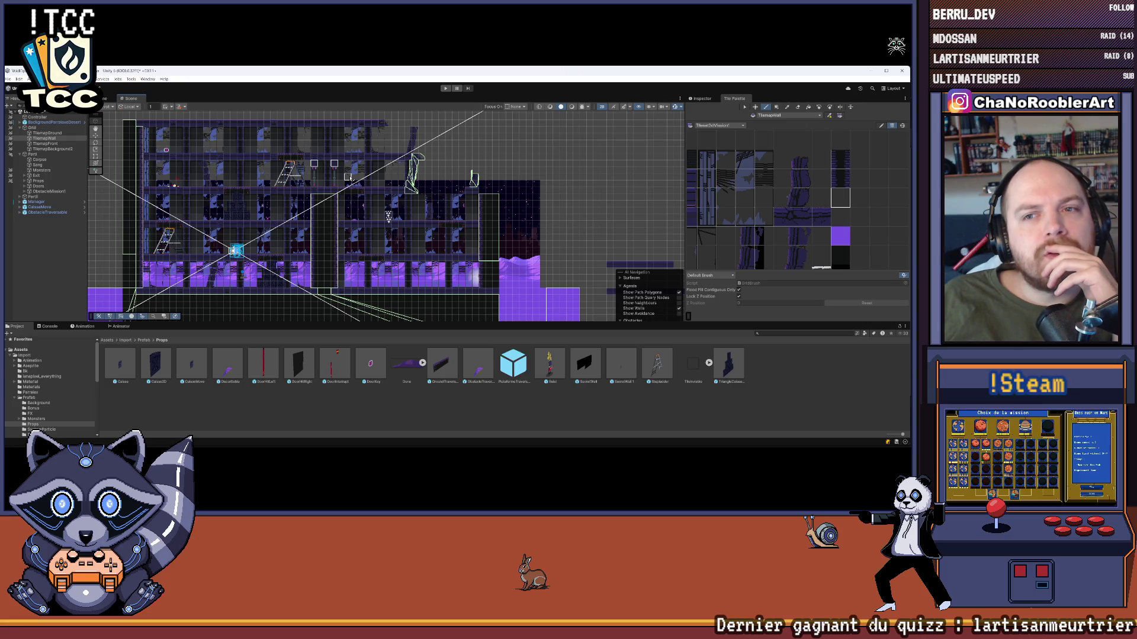
scroll(428, 118, up, 10)
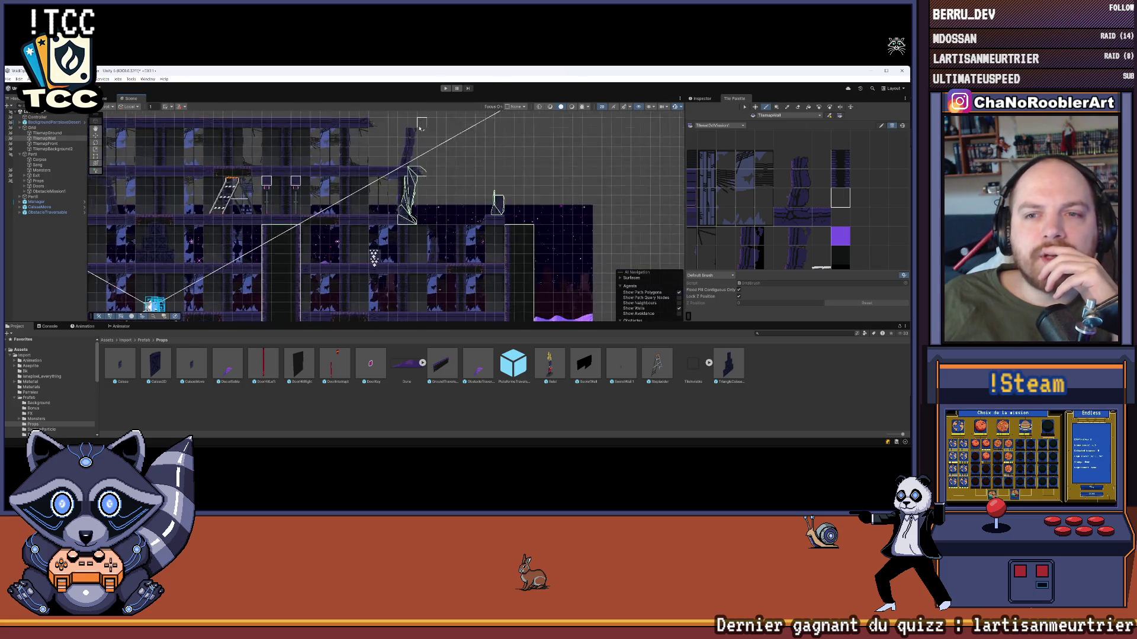
scroll(450, 119, up, 3)
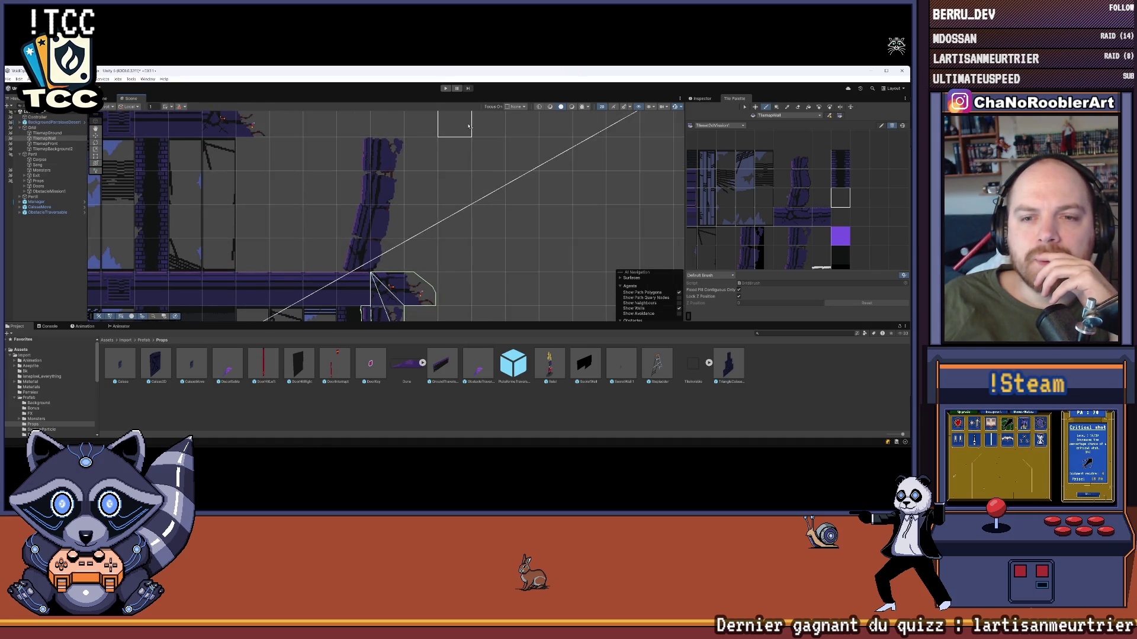
drag(501, 154, 540, 152)
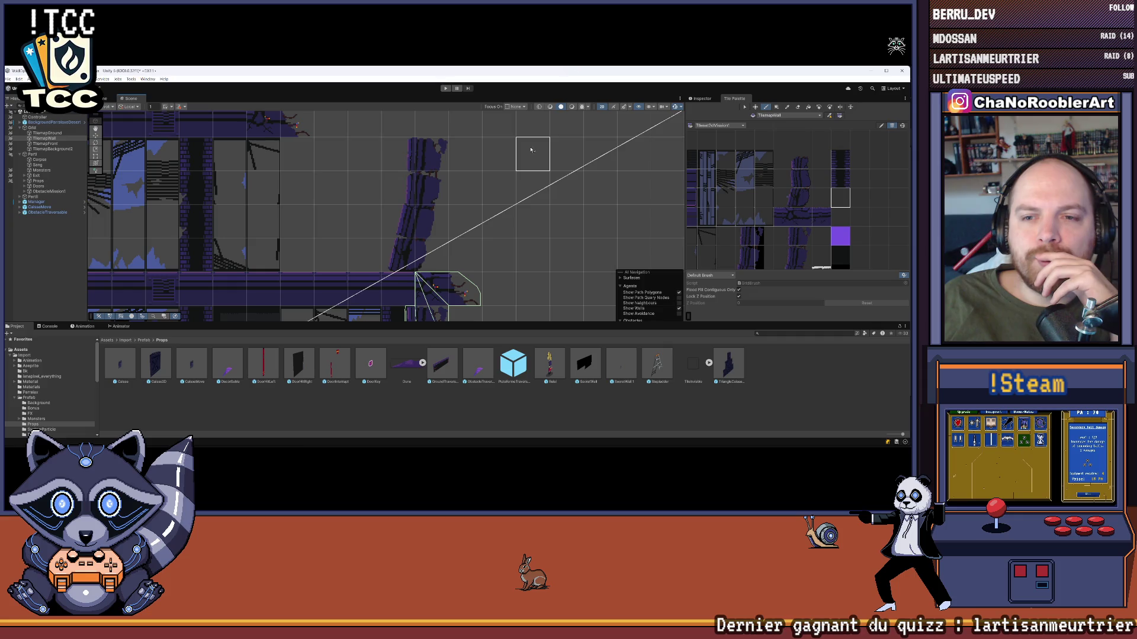
mouse_move(279, 243)
mouse_down()
mouse_move(283, 230)
mouse_move(195, 148)
mouse_move(326, 189)
mouse_up()
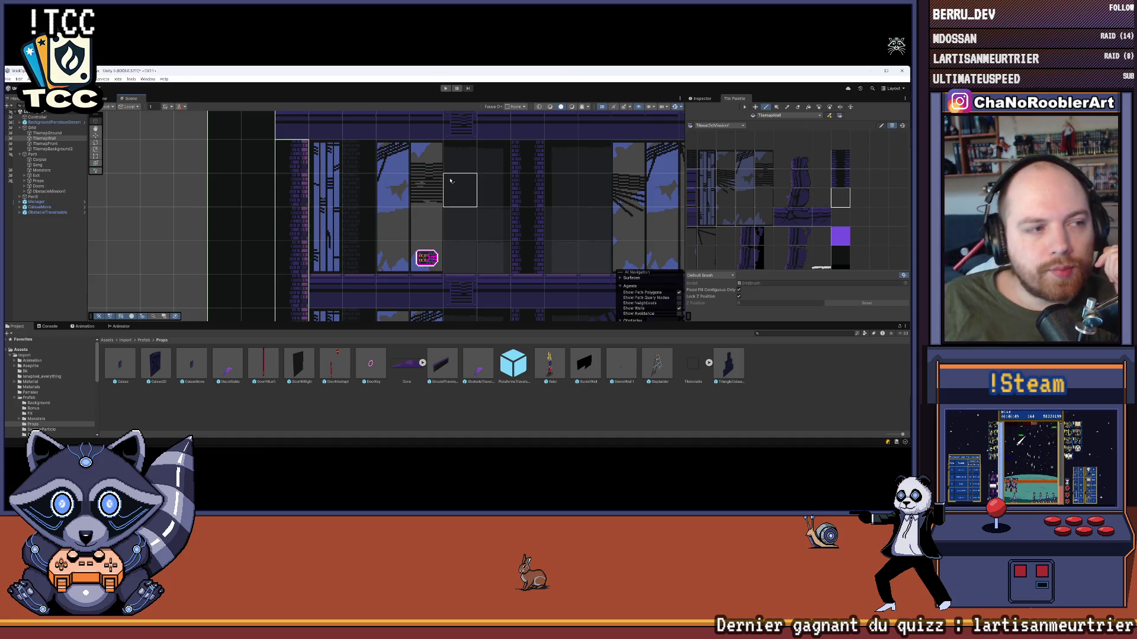
scroll(215, 222, down, 5)
scroll(214, 223, up, 5)
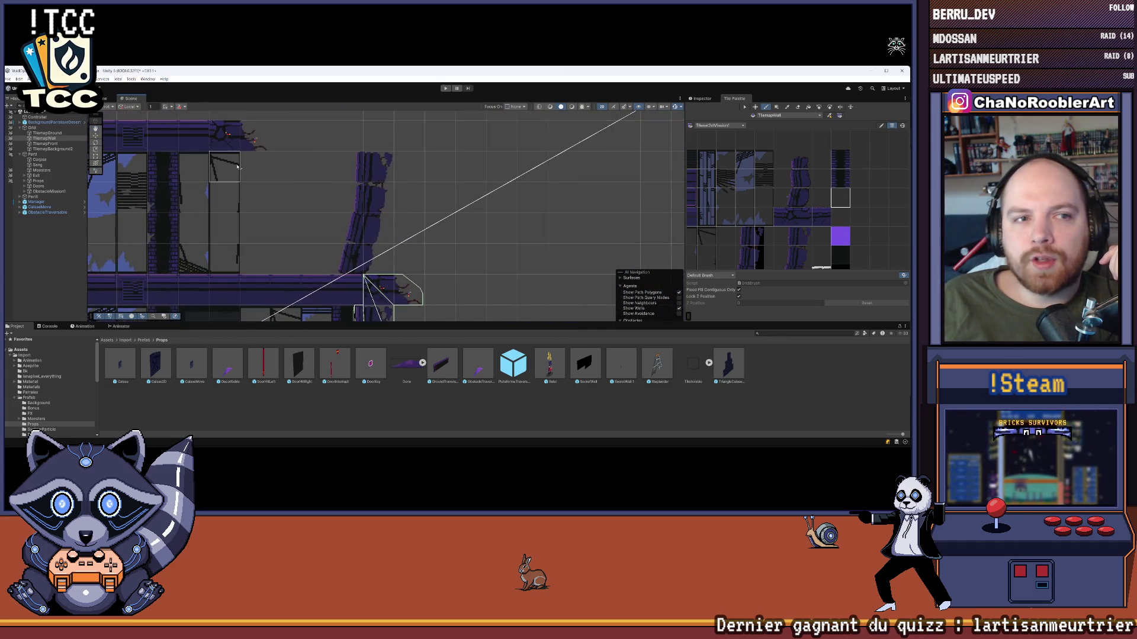
click(45, 138)
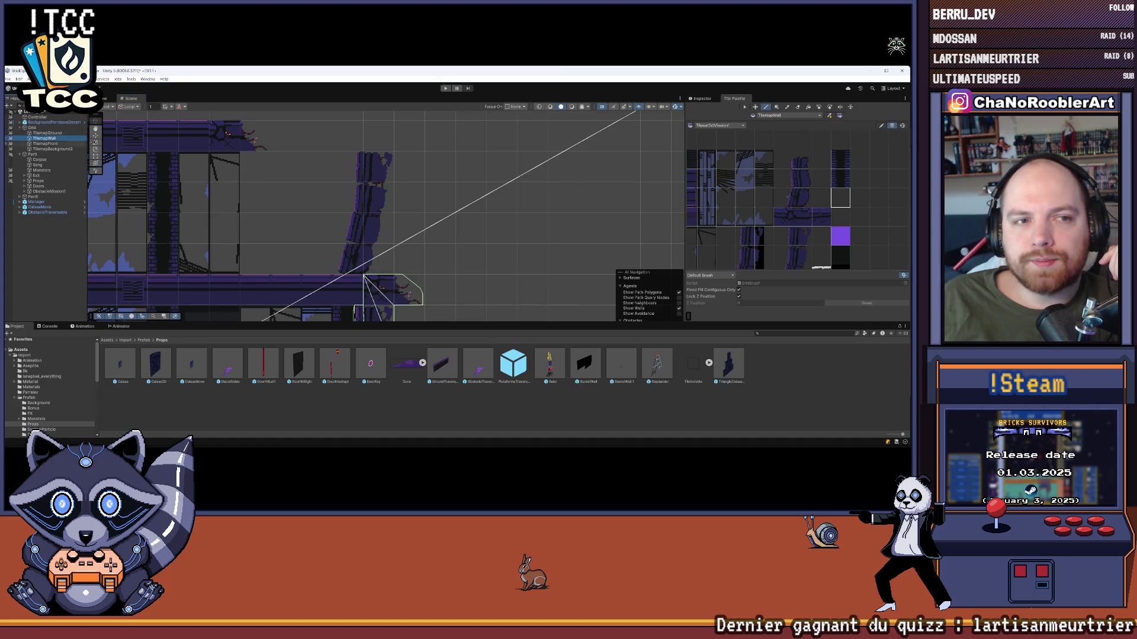
- Show TilemapWall's Transform, Tilemap, Tilemap Renderer and Tilemap Collider 2D components in the Inspector
click(702, 98)
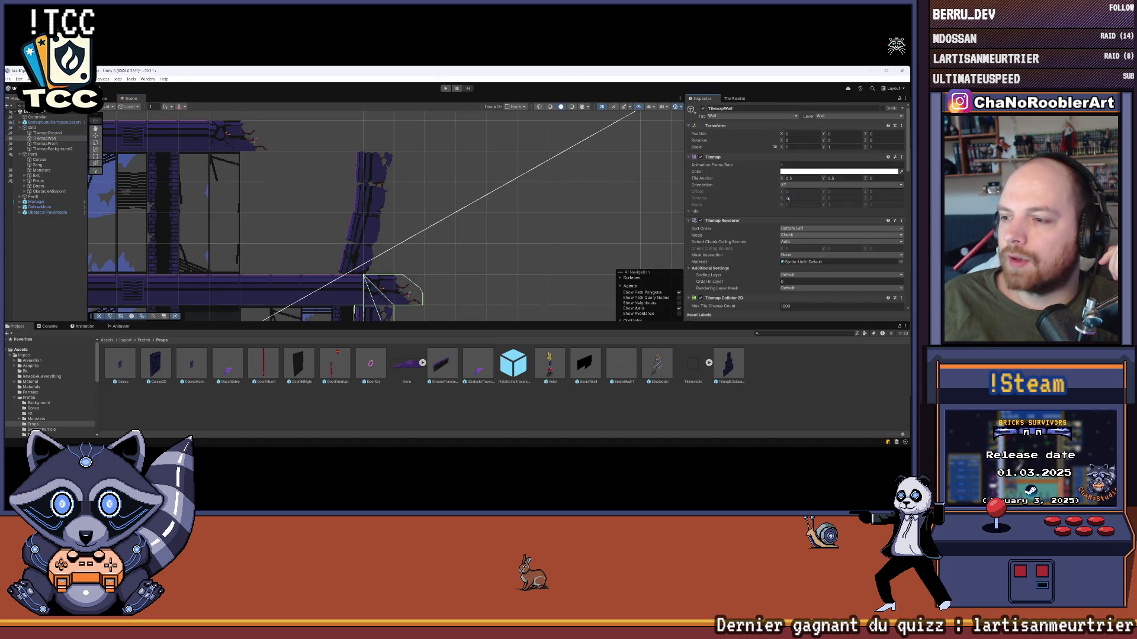
scroll(829, 159, down, 2)
scroll(760, 183, up, 2)
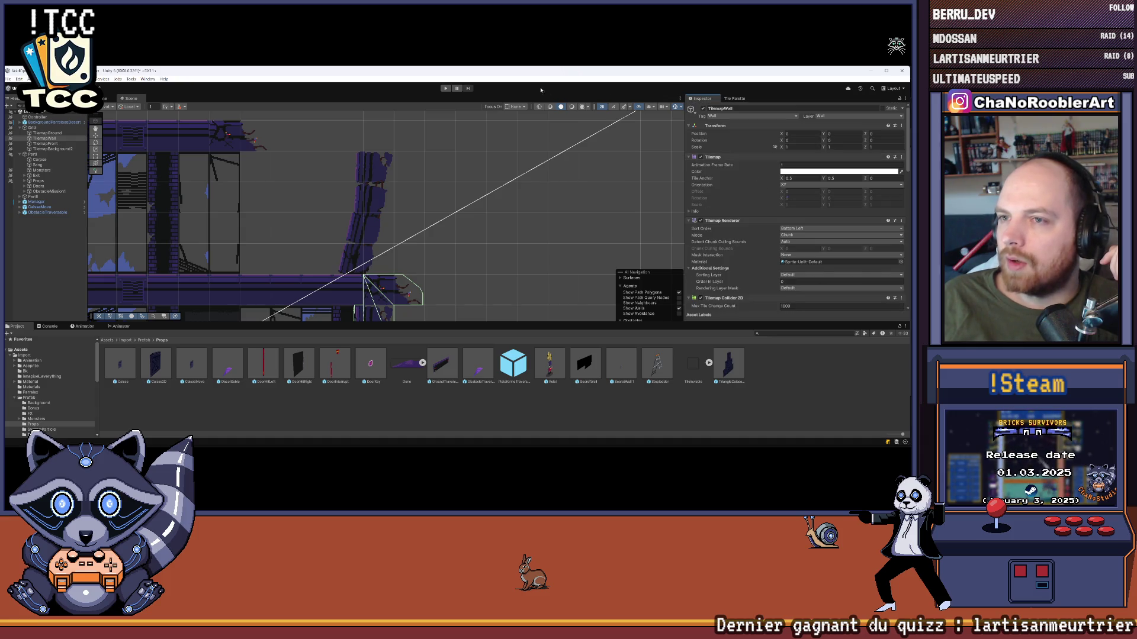
scroll(562, 137, up, 3)
scroll(450, 144, down, 3)
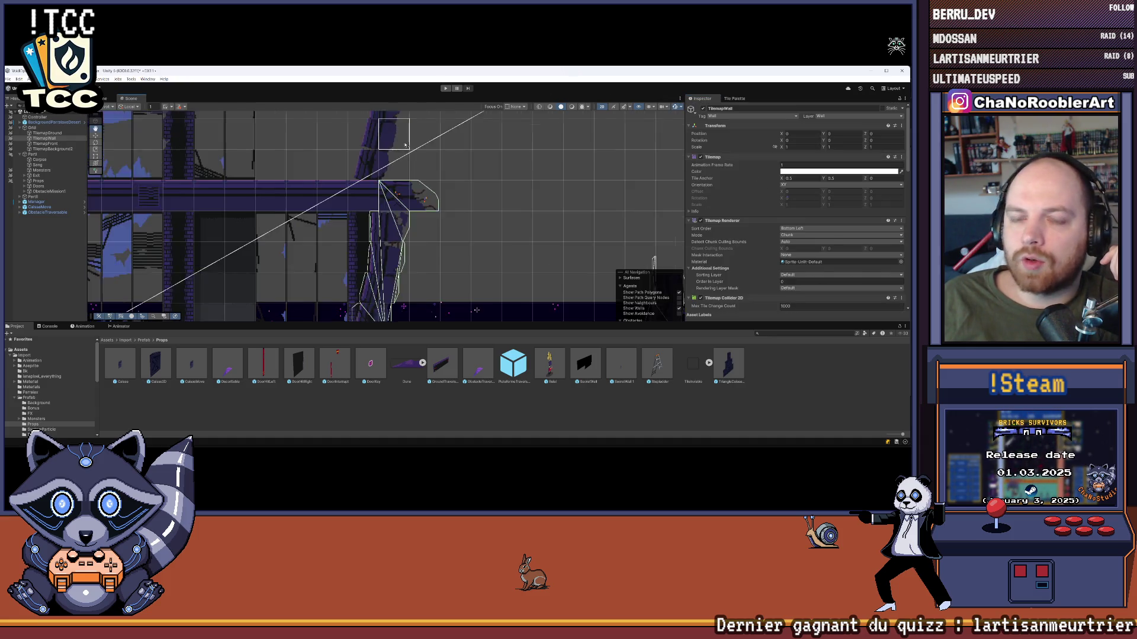
scroll(450, 144, down, 2)
scroll(361, 238, up, 2)
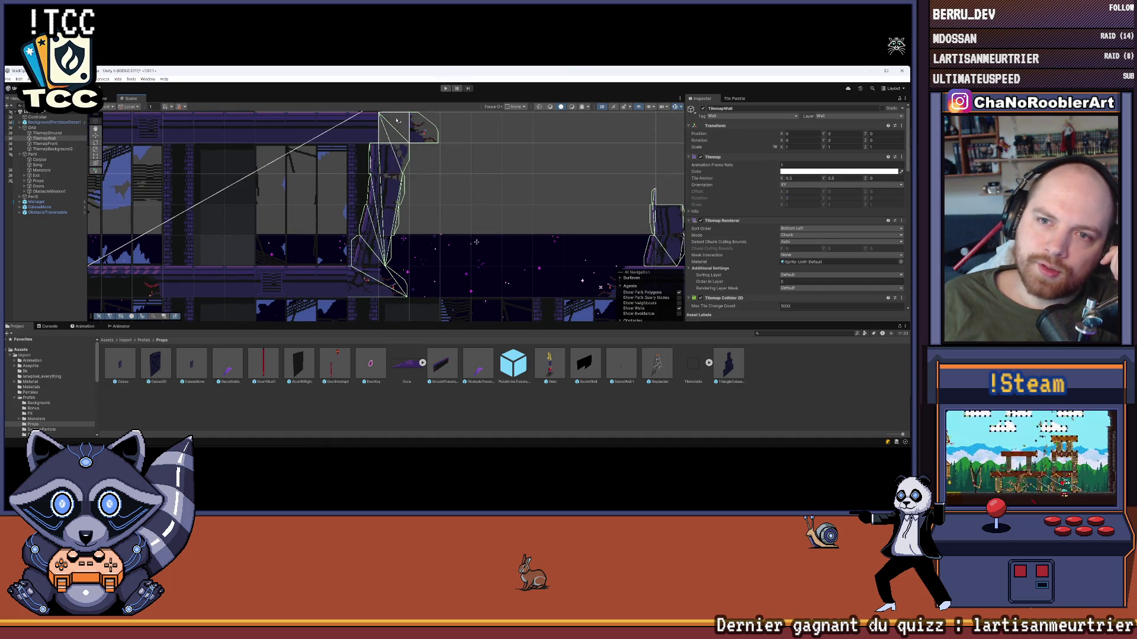
scroll(393, 292, down, 2)
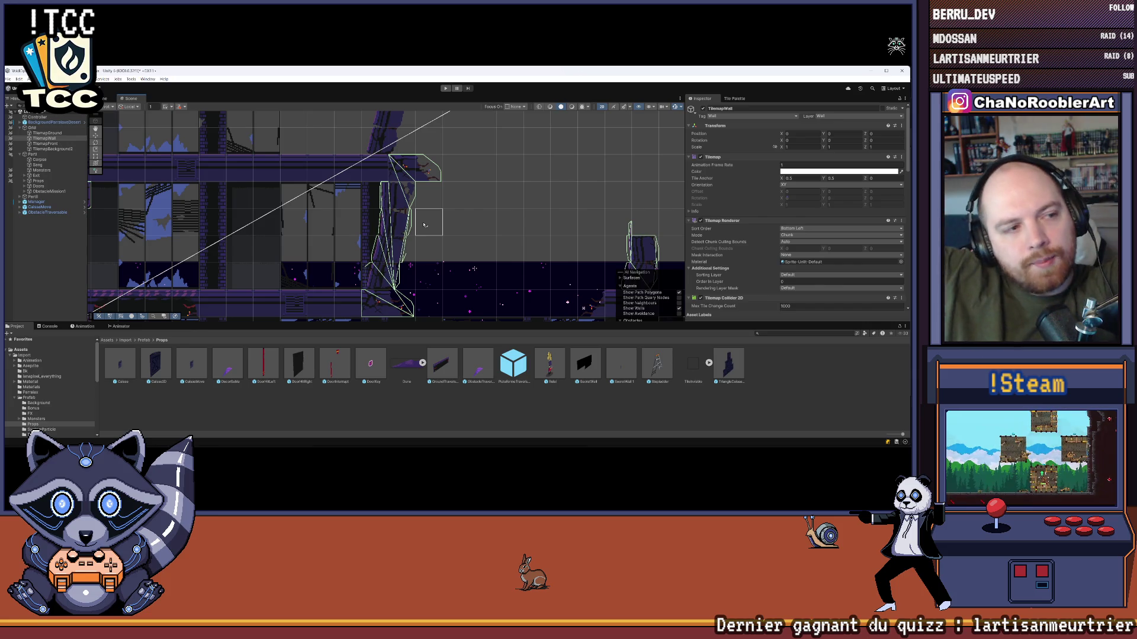
scroll(324, 245, up, 5)
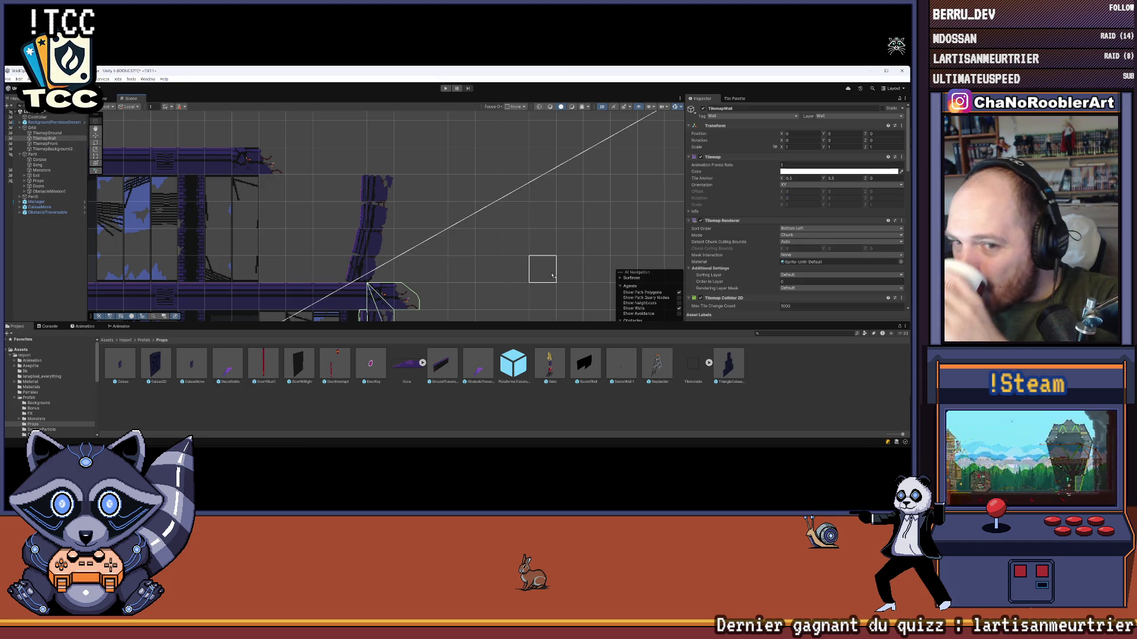
scroll(445, 196, down, 6)
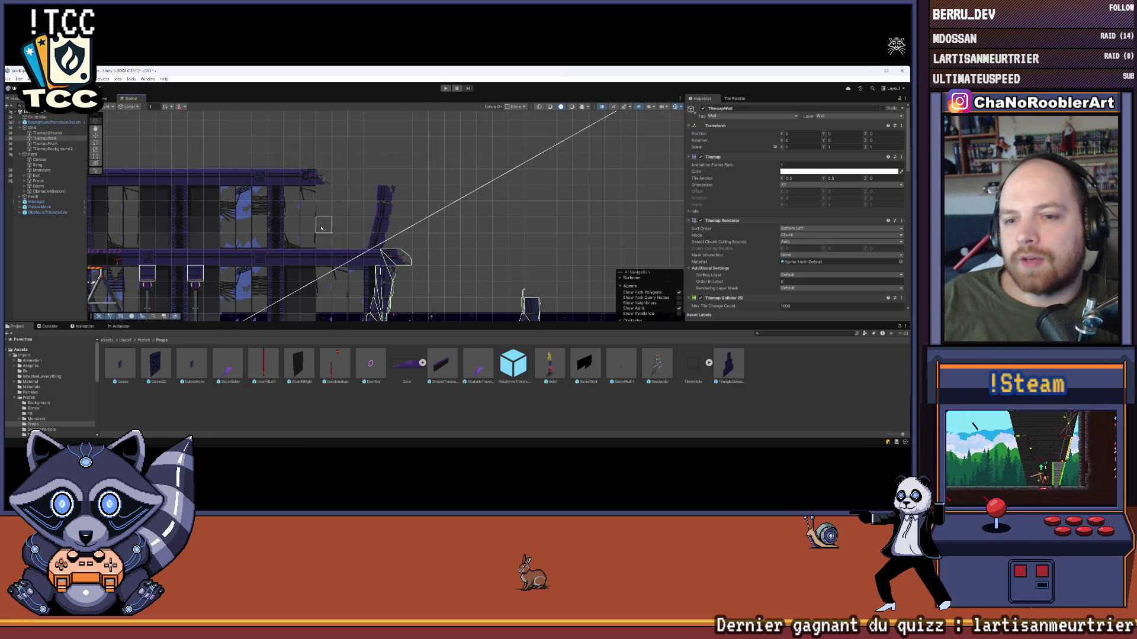
drag(448, 239, 533, 154)
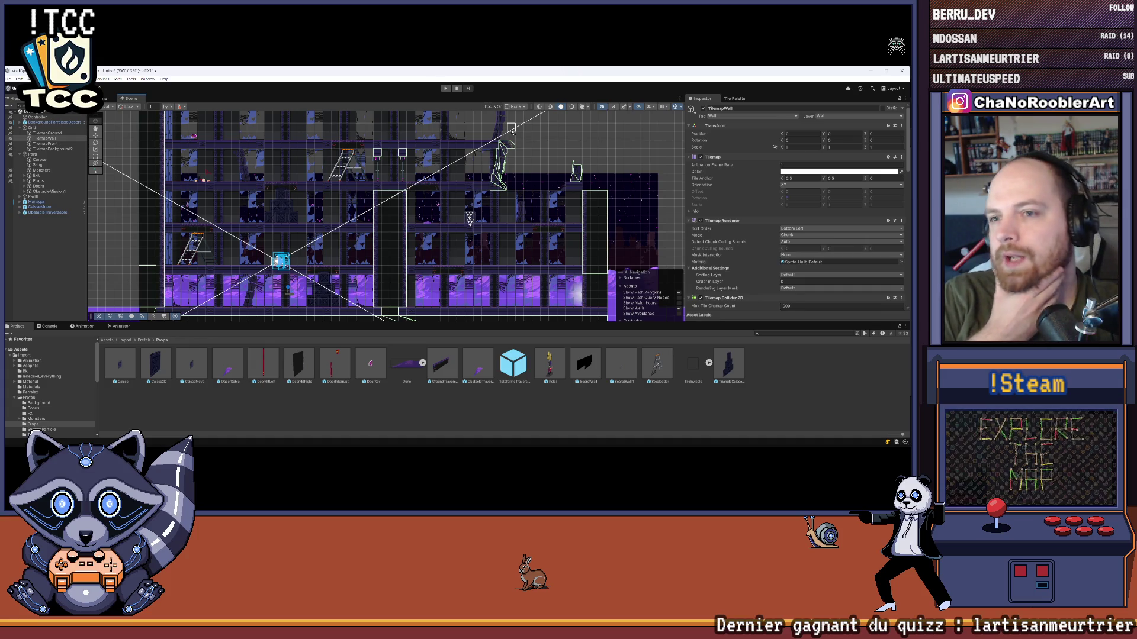
- Zoom and pan across the level to review its layout and right-hand areas
scroll(537, 125, up, 10)
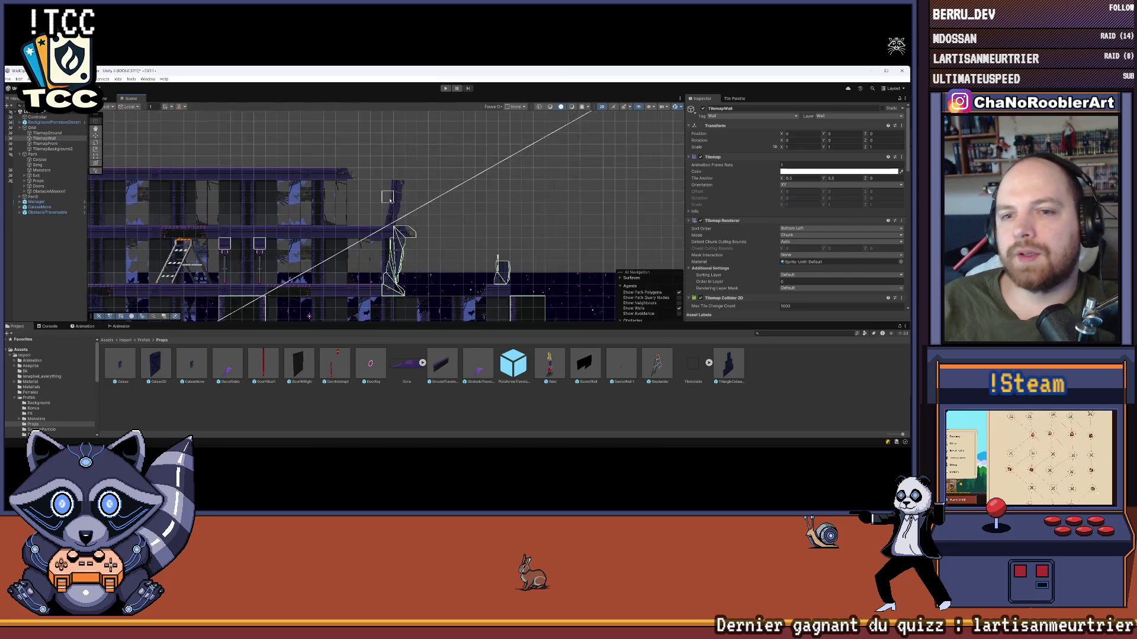
scroll(382, 204, up, 2)
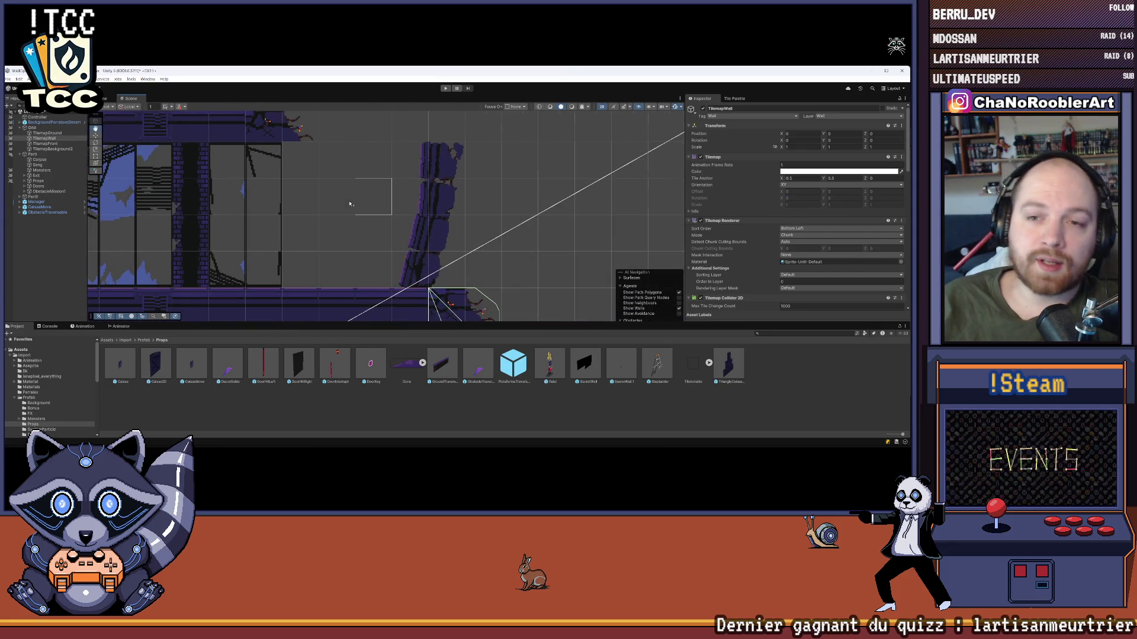
scroll(354, 203, up, 3)
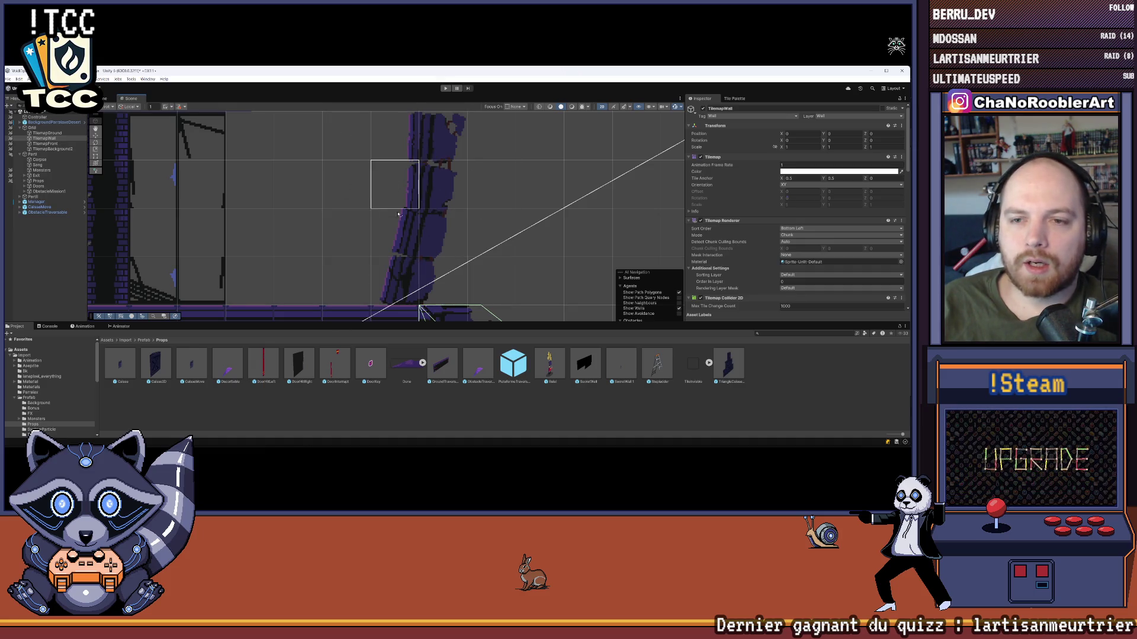
scroll(435, 222, down, 2)
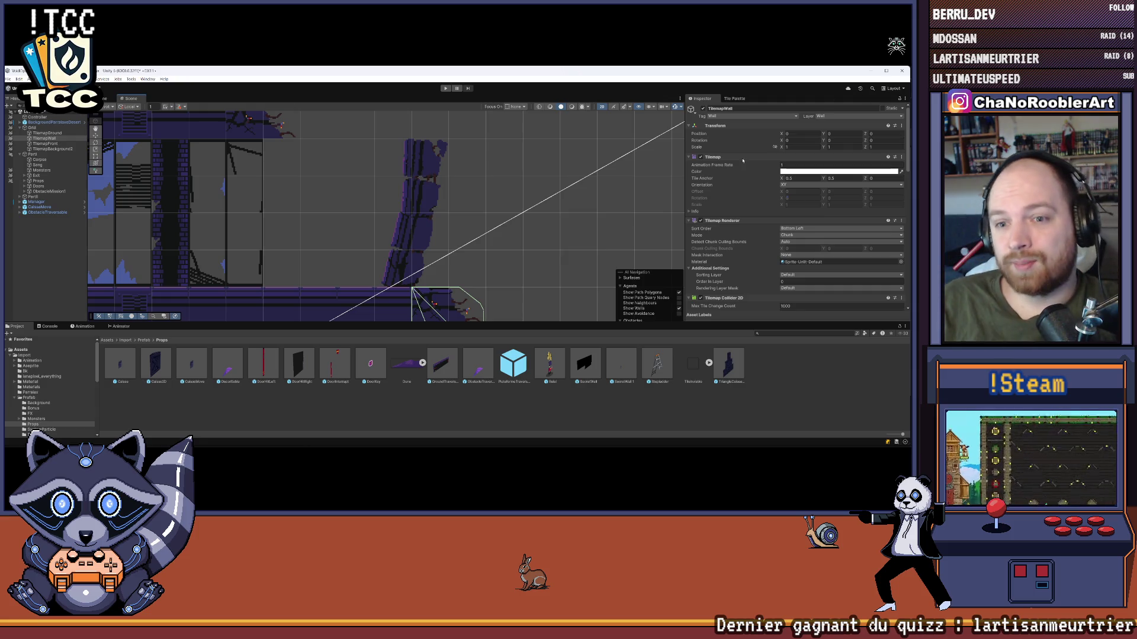
scroll(428, 158, down, 5)
drag(428, 159, 339, 209)
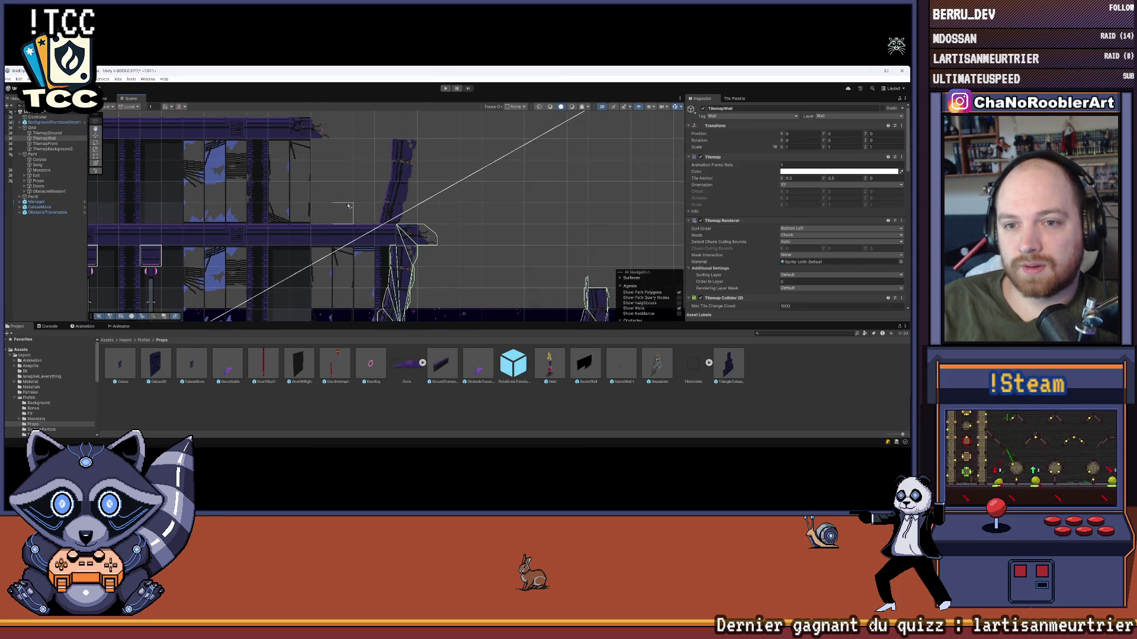
scroll(345, 206, up, 4)
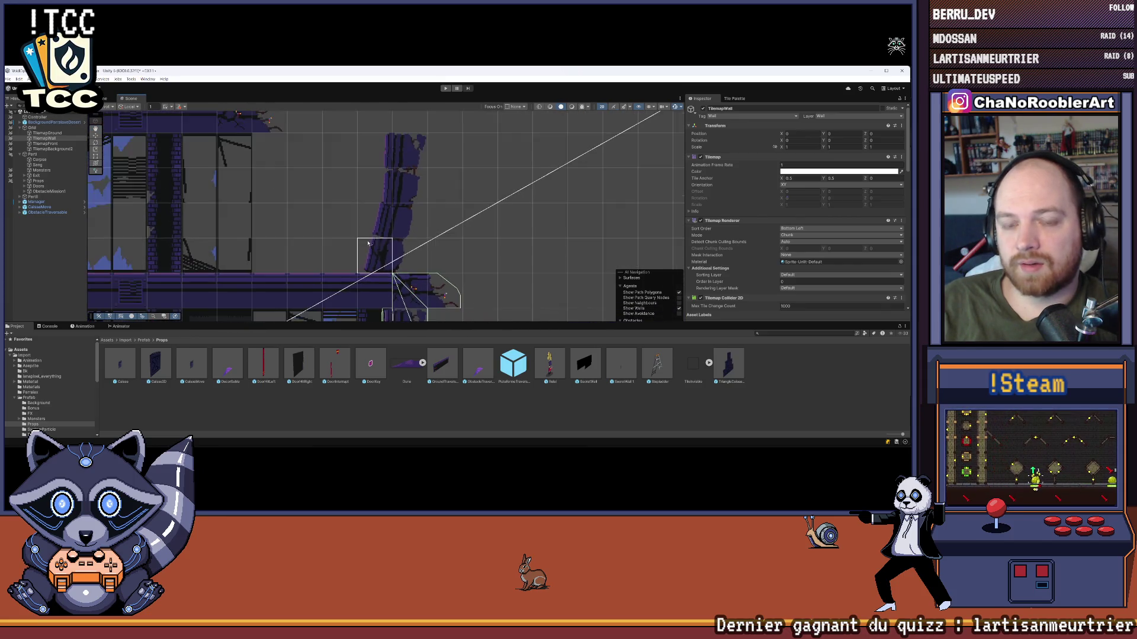
scroll(368, 245, down, 5)
drag(415, 230, 314, 206)
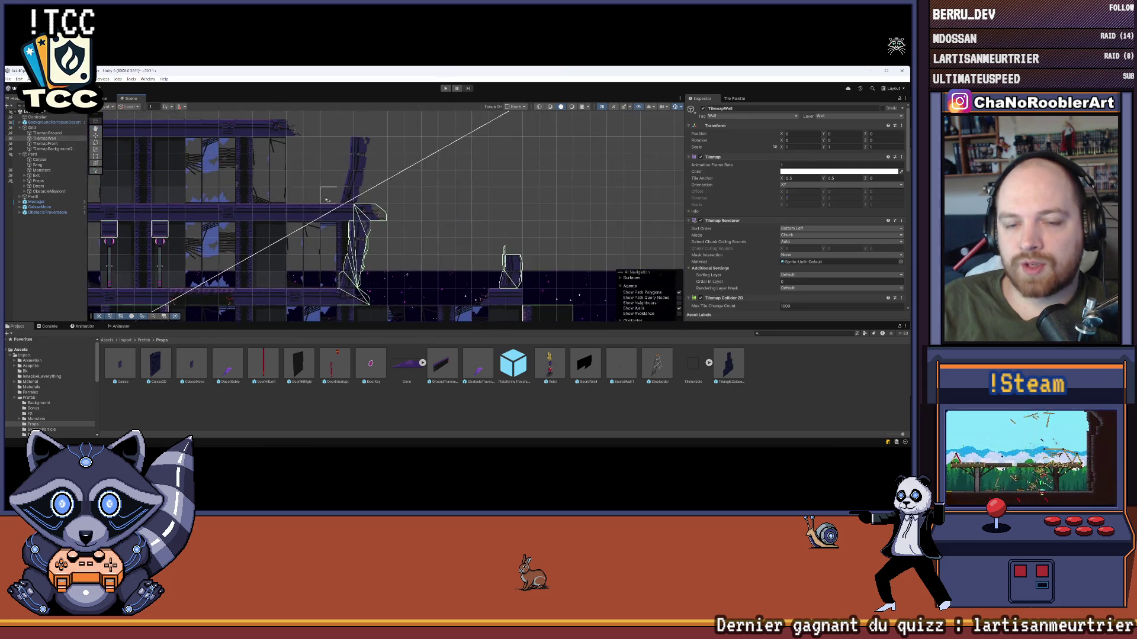
- Deselect TilemapWall so its component settings are no longer shown
scroll(362, 143, up, 2)
scroll(362, 159, up, 2)
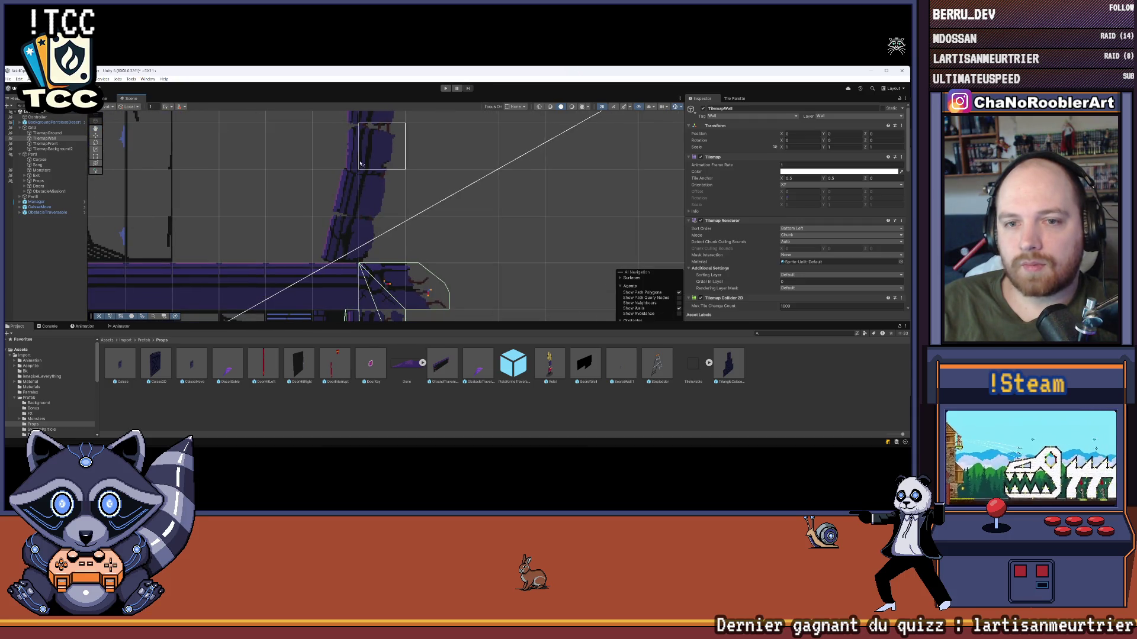
scroll(355, 228, down, 3)
scroll(334, 222, down, 4)
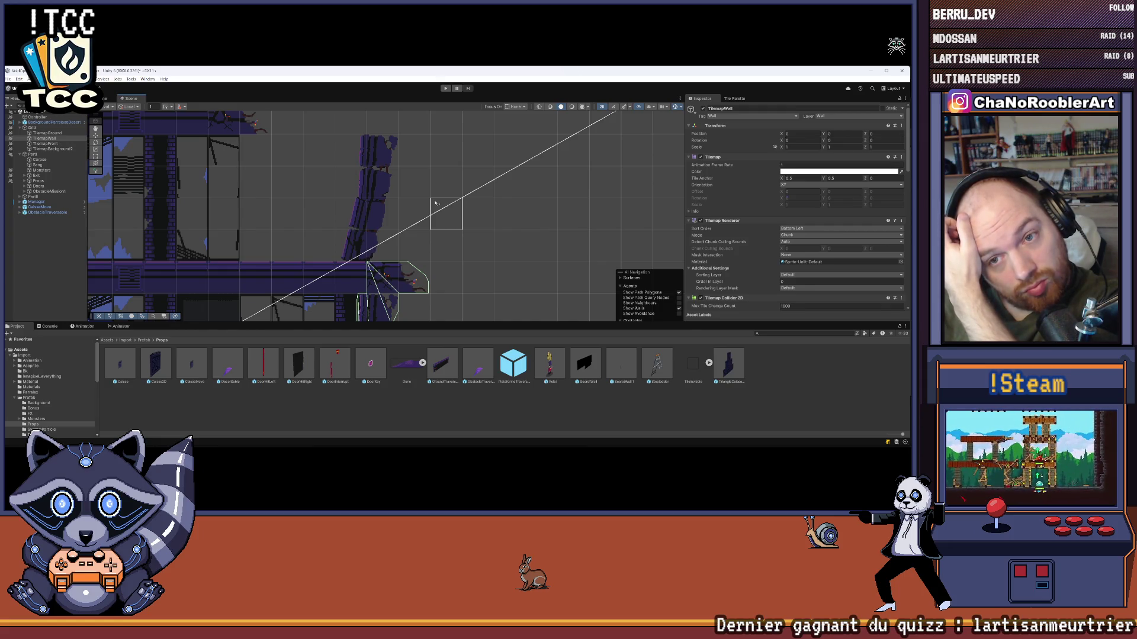
scroll(435, 203, down, 3)
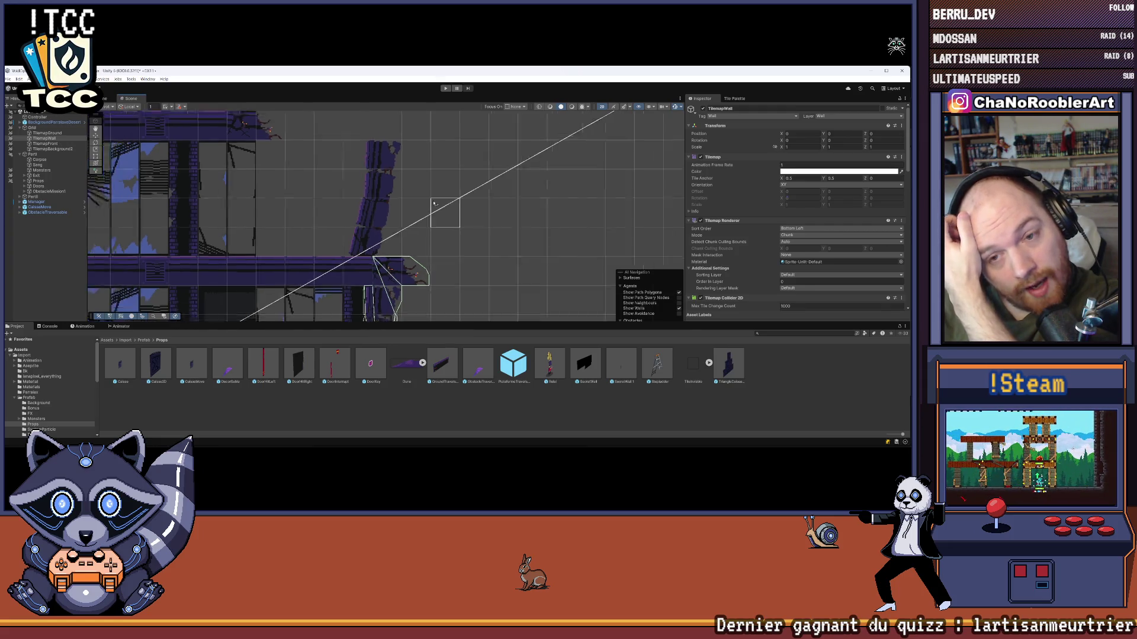
scroll(389, 188, down, 3)
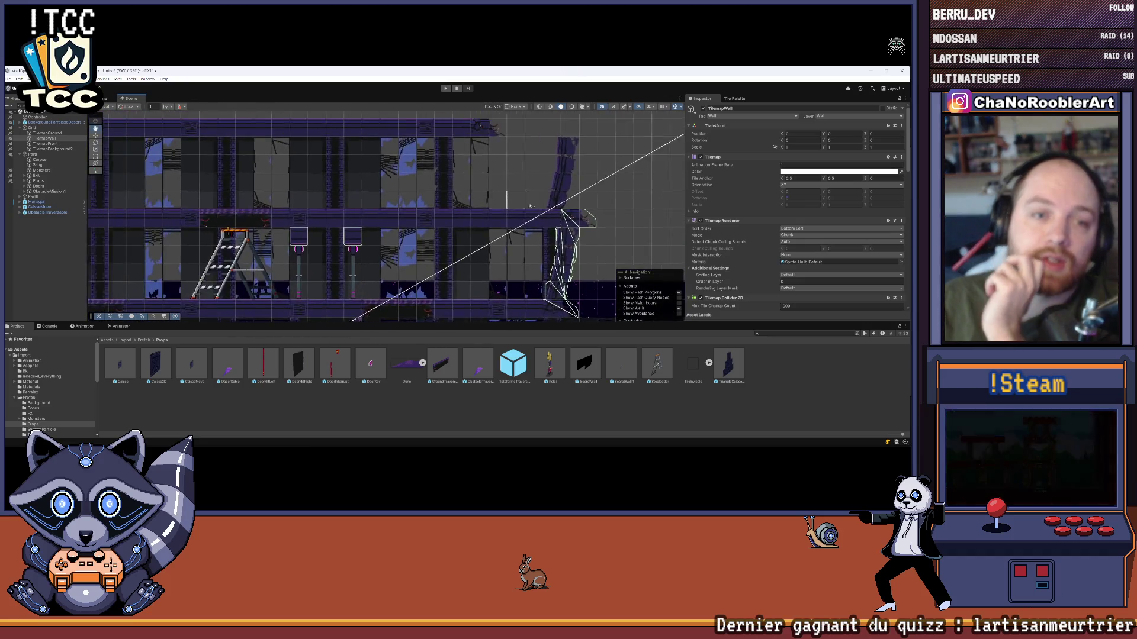
scroll(451, 211, down, 3)
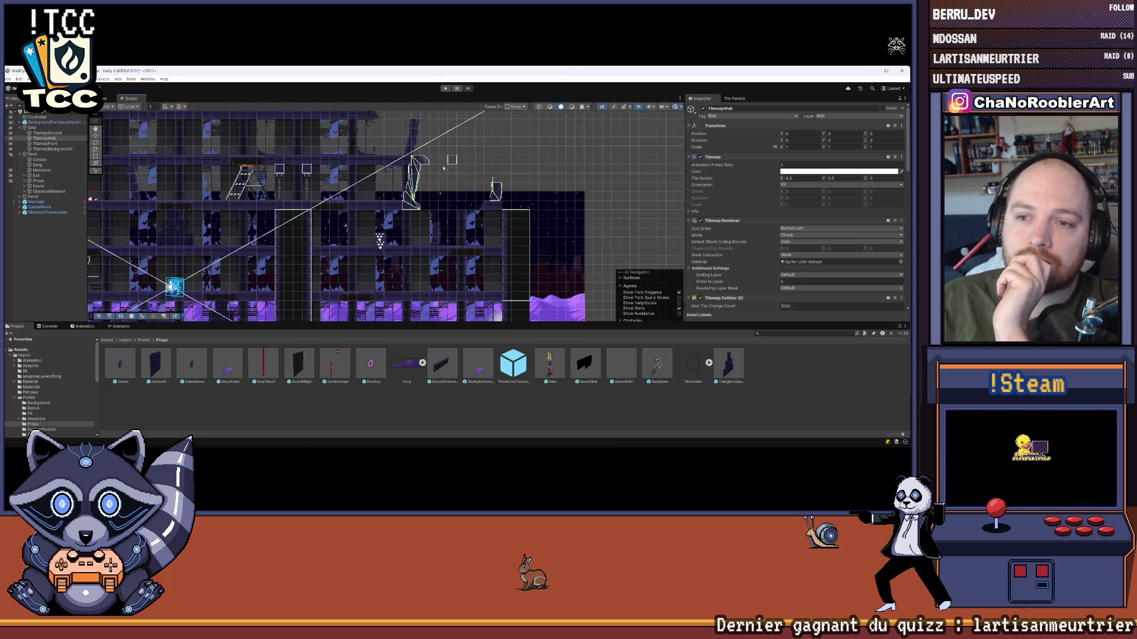
scroll(426, 163, up, 2)
click(69, 235)
scroll(400, 157, up, 3)
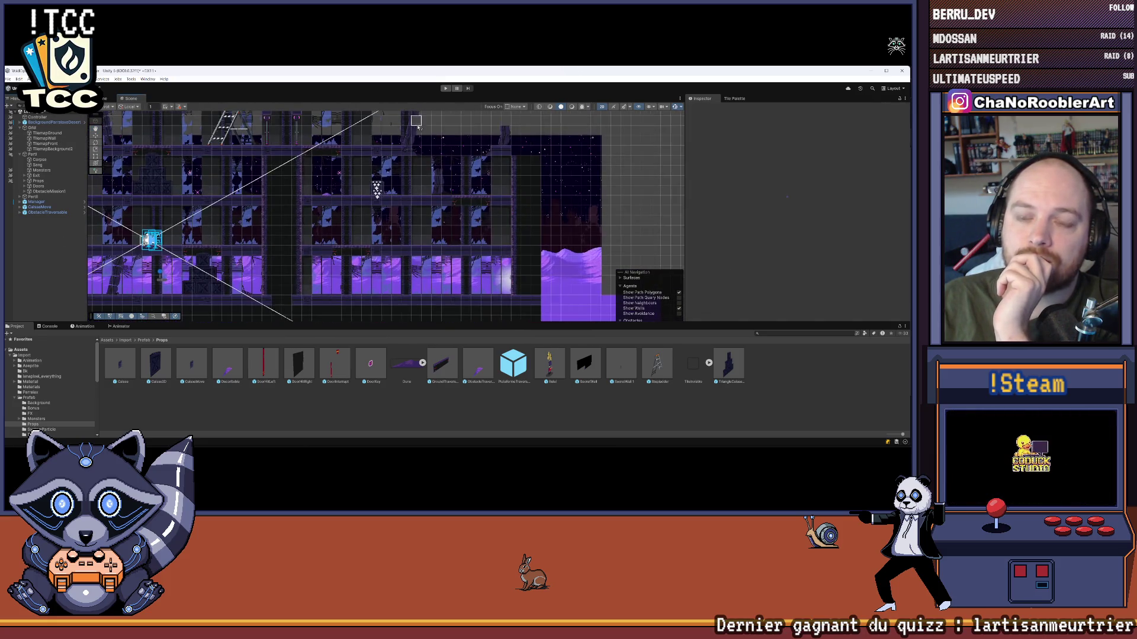
scroll(385, 155, up, 5)
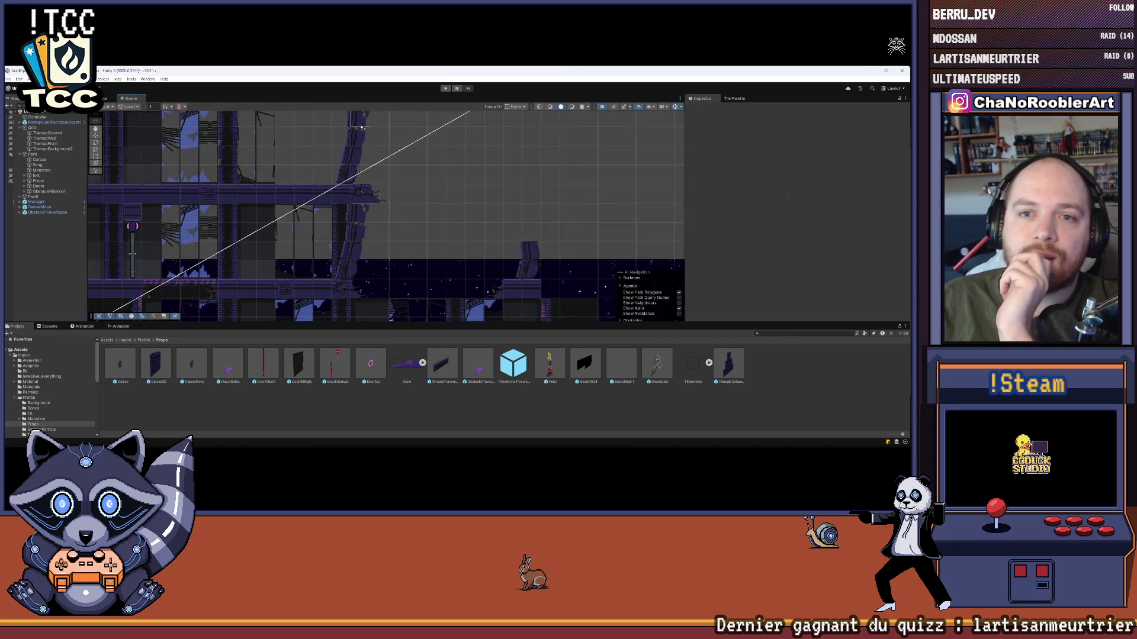
scroll(333, 150, up, 5)
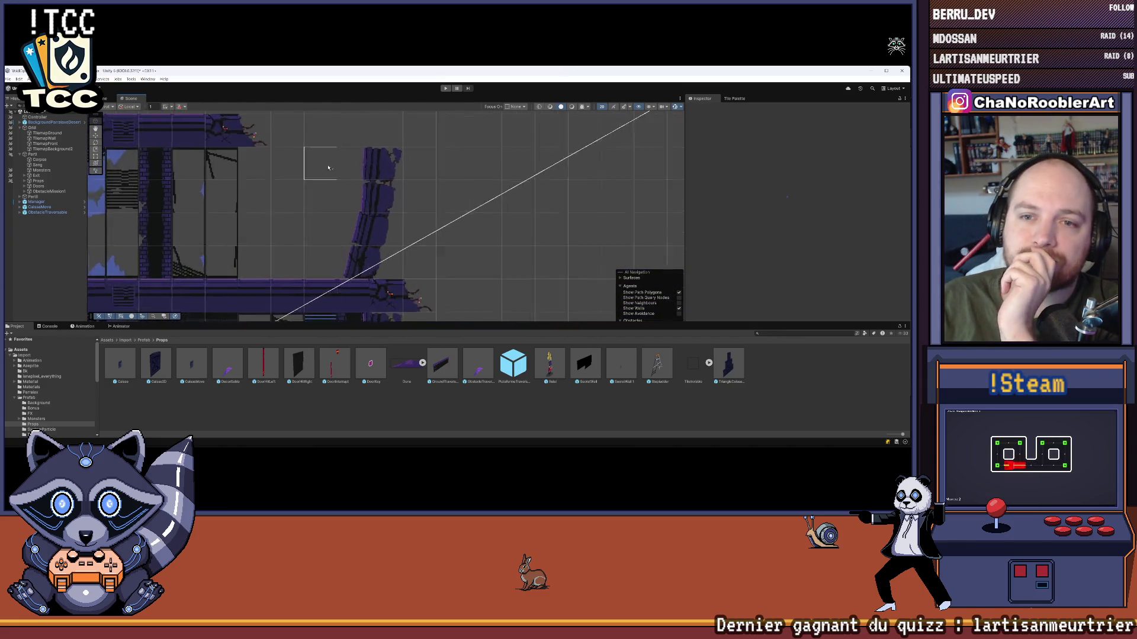
drag(378, 182, 364, 180)
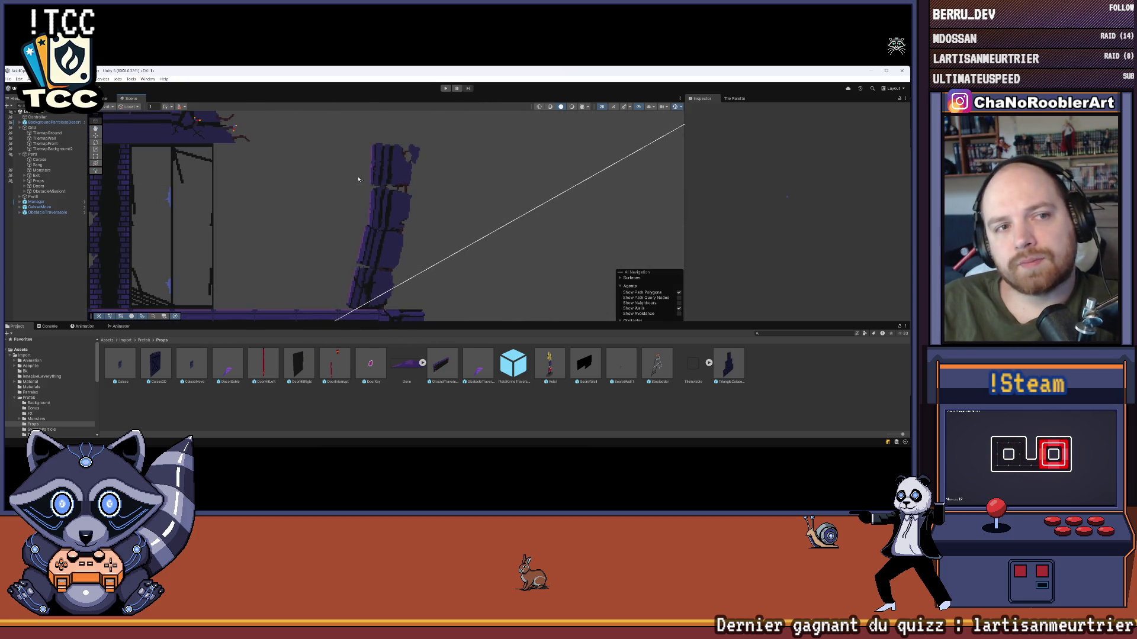
key(Escape)
drag(358, 179, 118, 211)
scroll(334, 267, up, 3)
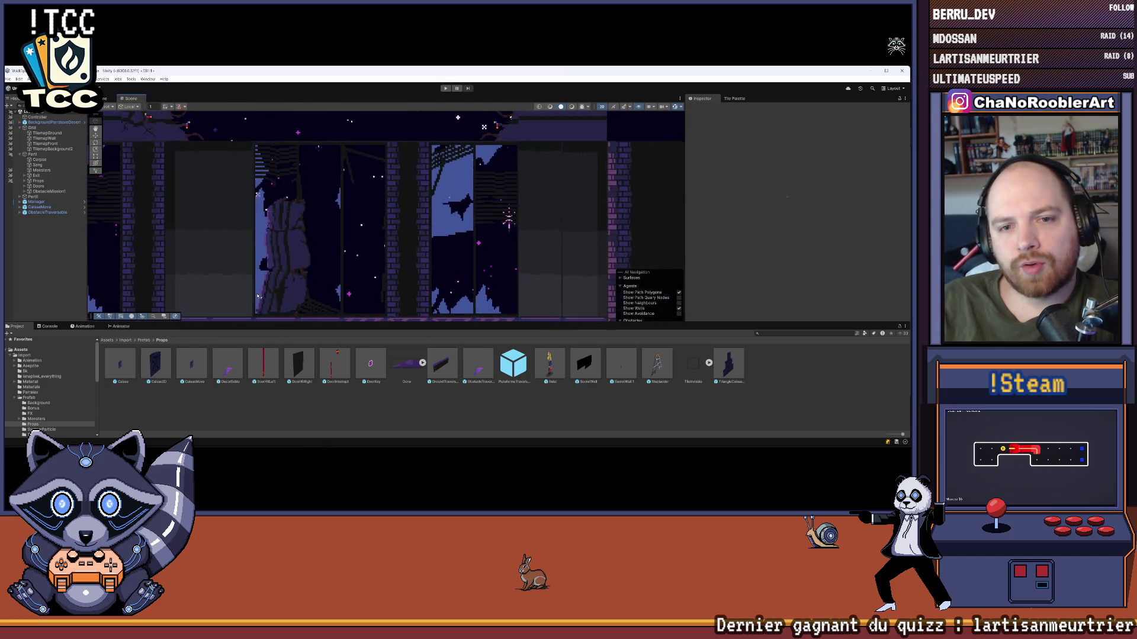
drag(334, 268, 339, 282)
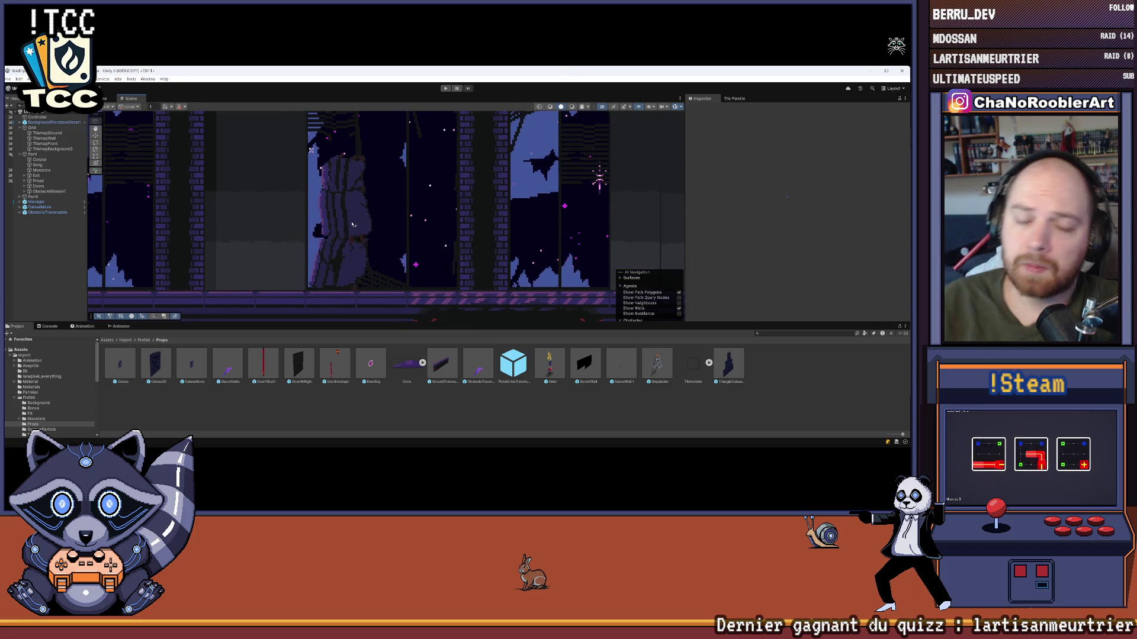
scroll(355, 225, down, 5)
scroll(329, 179, up, 3)
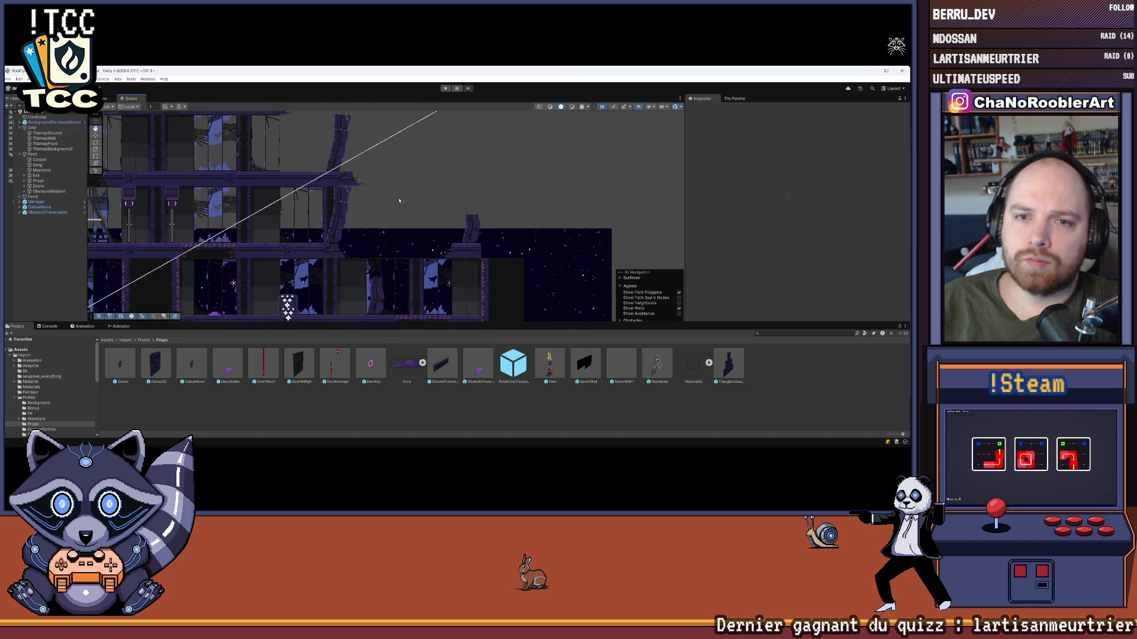
scroll(329, 179, up, 5)
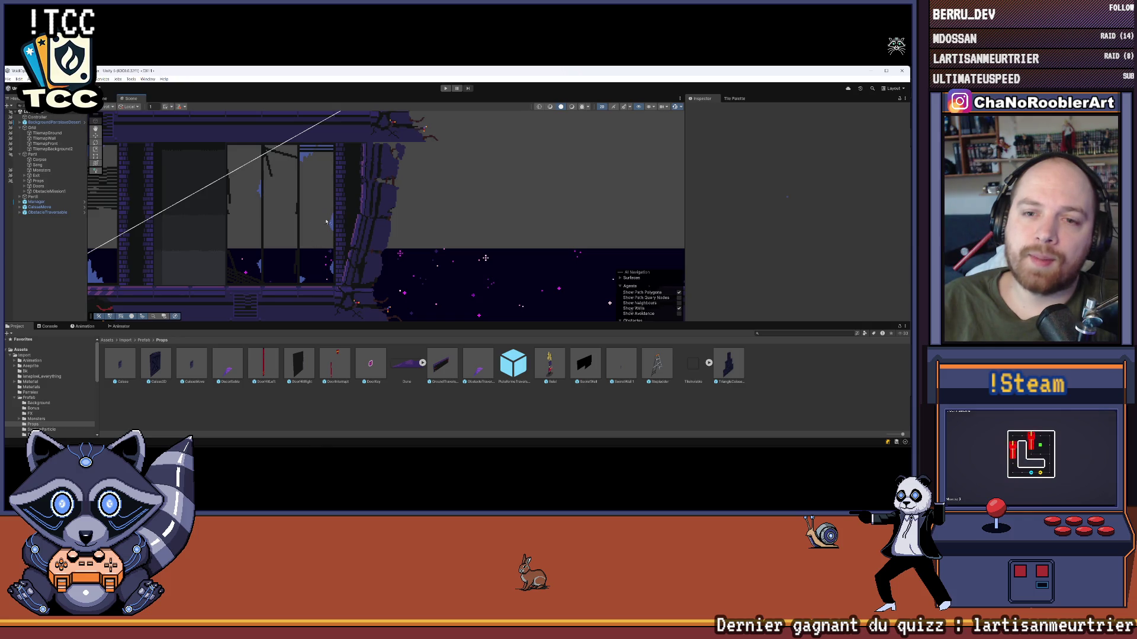
drag(375, 160, 353, 194)
drag(296, 257, 411, 116)
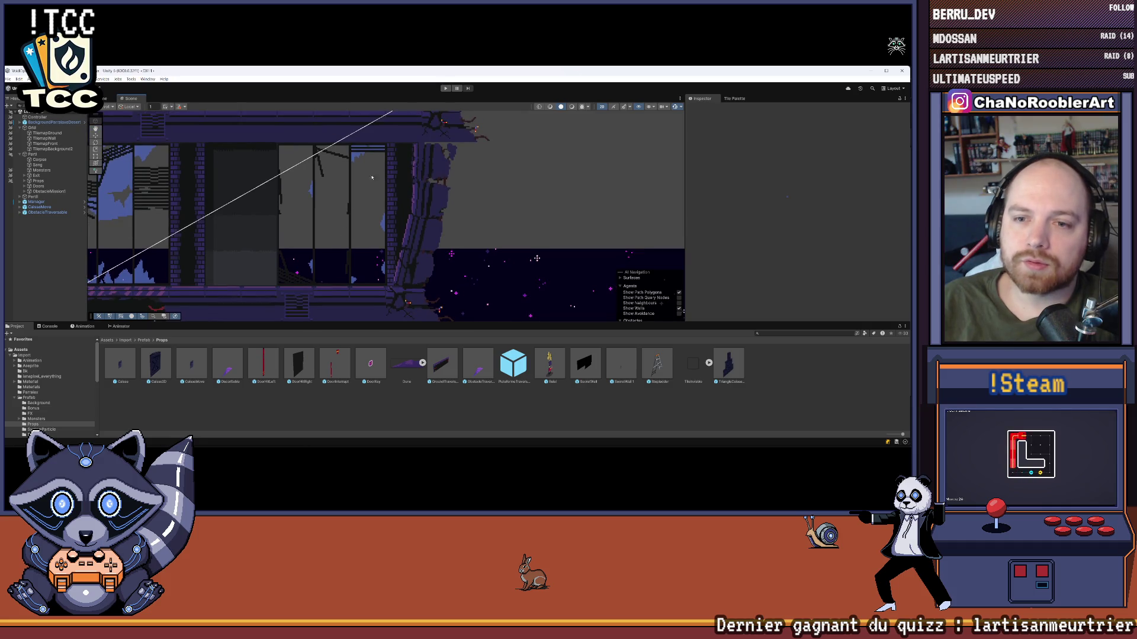
drag(448, 181, 407, 185)
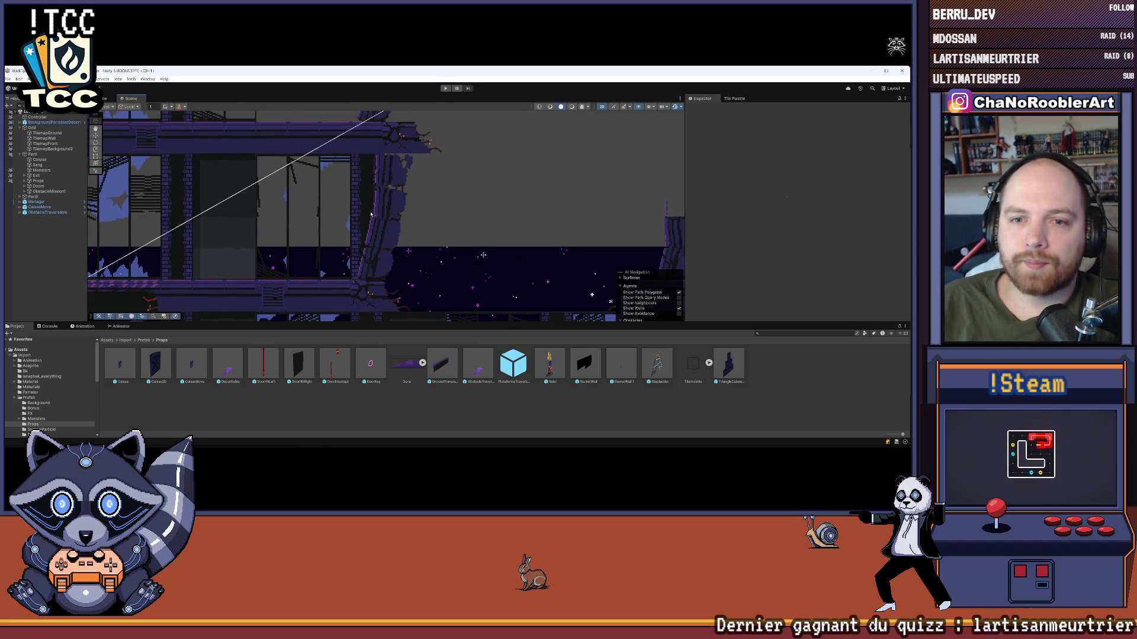
scroll(367, 226, up, 2)
mouse_move(367, 226)
mouse_down()
mouse_move(362, 196)
mouse_move(335, 249)
mouse_up()
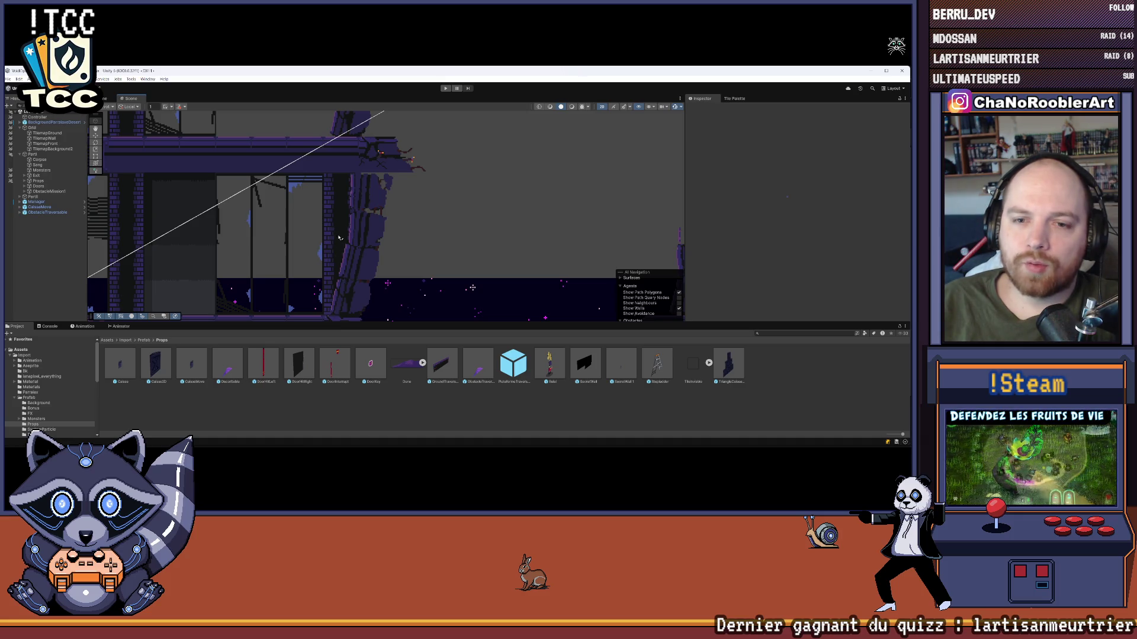
scroll(340, 236, up, 3)
scroll(348, 239, up, 2)
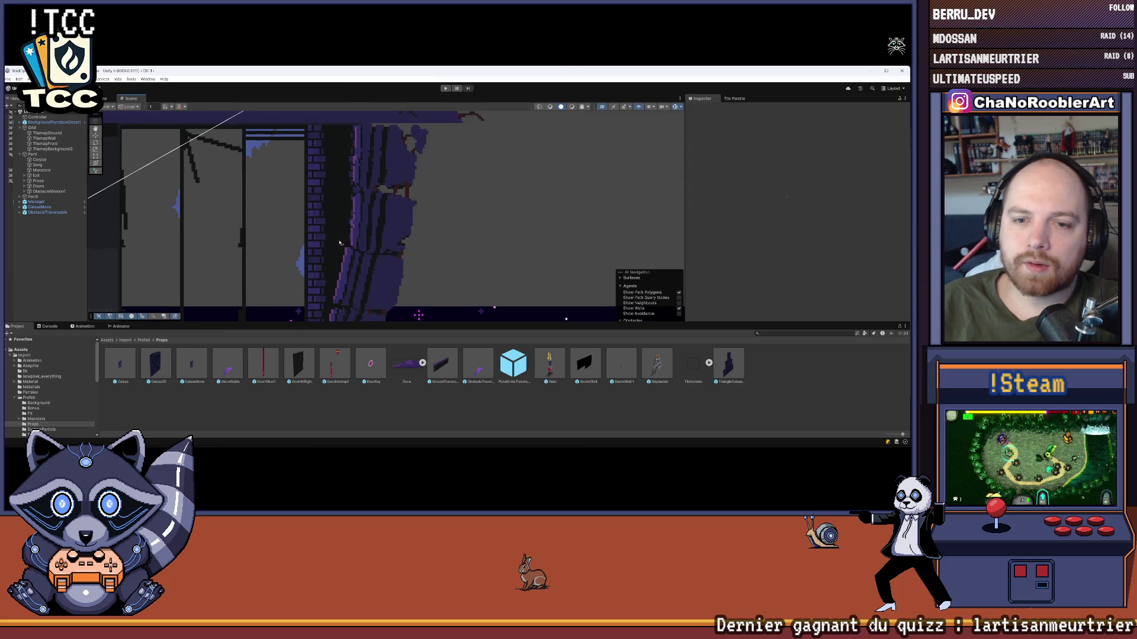
scroll(341, 194, up, 2)
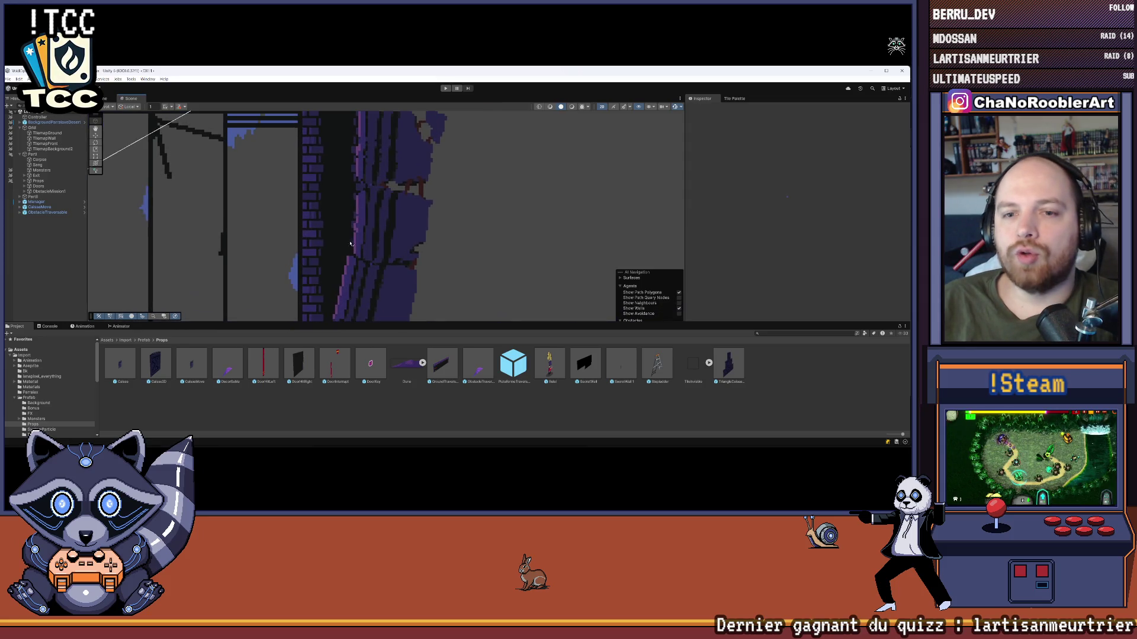
scroll(421, 245, down, 3)
scroll(418, 243, down, 3)
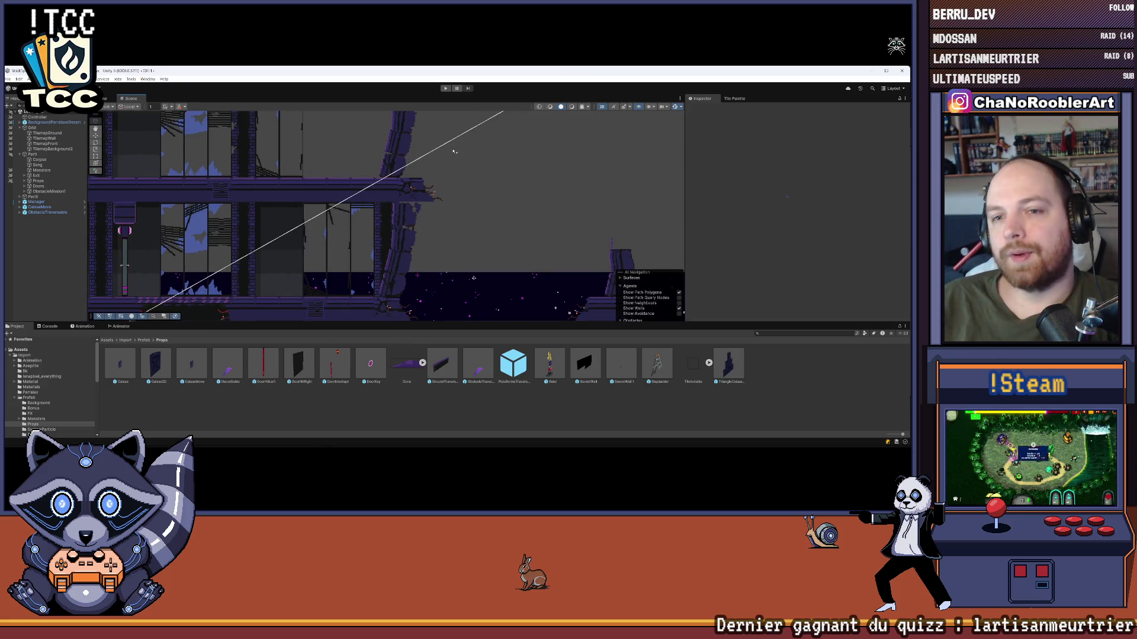
drag(454, 151, 363, 230)
drag(440, 244, 471, 212)
scroll(472, 212, down, 2)
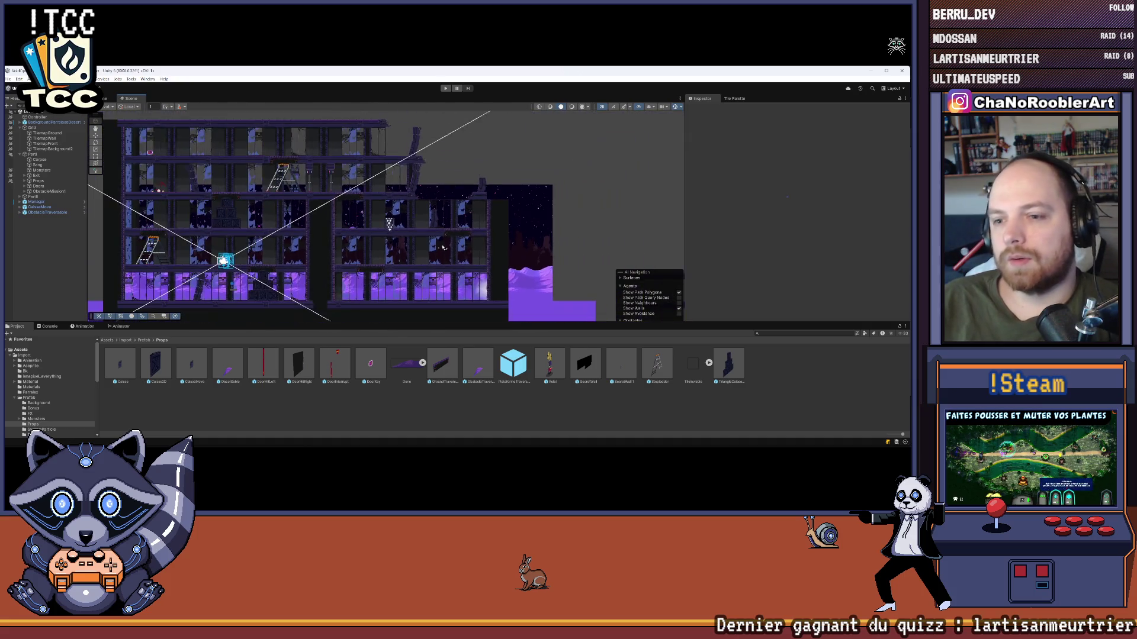
scroll(408, 172, up, 3)
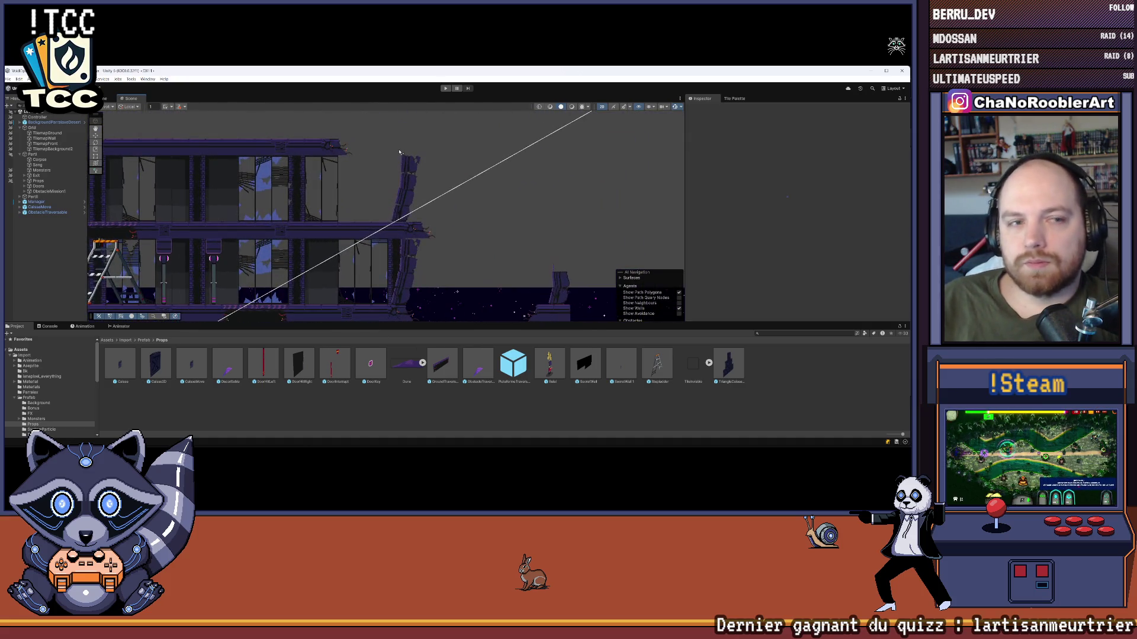
scroll(399, 154, up, 1)
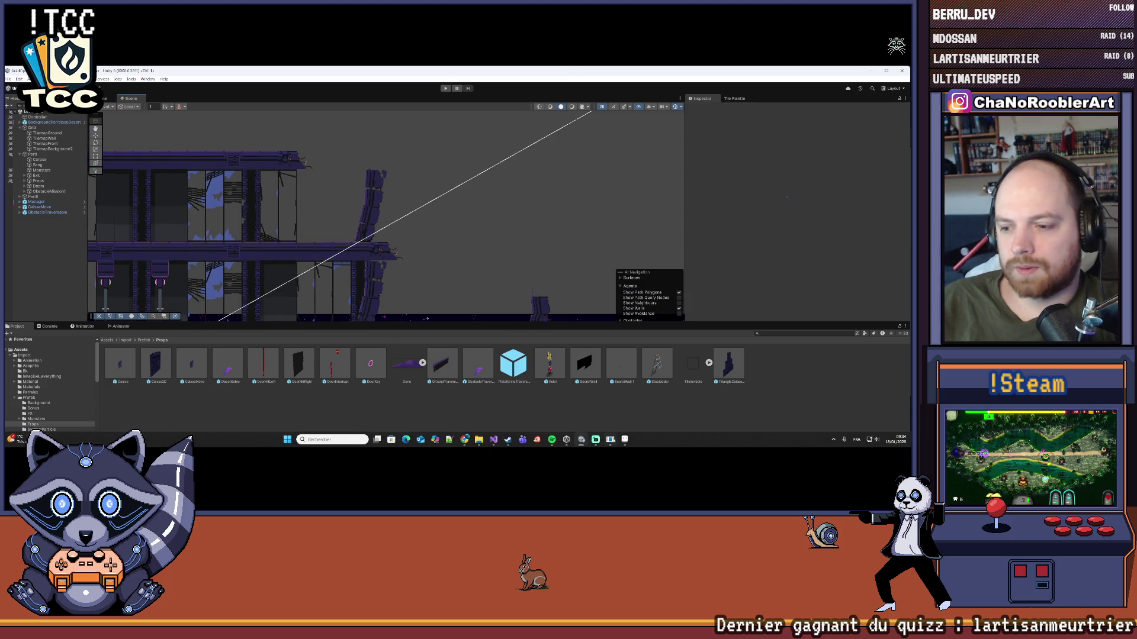
click(627, 439)
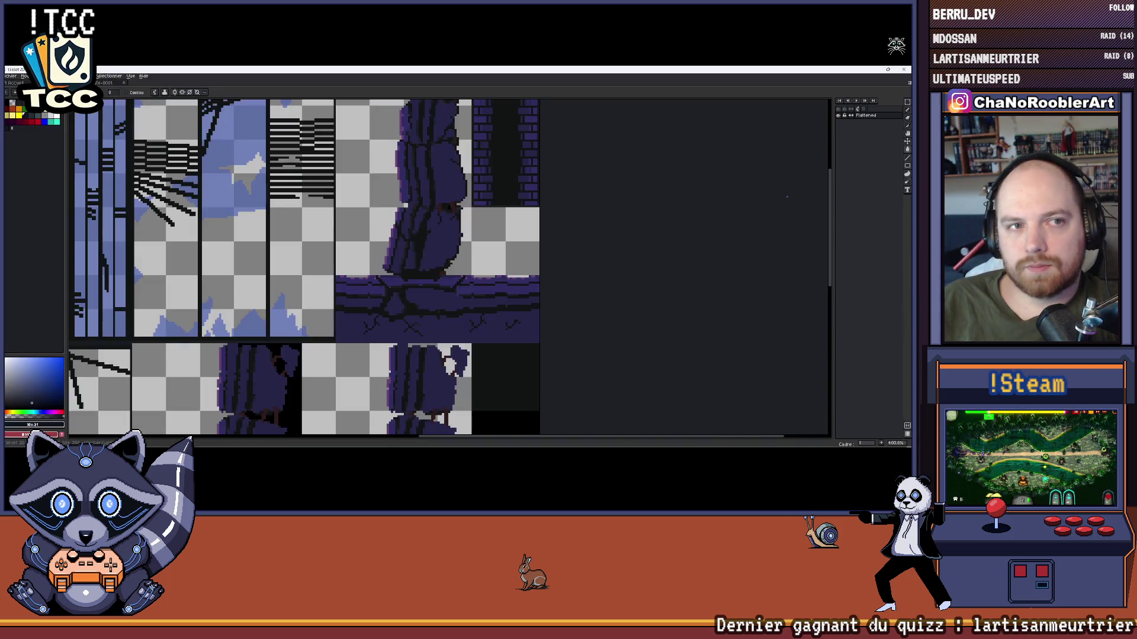
- Bring Aseprite's tileset sprite sheet to the front after comparing with Unity
scroll(318, 160, down, 3)
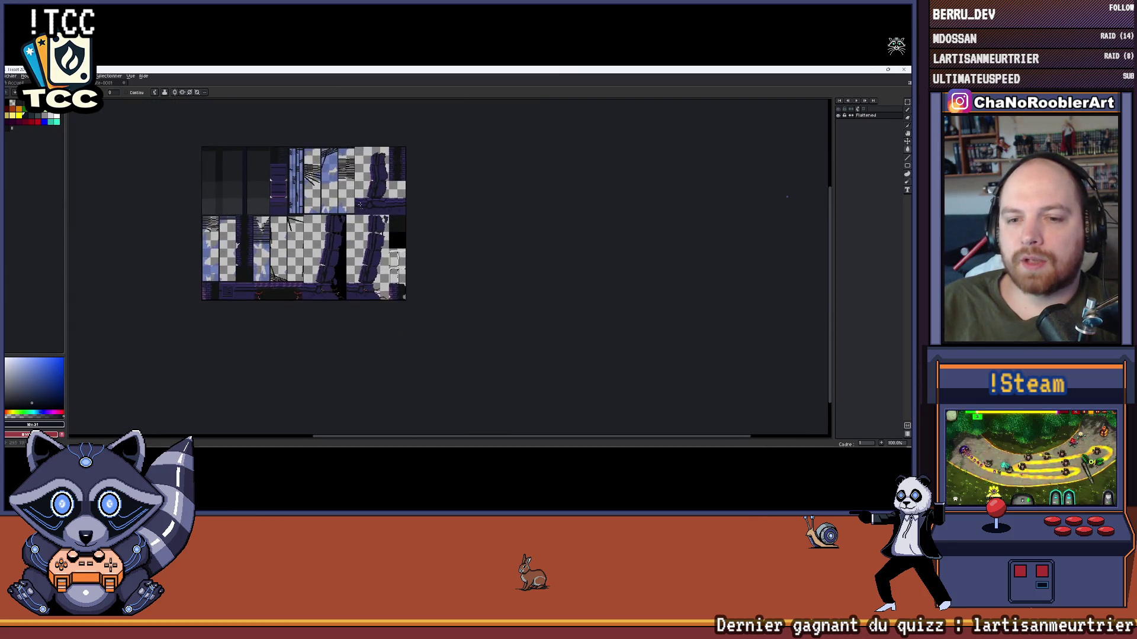
scroll(379, 242, up, 4)
scroll(391, 237, down, 2)
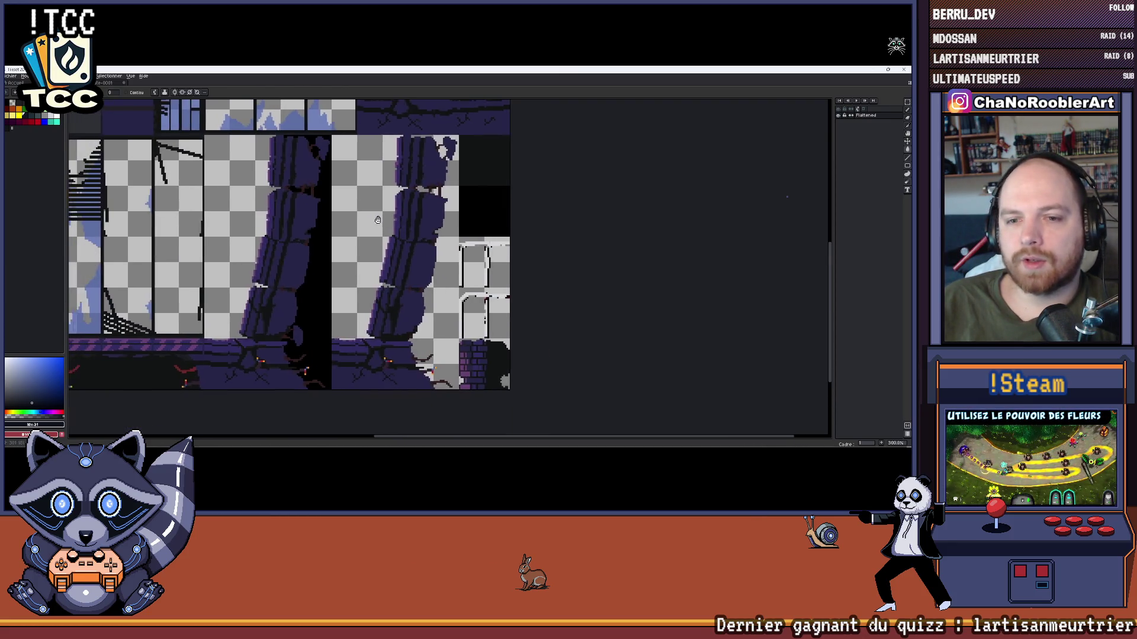
key(alt+Tab)
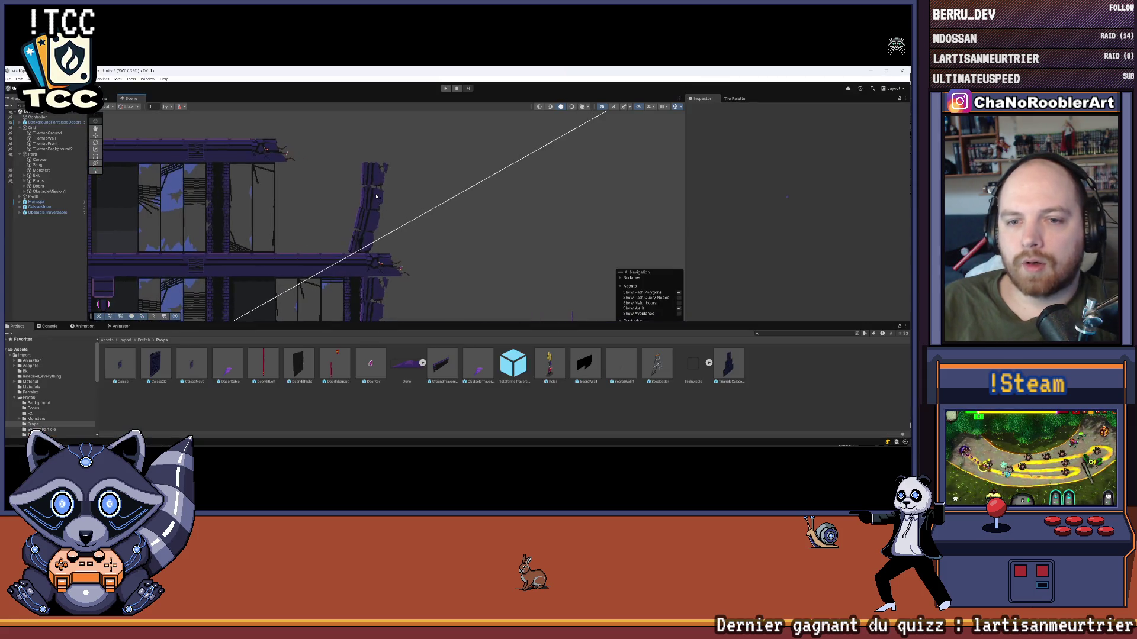
key(alt+Tab)
scroll(396, 231, up, 2)
scroll(396, 232, down, 1)
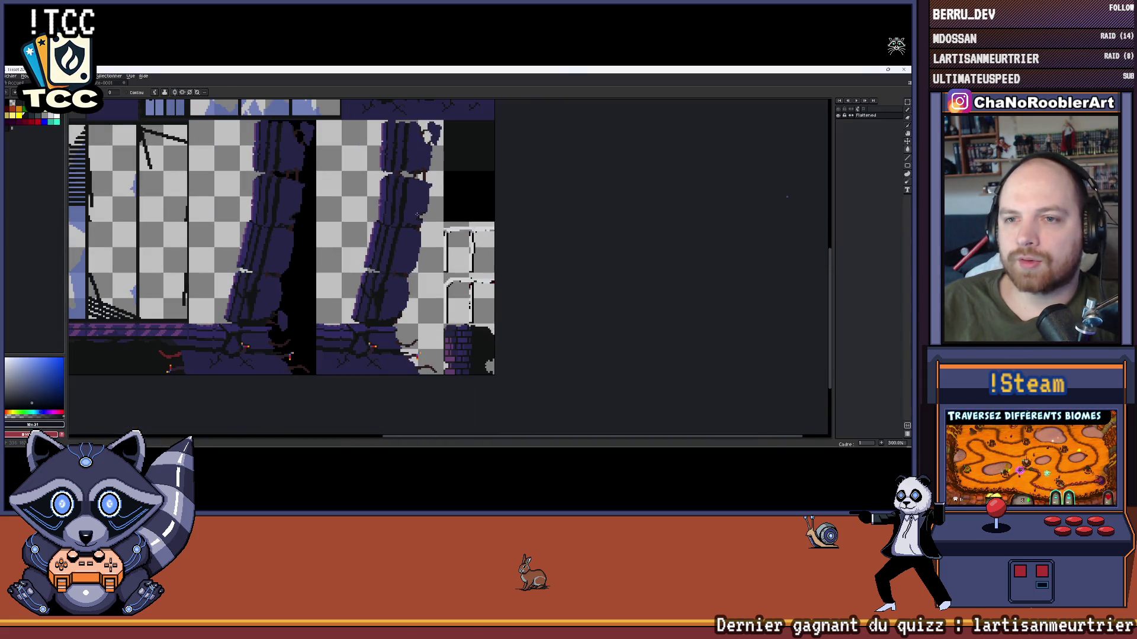
scroll(396, 232, down, 1)
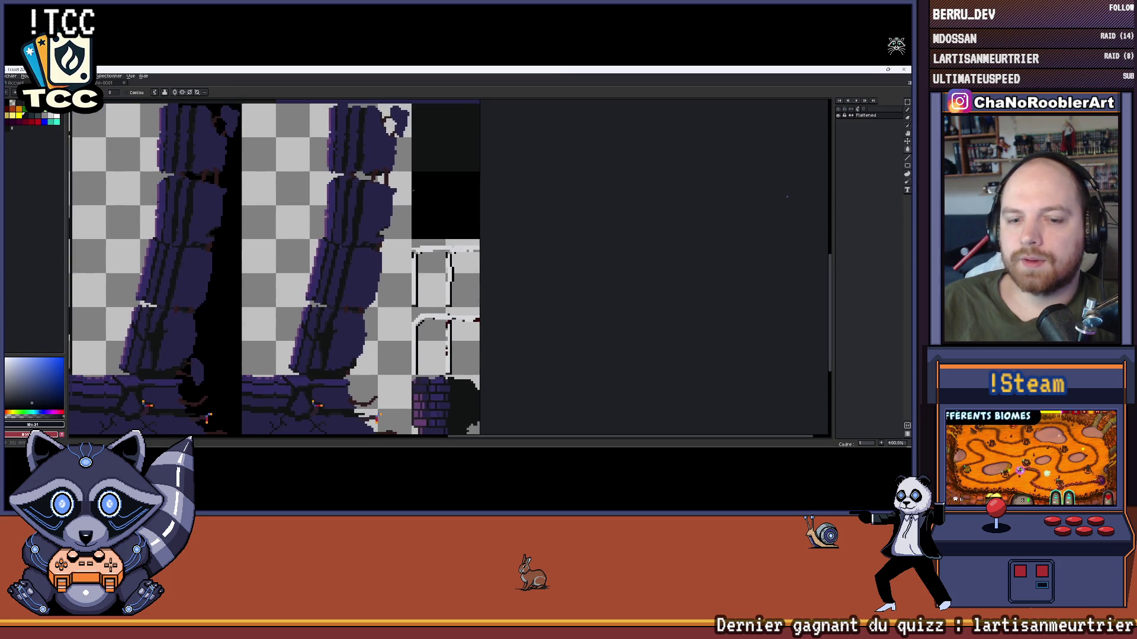
- Enclose the purple pillar tile in a rectangular marquee selection
click(907, 104)
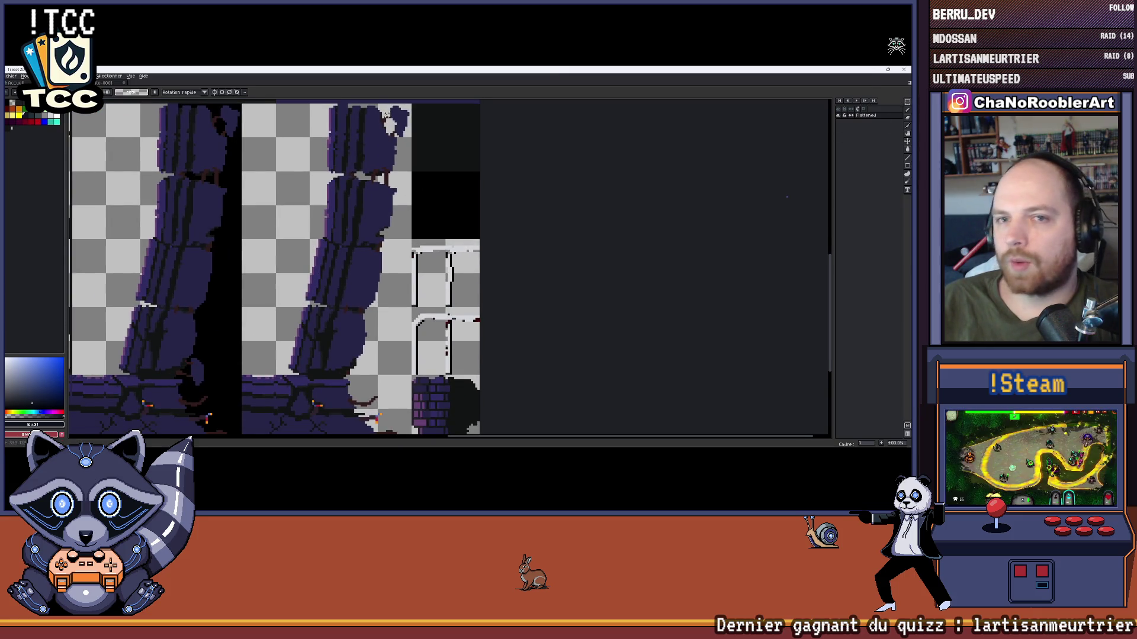
scroll(347, 135, up, 1)
drag(408, 115, 297, 363)
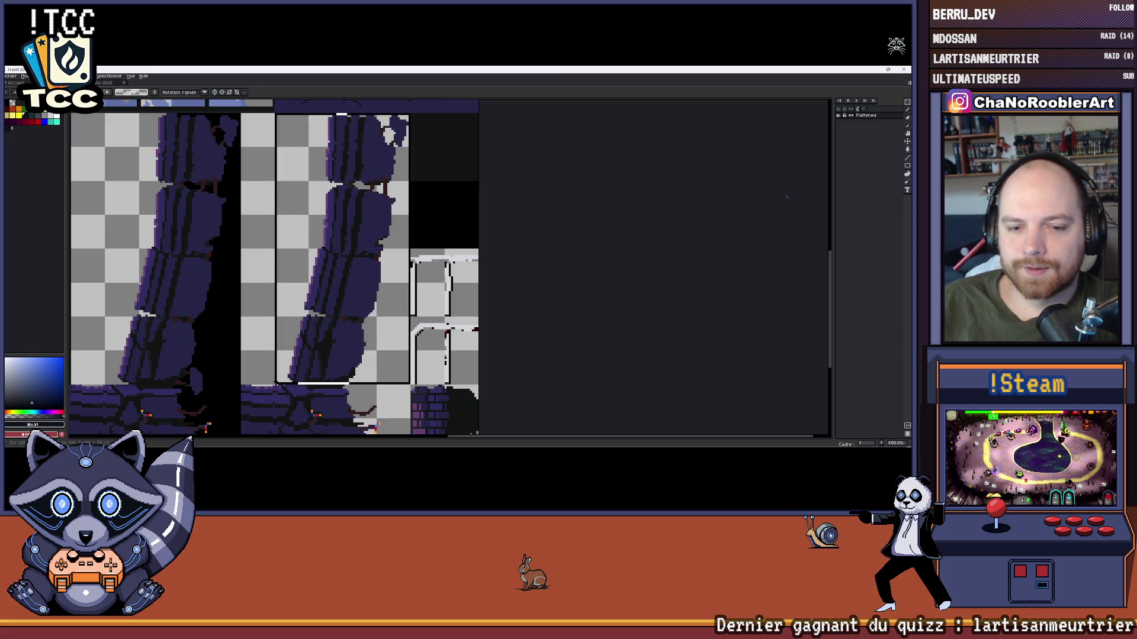
scroll(375, 242, down, 3)
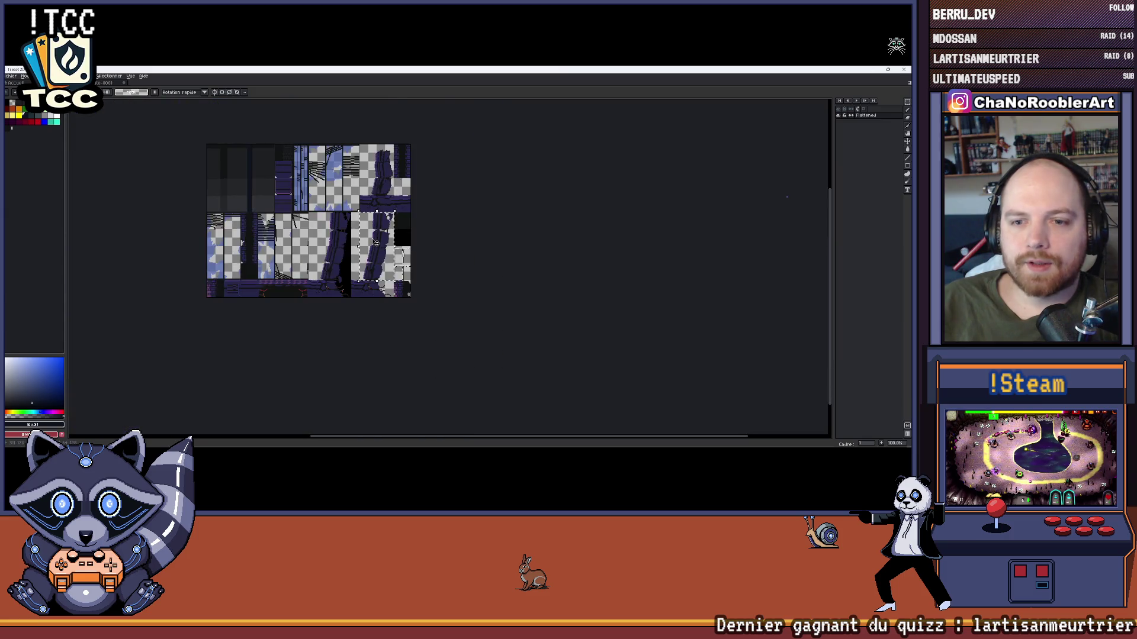
scroll(376, 243, up, 2)
scroll(388, 256, up, 4)
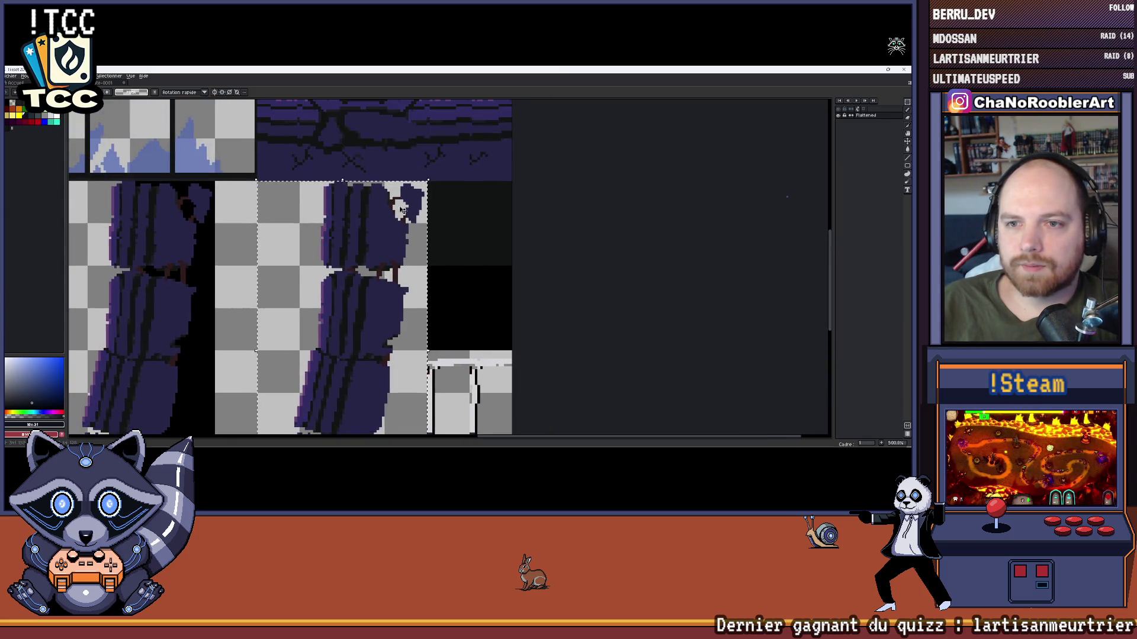
scroll(400, 207, down, 3)
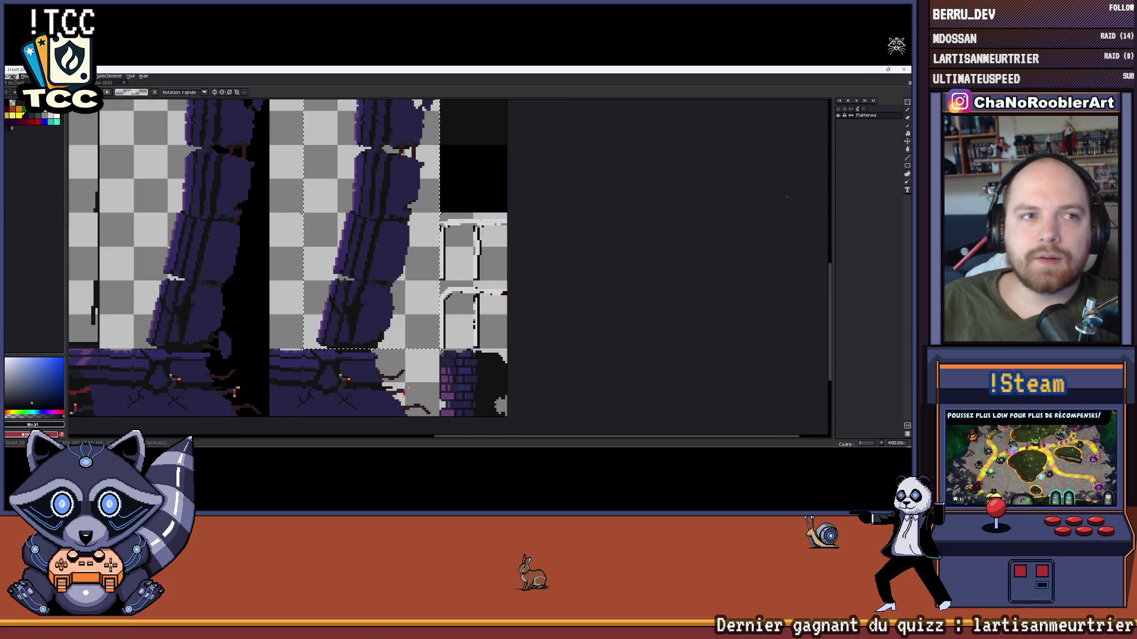
click(14, 77)
- Set up Export As with area Selection and file name TilesetColonne.png
mouse_move(24, 142)
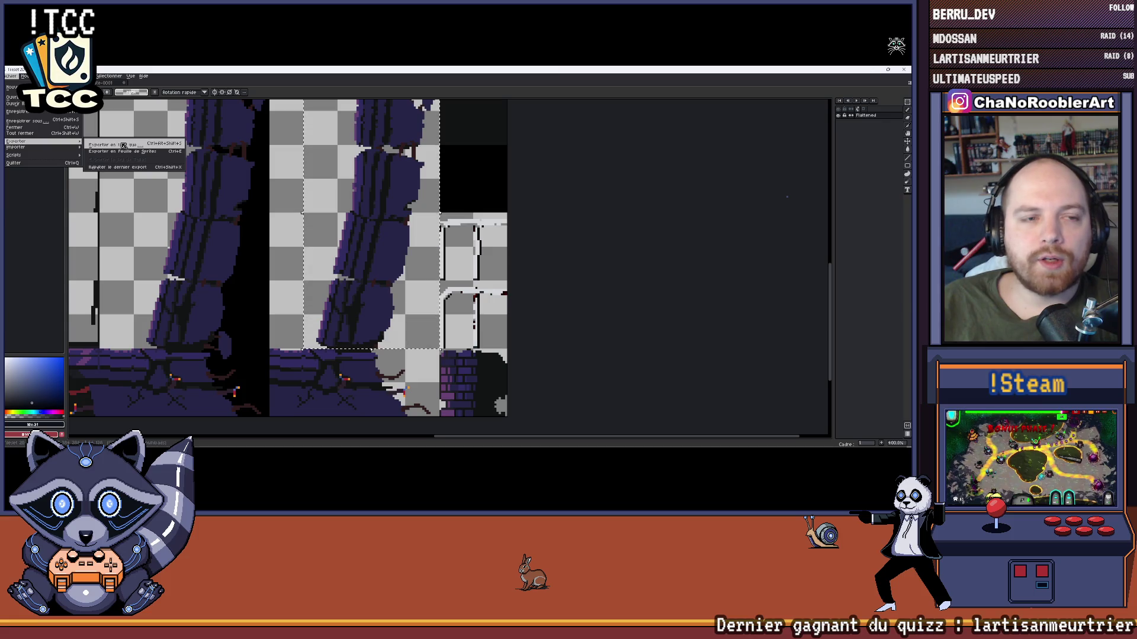
click(123, 145)
click(535, 234)
click(535, 245)
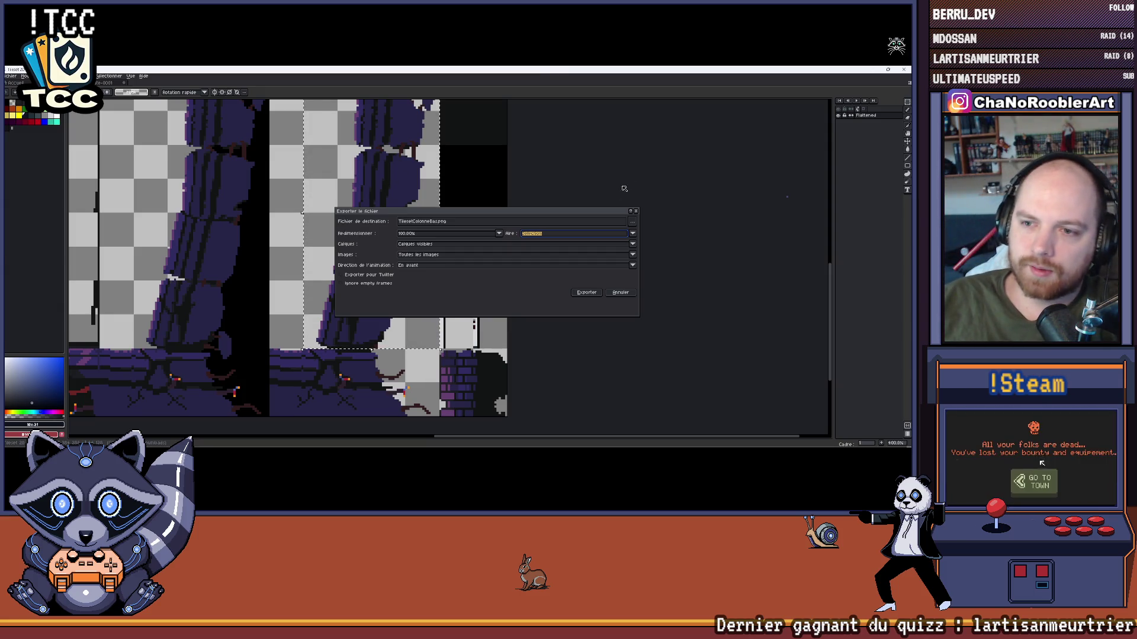
click(459, 224)
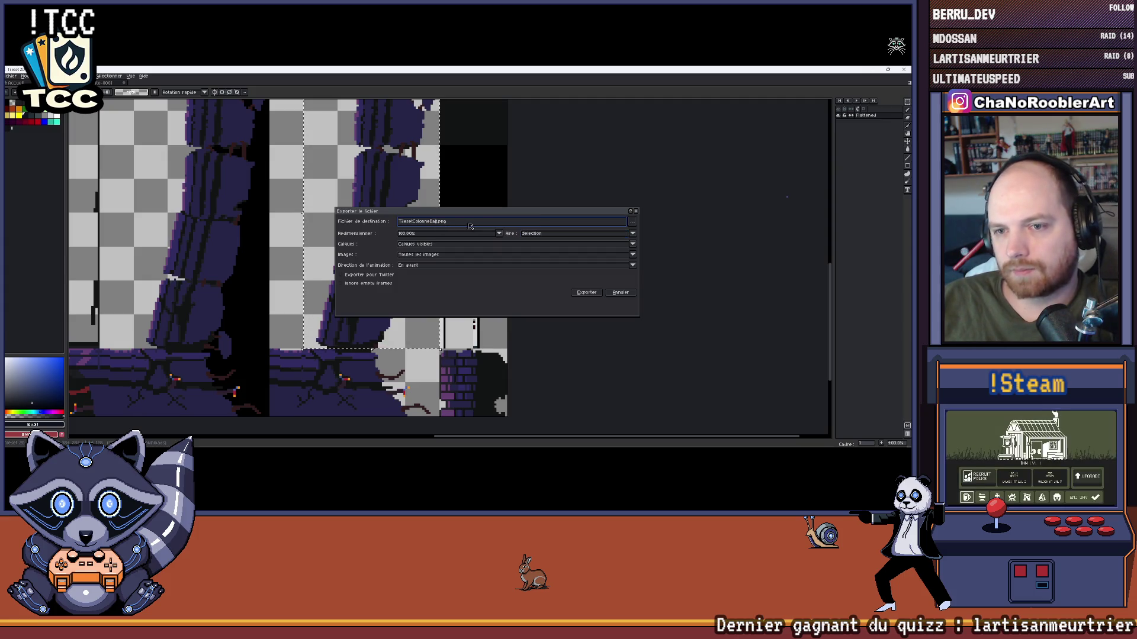
key(Left)
key(Left)
key(Left)
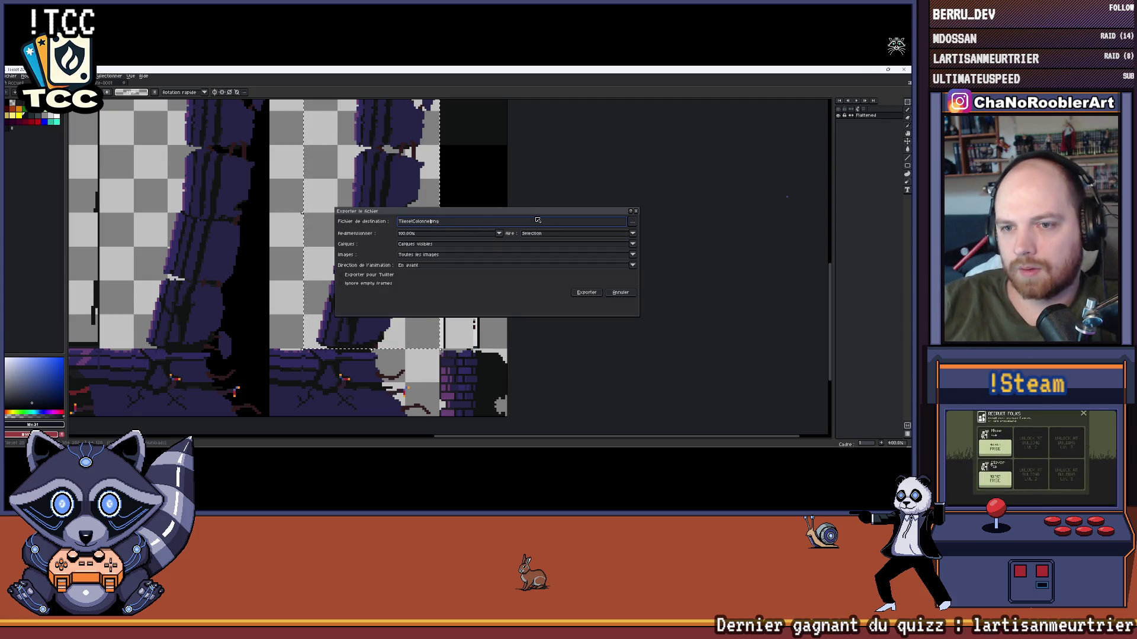
- Export the selected pillar tile as TilesetColonne.png and return to Unity
click(633, 233)
click(633, 233)
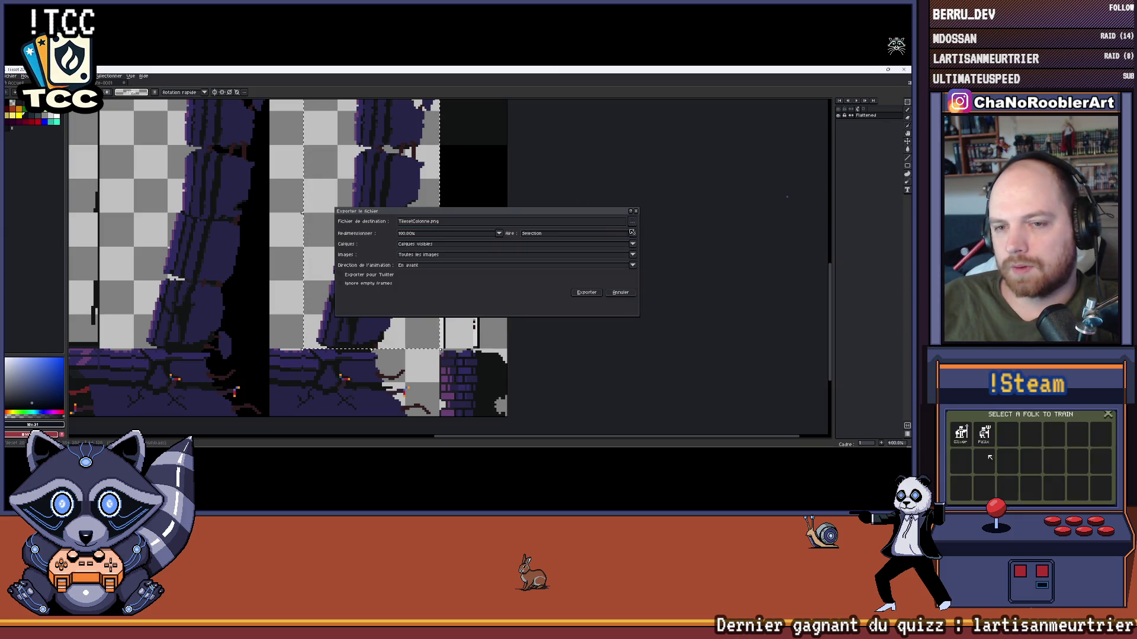
click(632, 222)
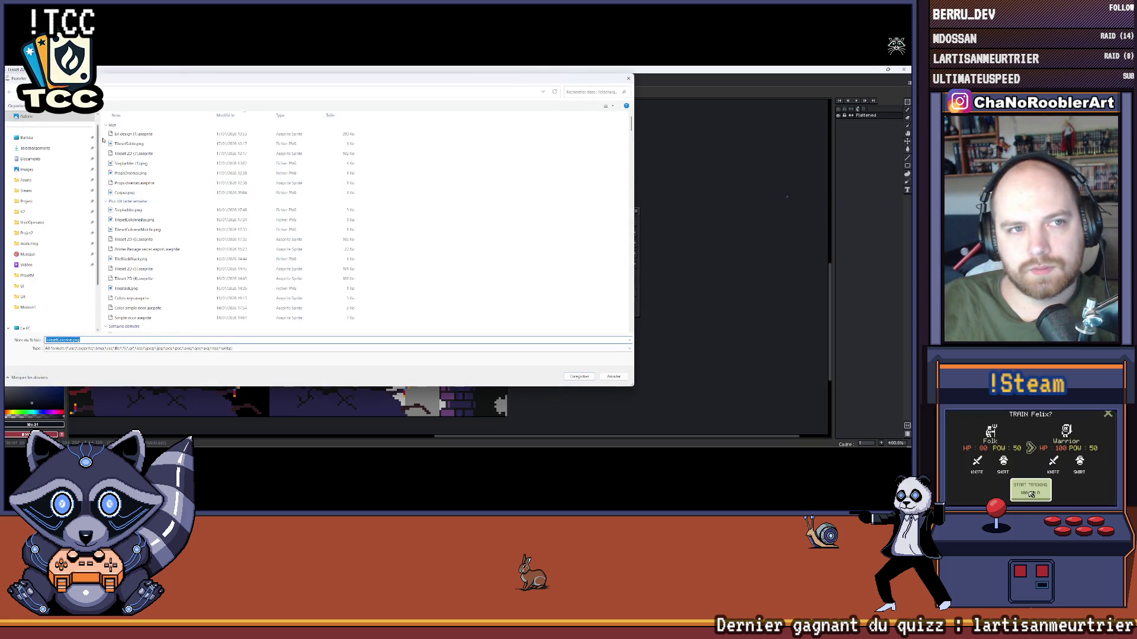
click(630, 79)
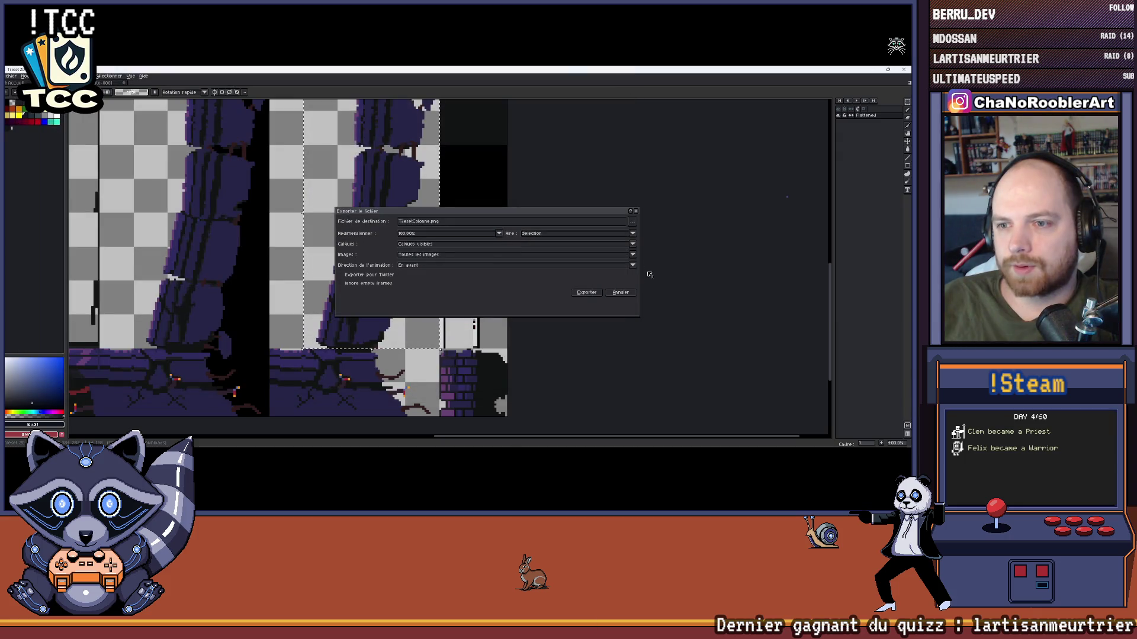
click(587, 293)
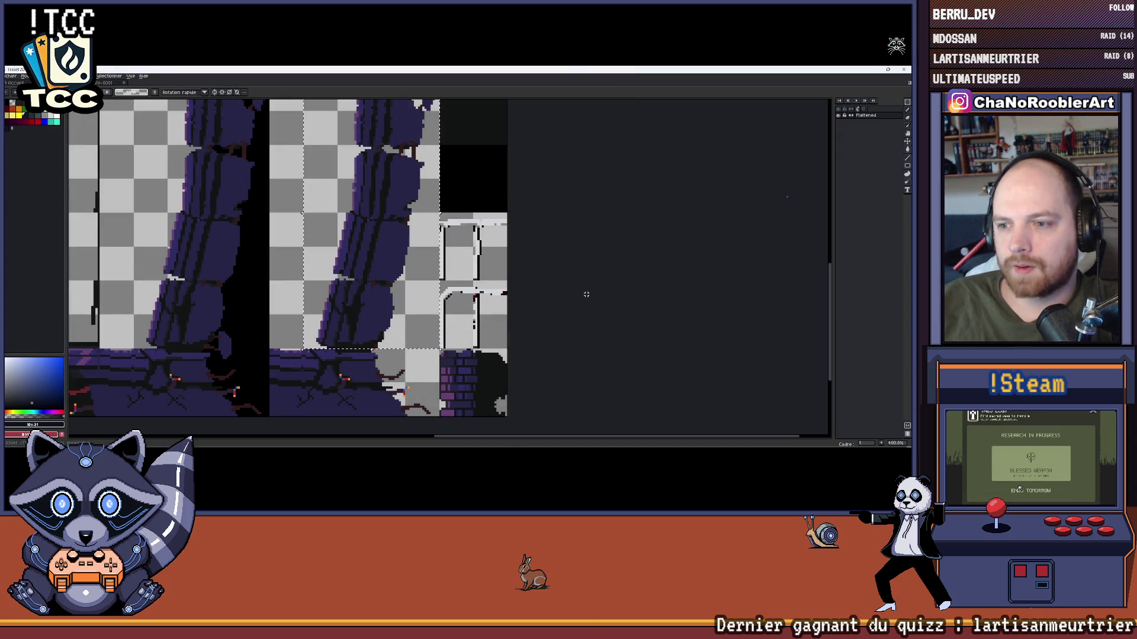
scroll(620, 182, down, 4)
scroll(457, 178, up, 3)
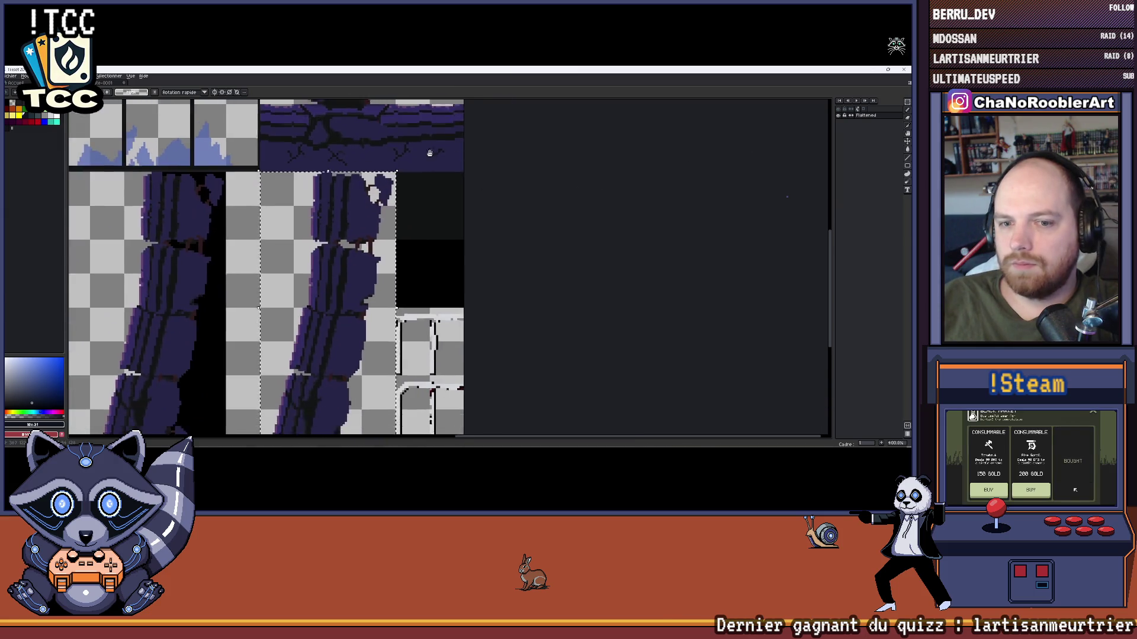
key(alt+Tab)
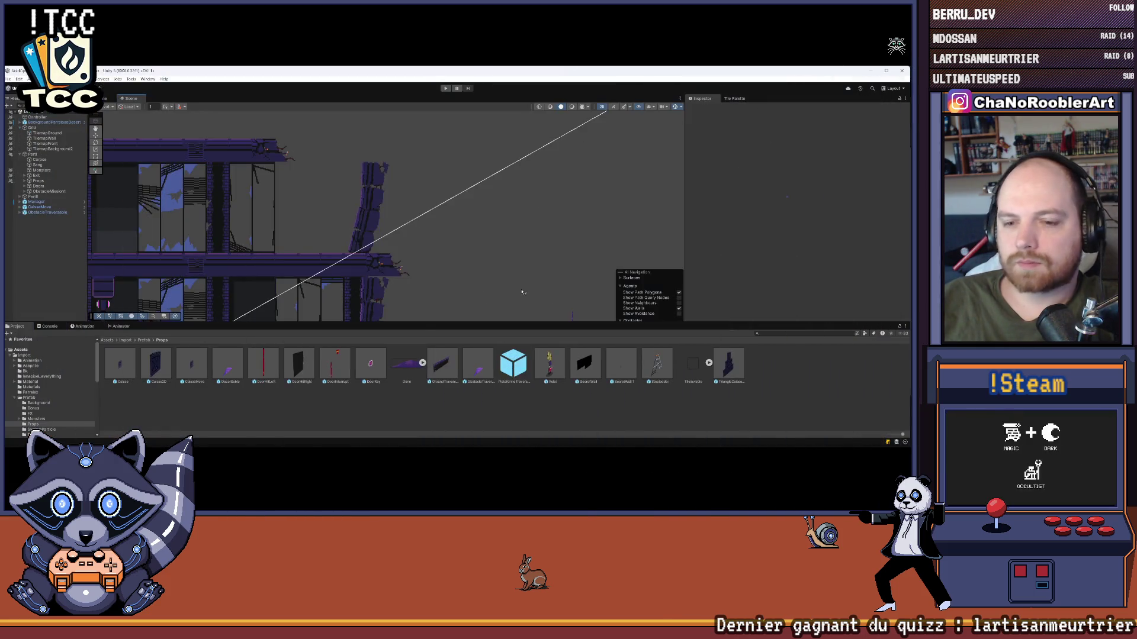
- Enlarge the Project panel and open Assets/Import/Props showing the new TilesetColonne texture
drag(416, 320, 416, 275)
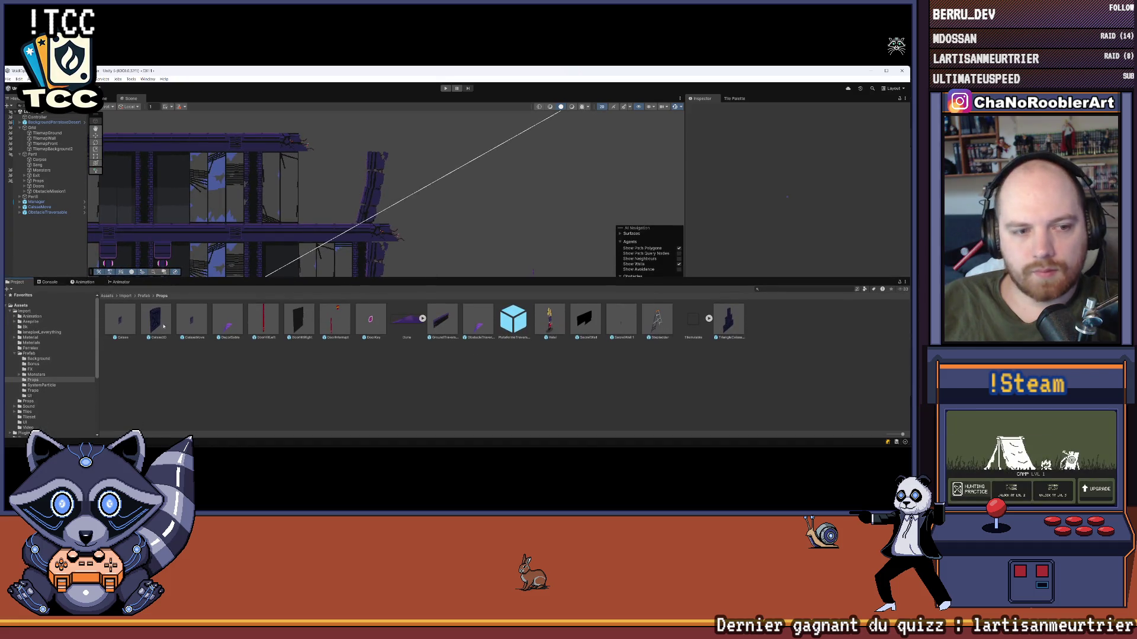
click(36, 310)
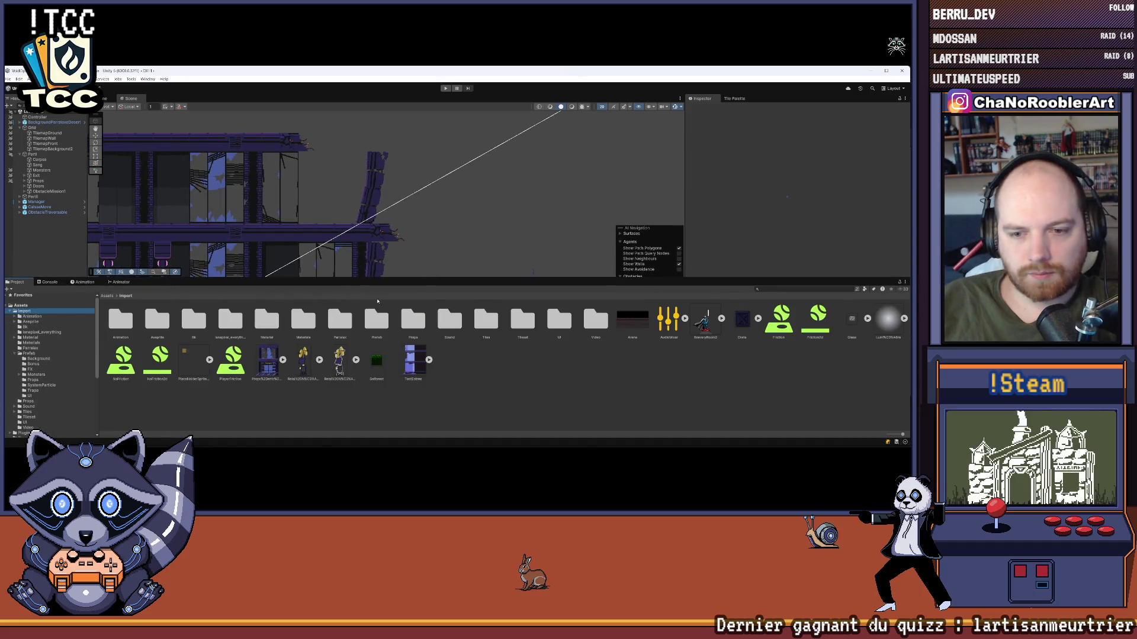
scroll(434, 144, up, 3)
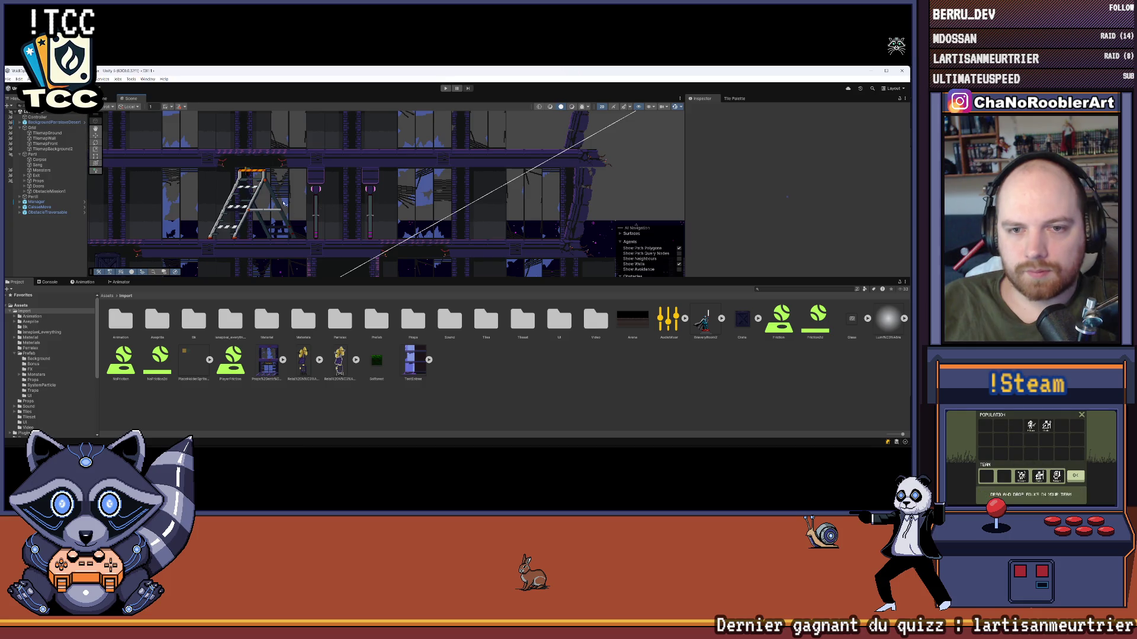
scroll(323, 215, up, 3)
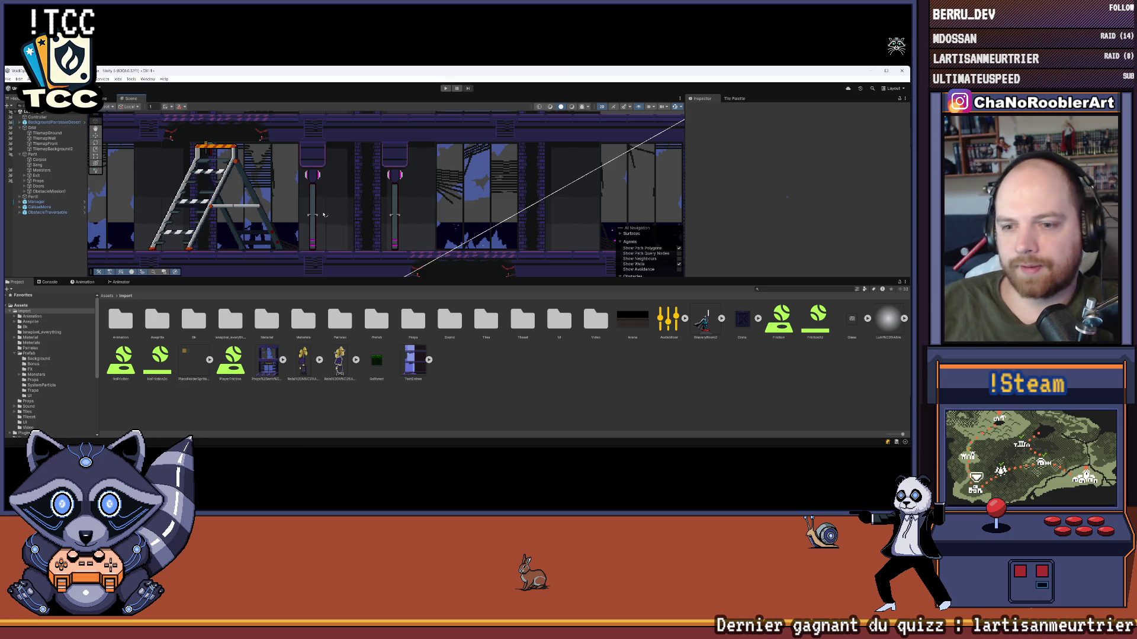
double_click(415, 318)
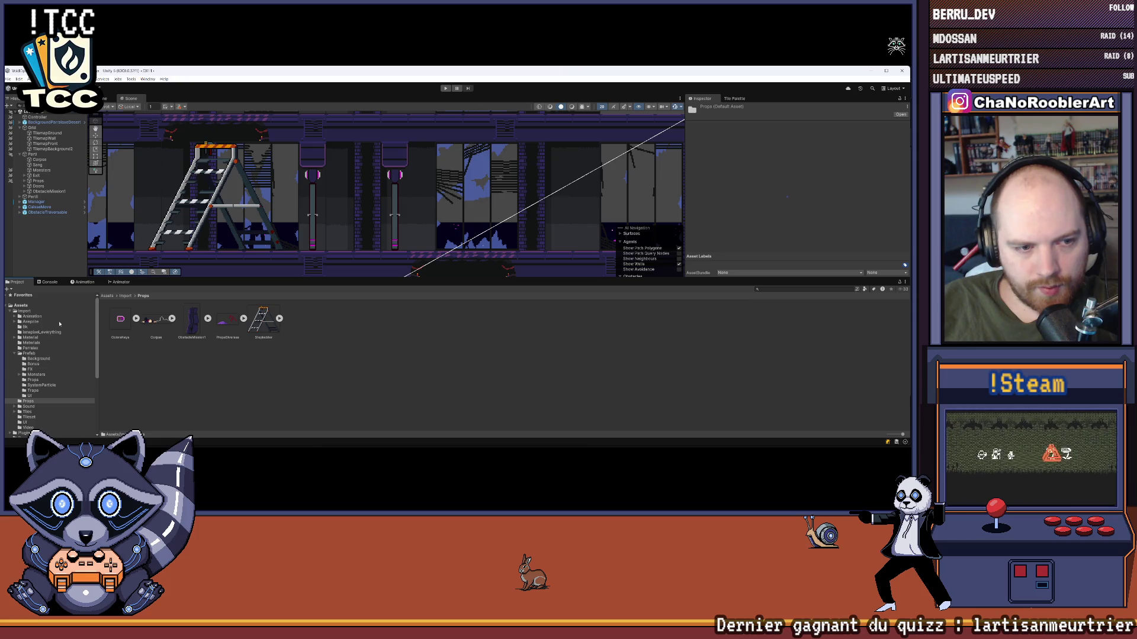
mouse_move(47, 446)
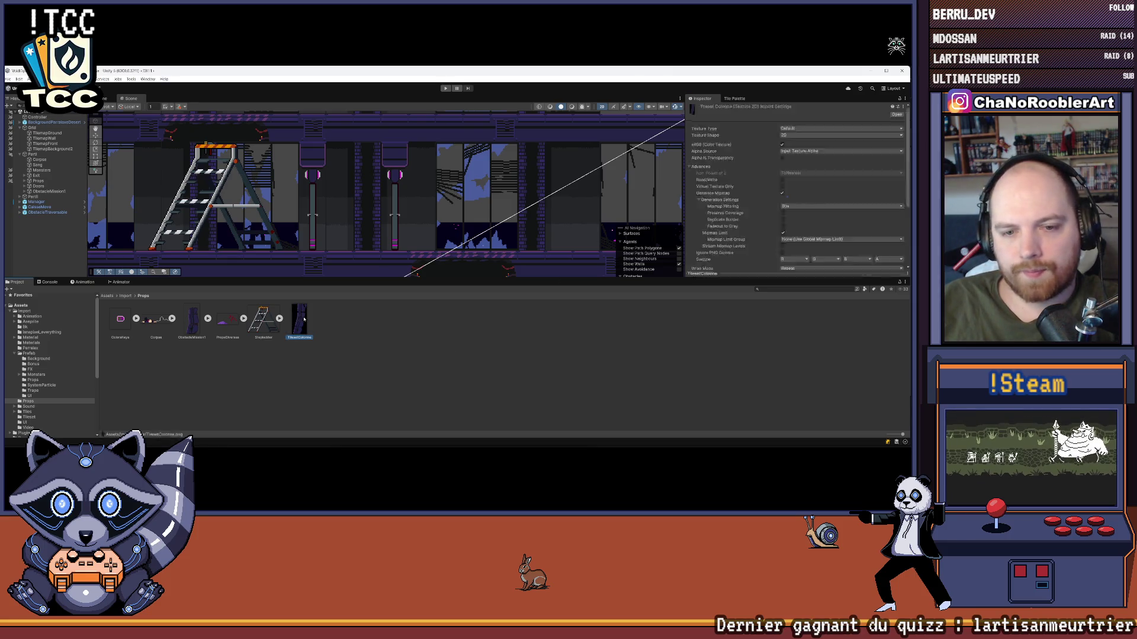
click(806, 129)
- Set TilesetColonne to Sprite (2D and UI), Point filter, max size 8192, no compression, and apply
click(808, 156)
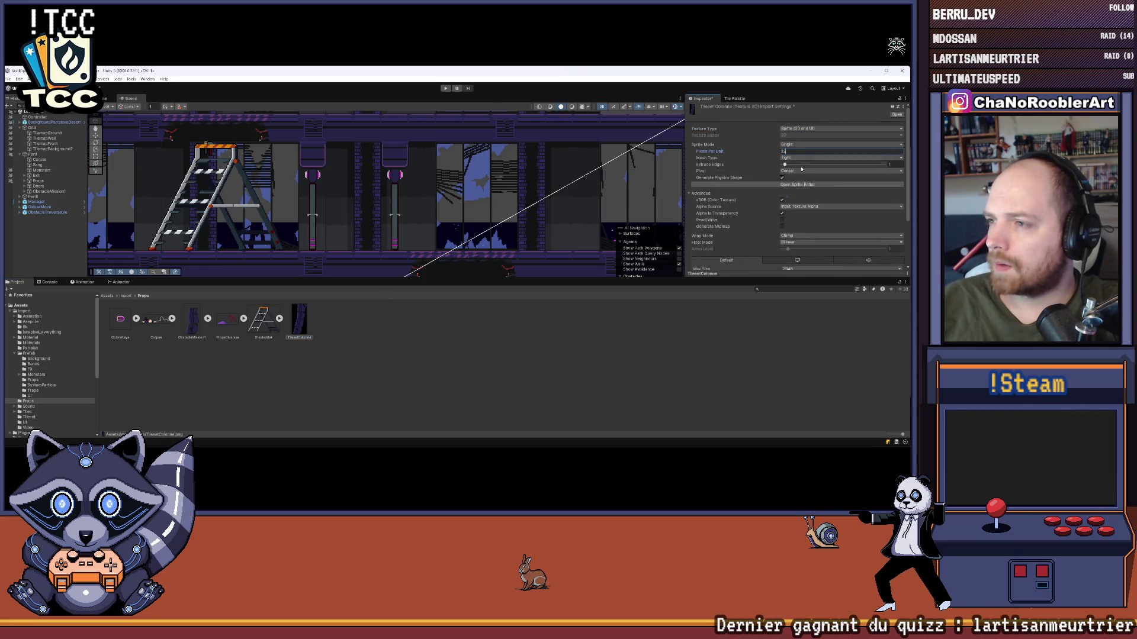
scroll(799, 165, down, 2)
click(799, 179)
click(799, 185)
click(805, 207)
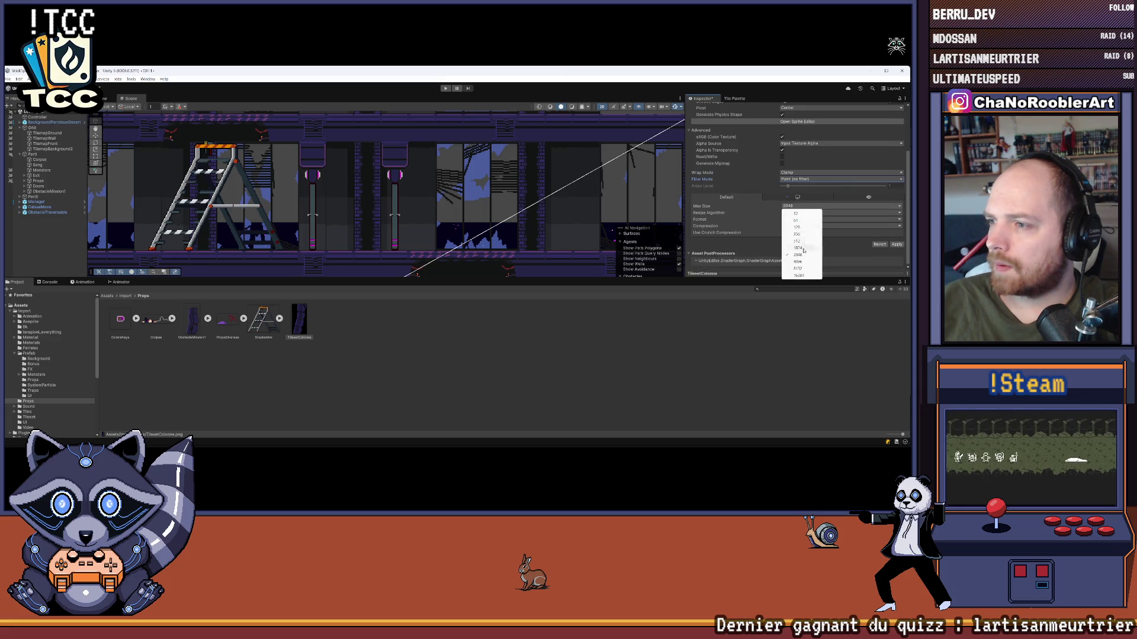
click(799, 268)
click(806, 225)
click(800, 230)
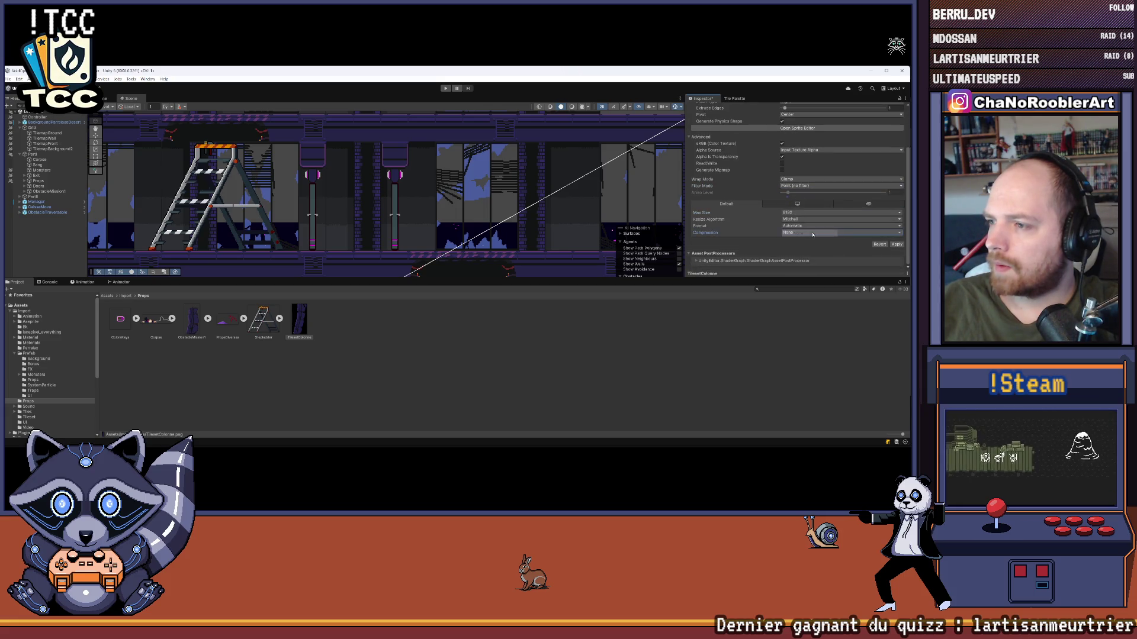
click(897, 244)
scroll(380, 226, down, 5)
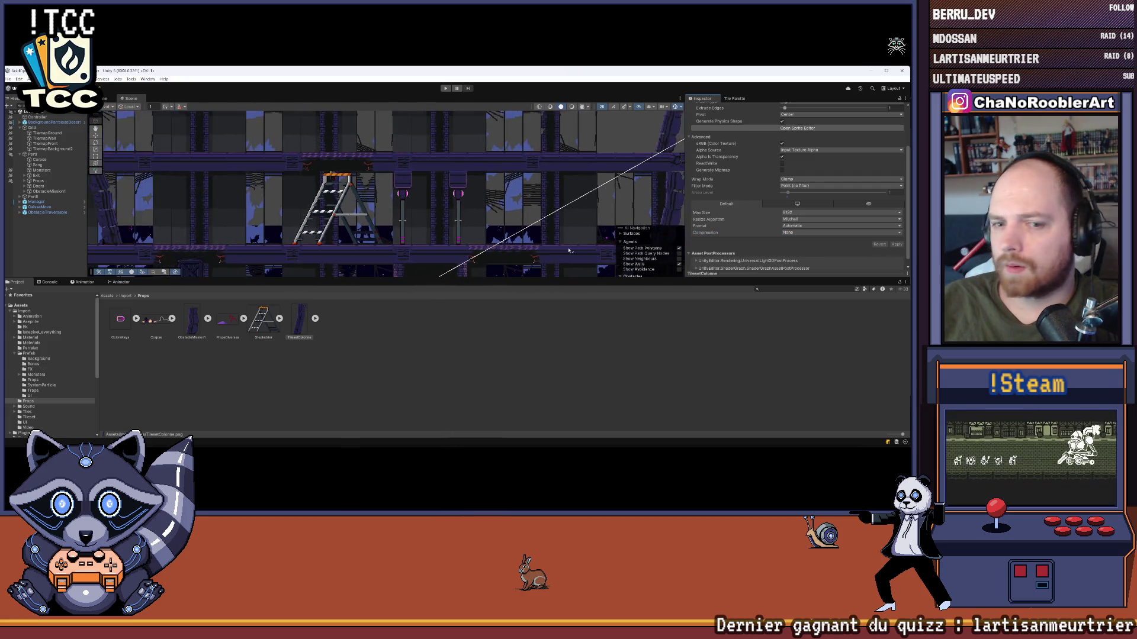
click(380, 225)
scroll(355, 223, up, 4)
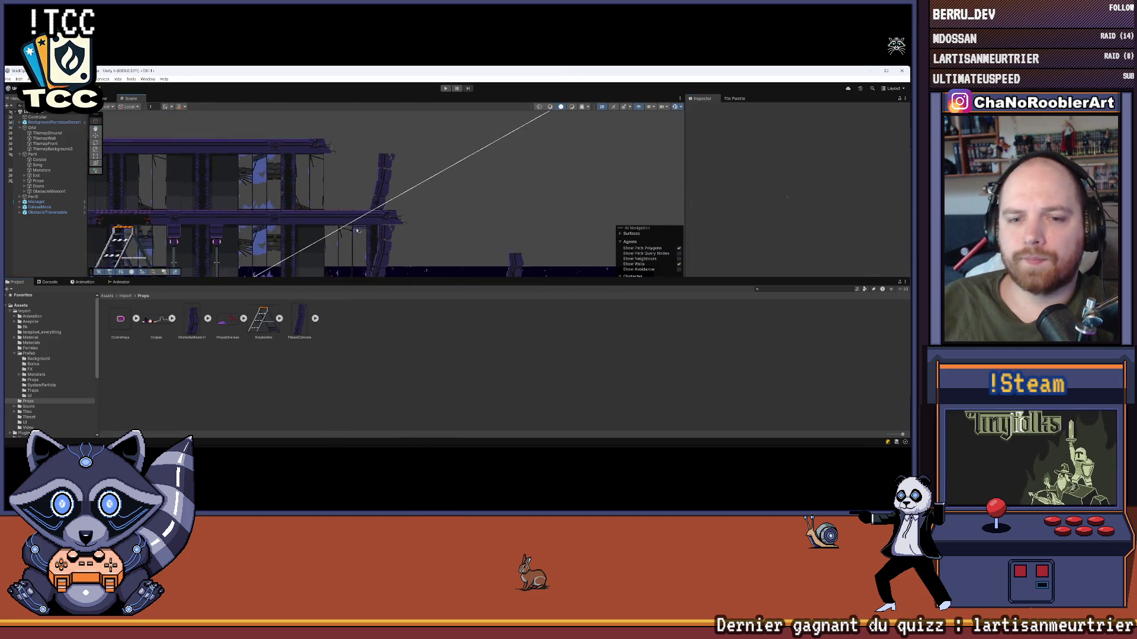
- Erase the slanted pillar tile from the front tilemap with the brush
click(38, 181)
click(45, 138)
key(Down)
key(Down)
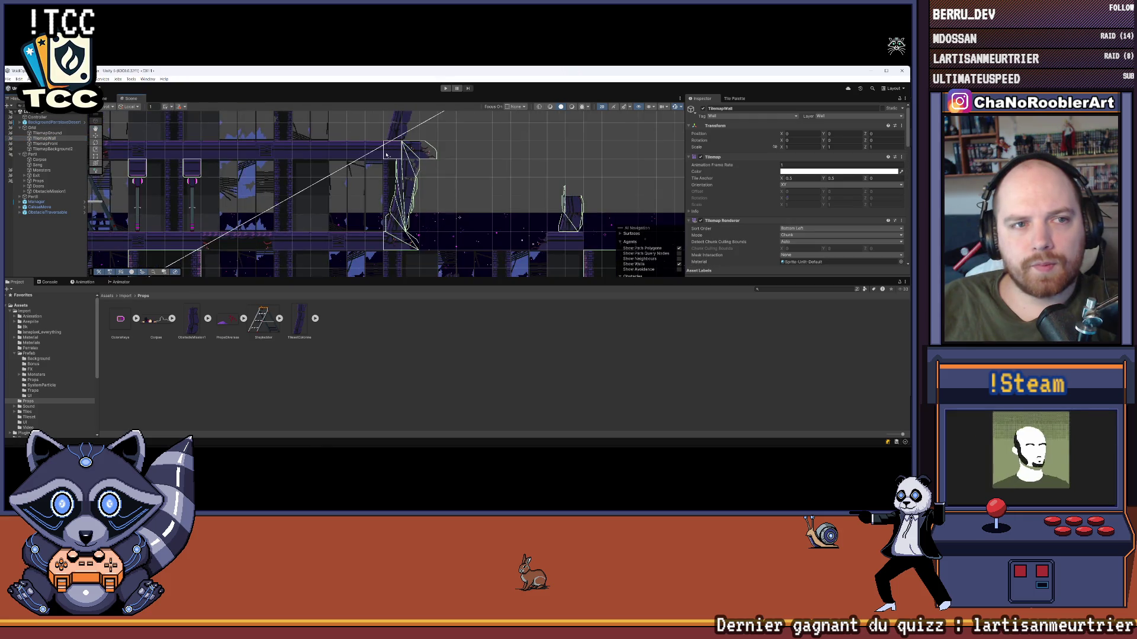
click(391, 225)
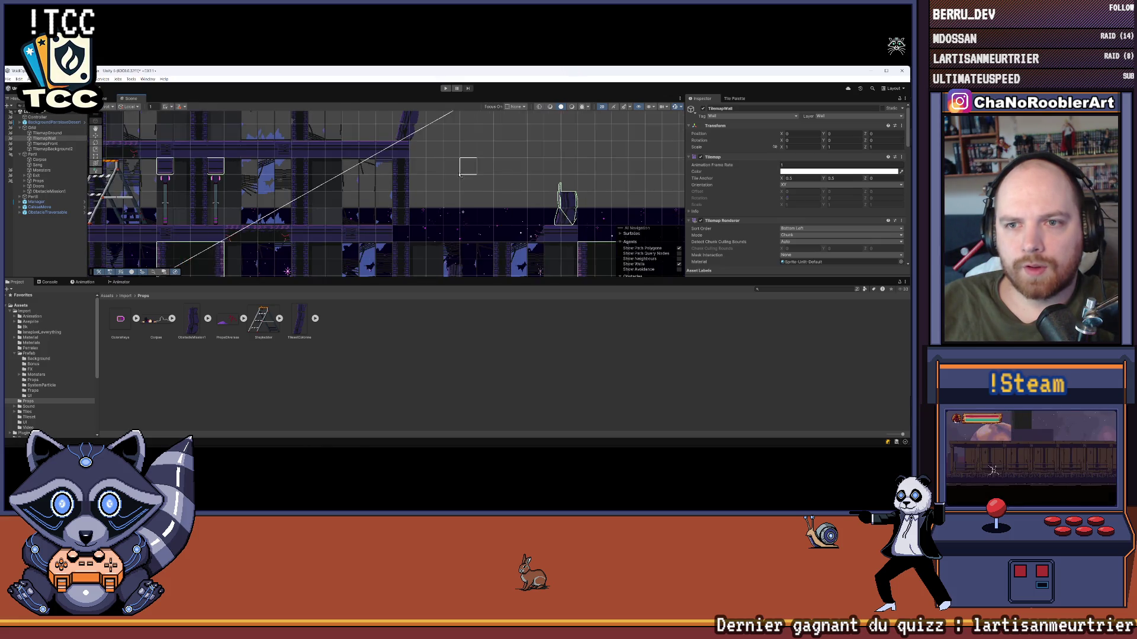
scroll(400, 179, down, 4)
key(Up)
key(Up)
key(Up)
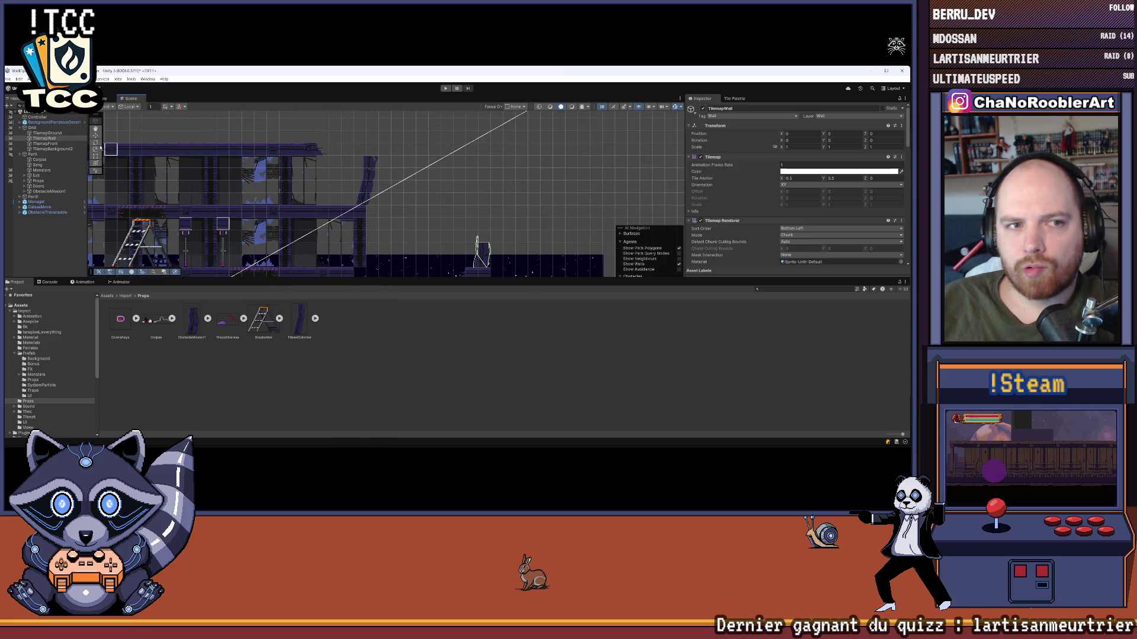
drag(374, 166, 363, 199)
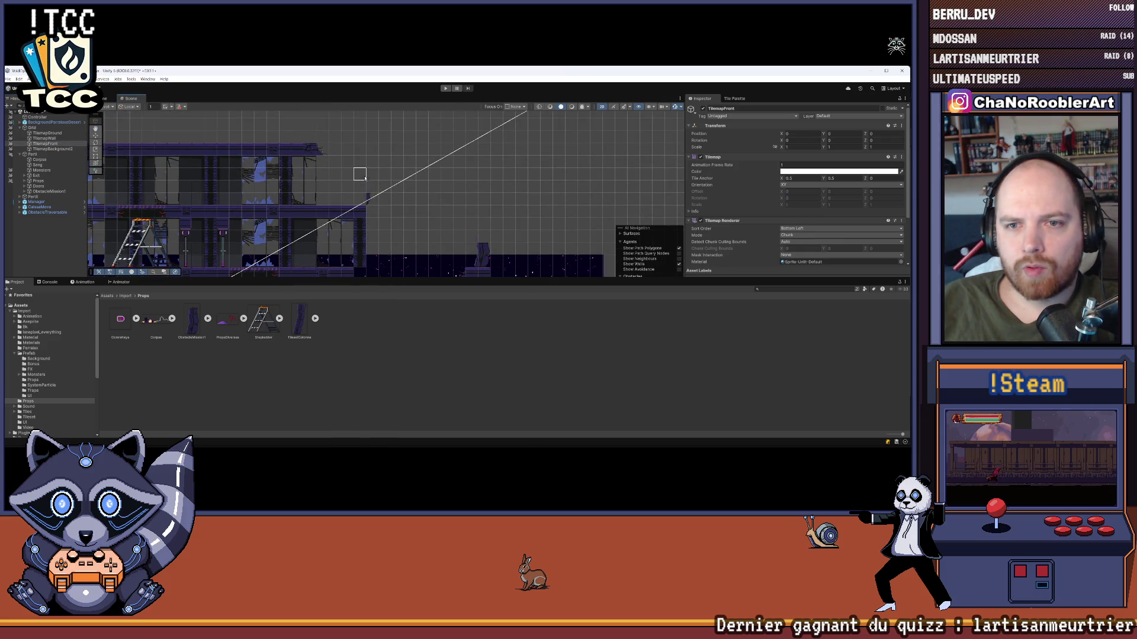
key(Down)
key(Down)
key(Down)
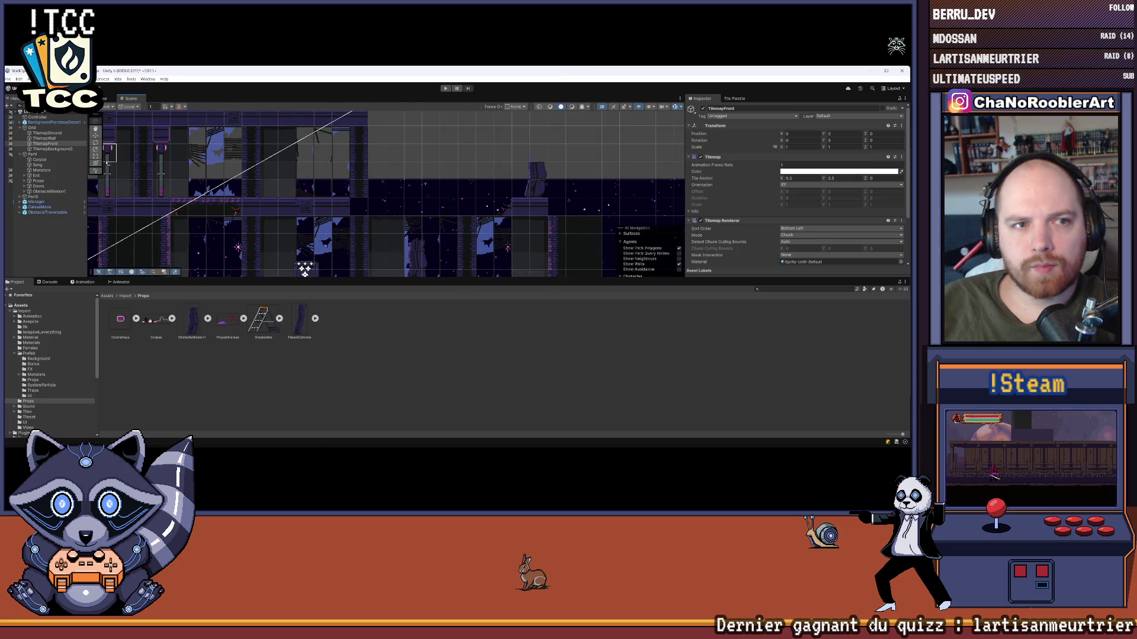
- Make TilemapGround the painting target in the Tile Palette
click(43, 135)
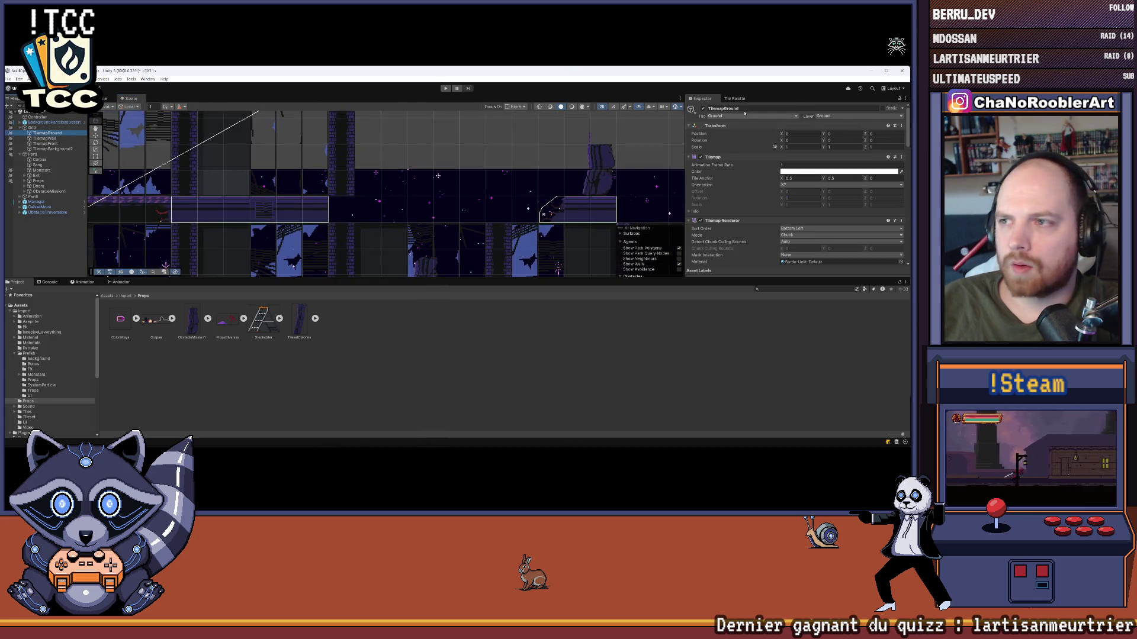
click(730, 100)
scroll(827, 230, up, 3)
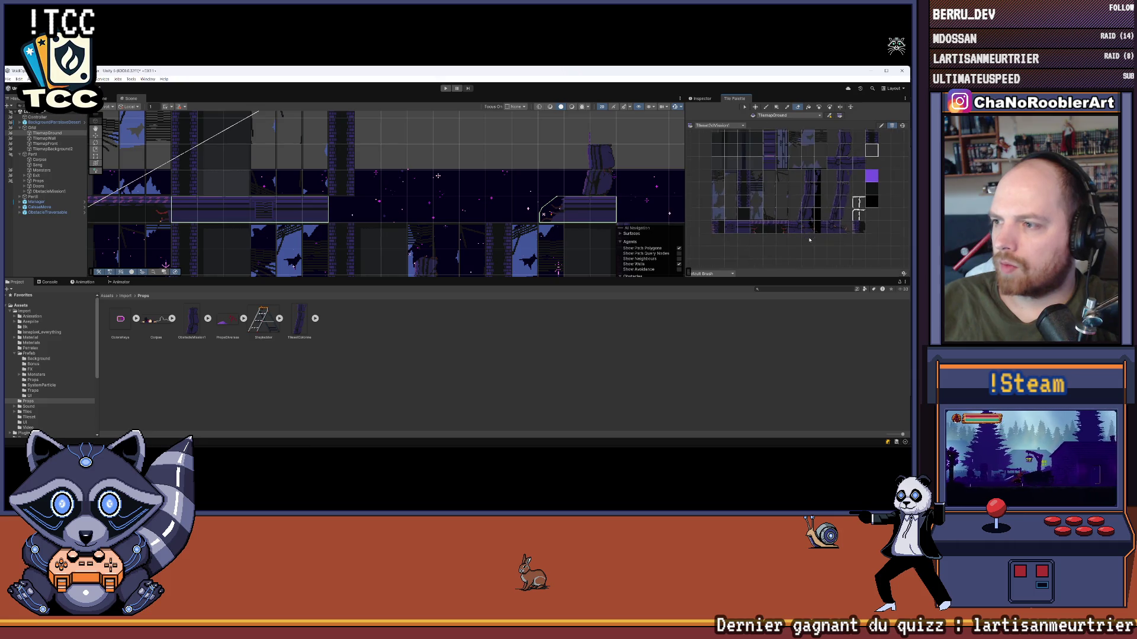
- Pick a two-tile piece in the Tile Palette and pan the level, targeting the front tilemap
drag(828, 230, 846, 230)
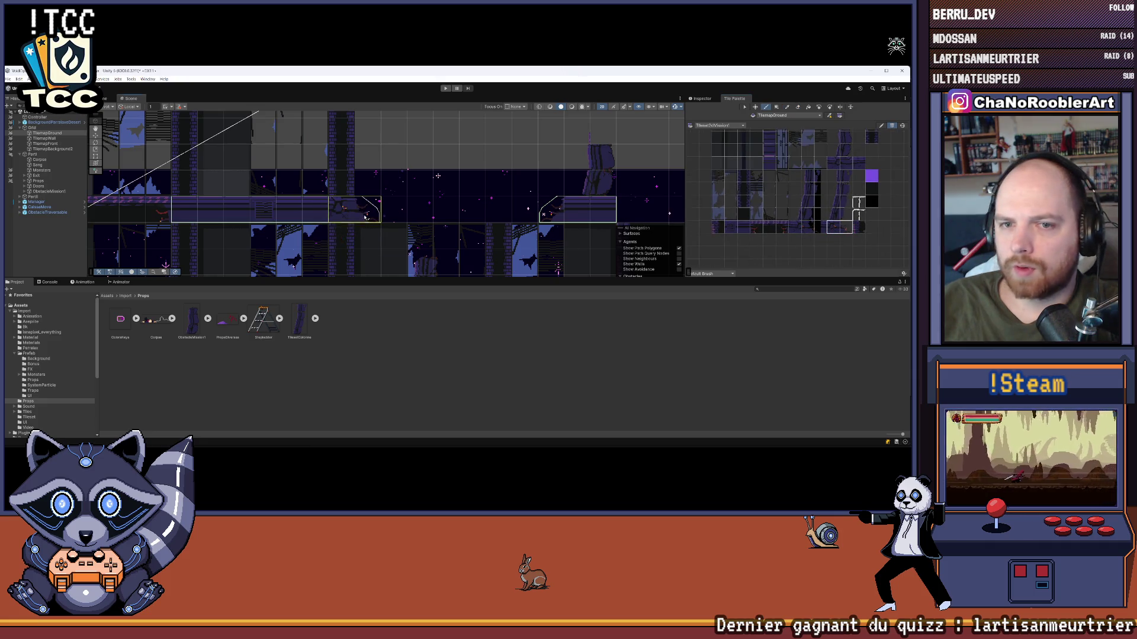
scroll(462, 158, down, 1)
scroll(455, 207, down, 2)
key(Right)
key(Down)
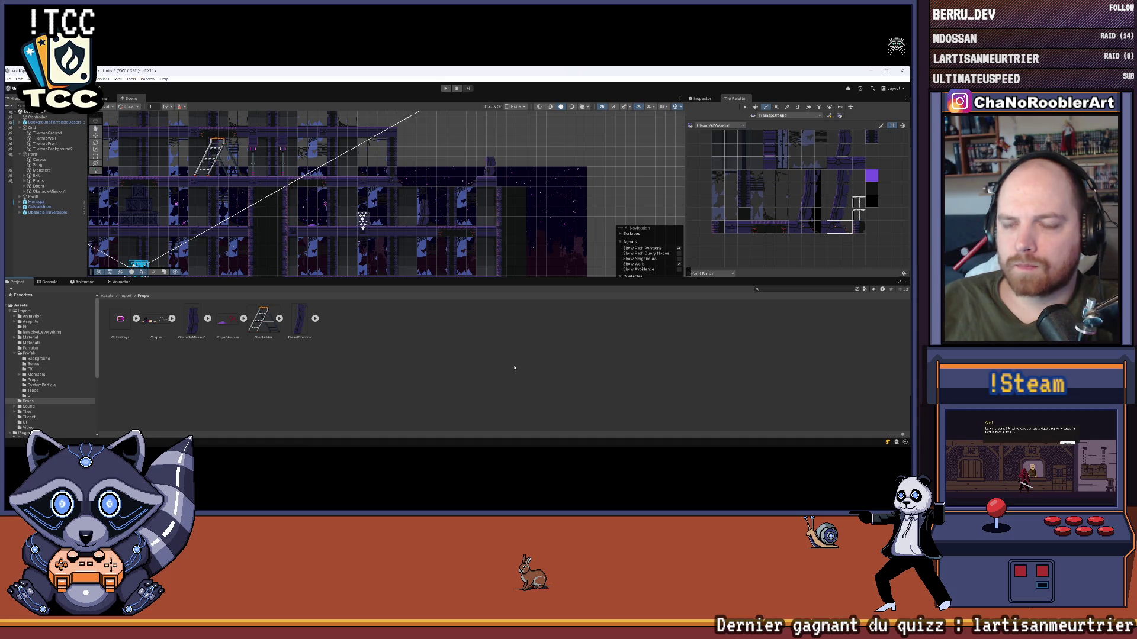
key(Up)
key(Left)
key(Down)
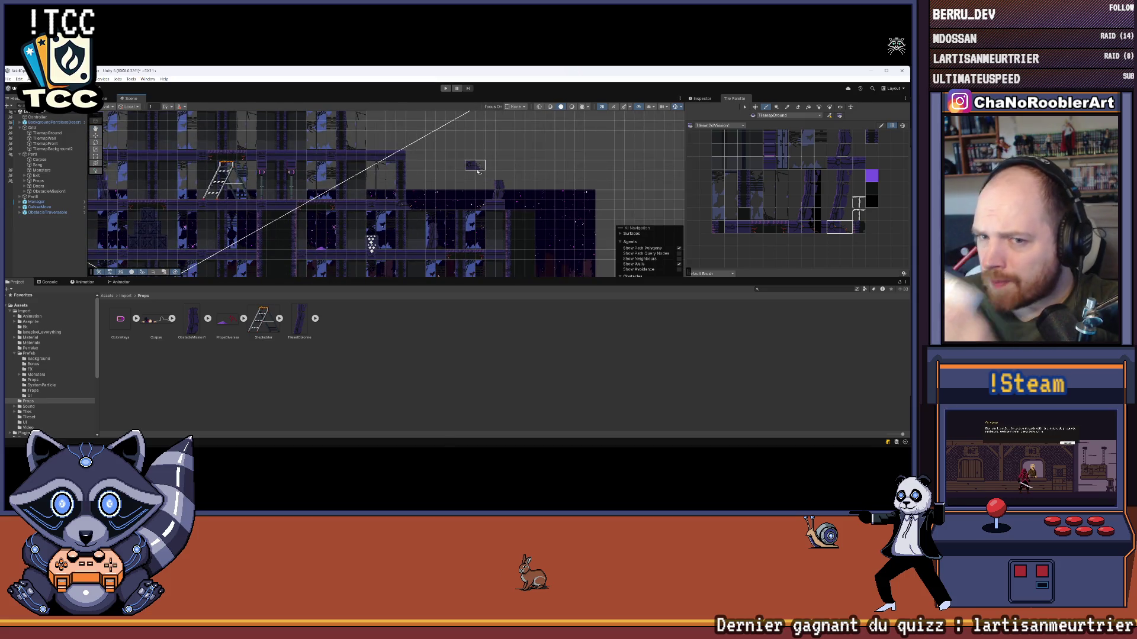
scroll(417, 164, up, 3)
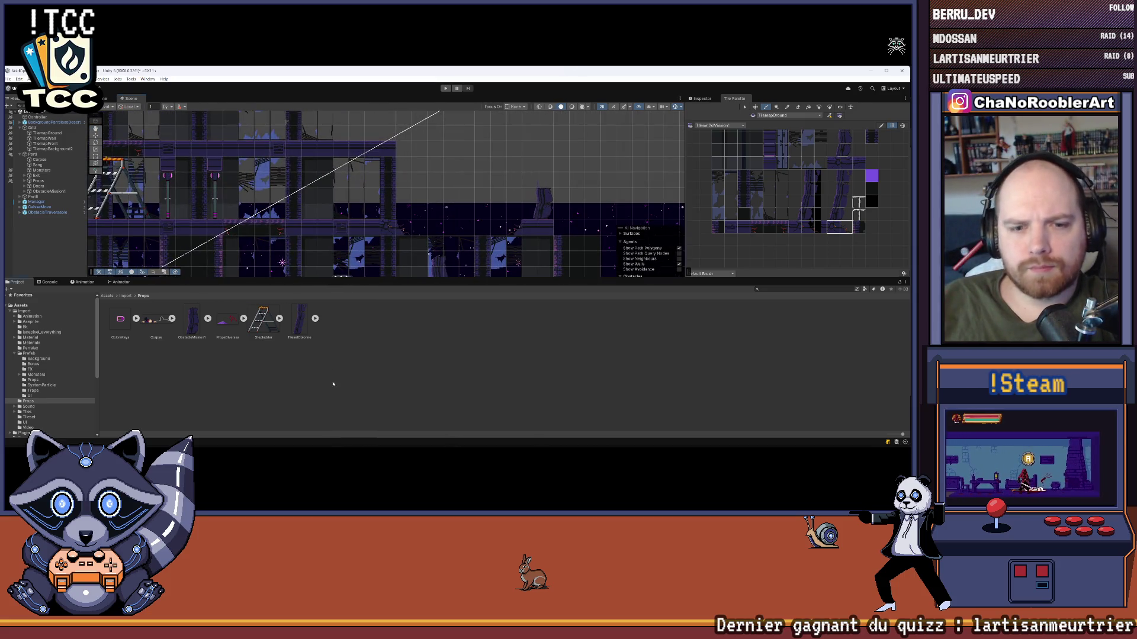
key(Right)
key(Right)
key(Right)
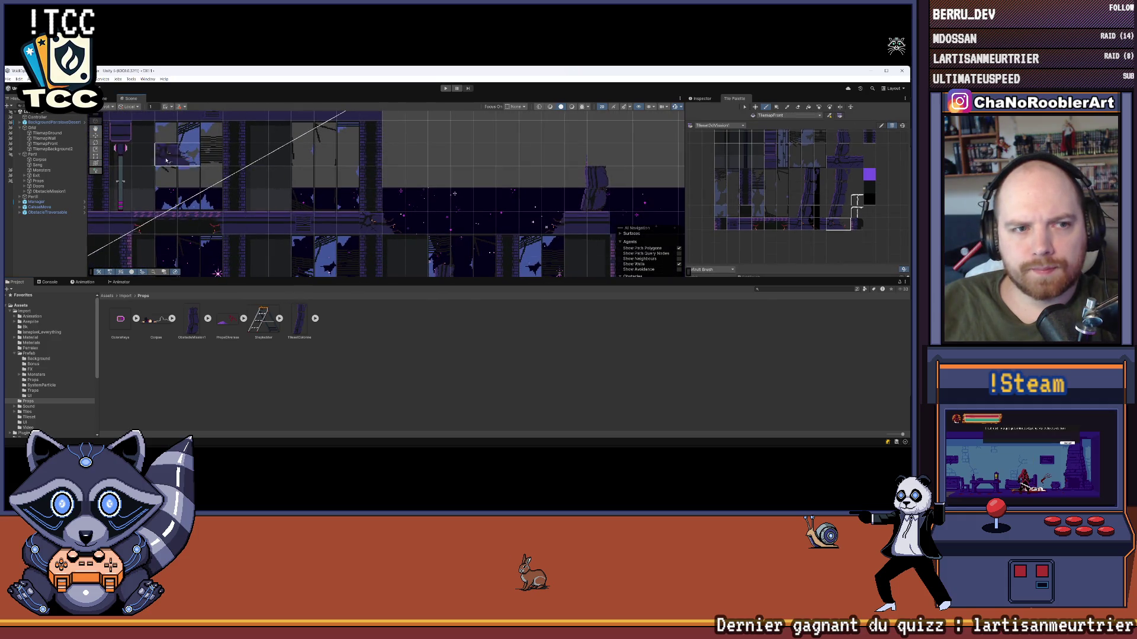
- Expand Props to list ObstacleTraversable, Stepladder and GroundTraversable, and open its context menu
click(24, 181)
click(23, 182)
click(24, 182)
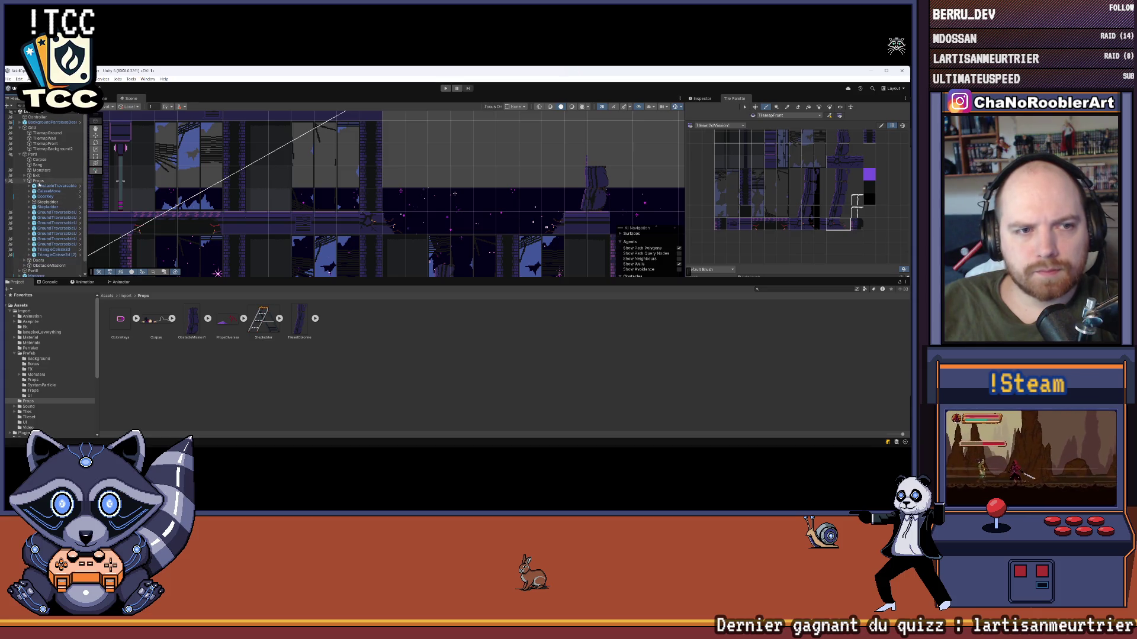
right_click(43, 181)
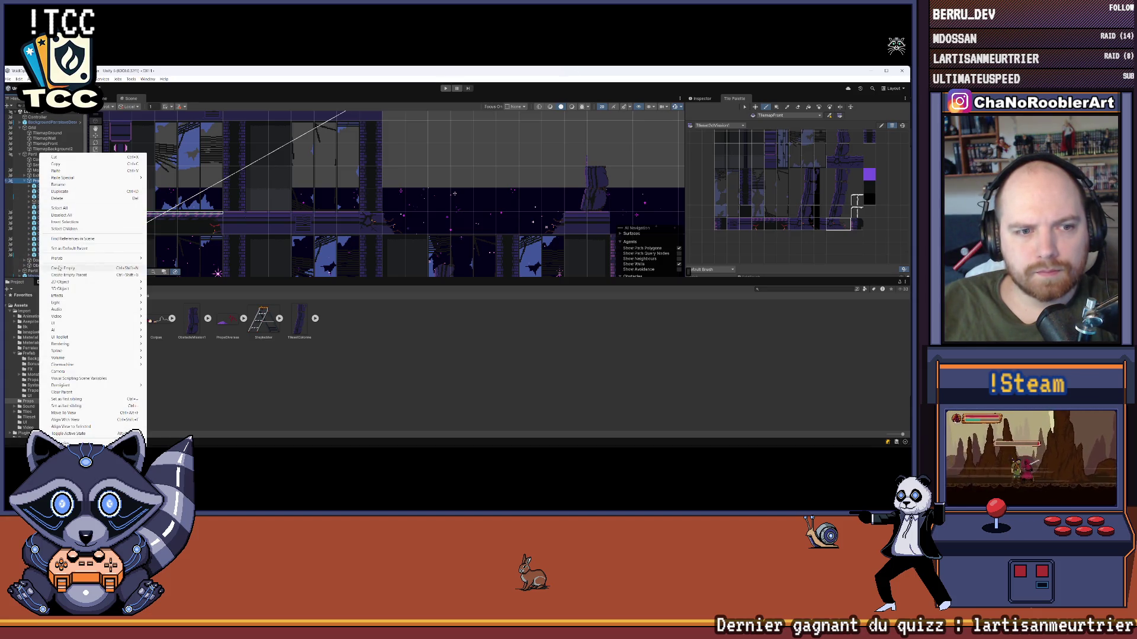
- Create an Obstacle object under Props with a 2D Square sprite child
click(59, 268)
text(C)
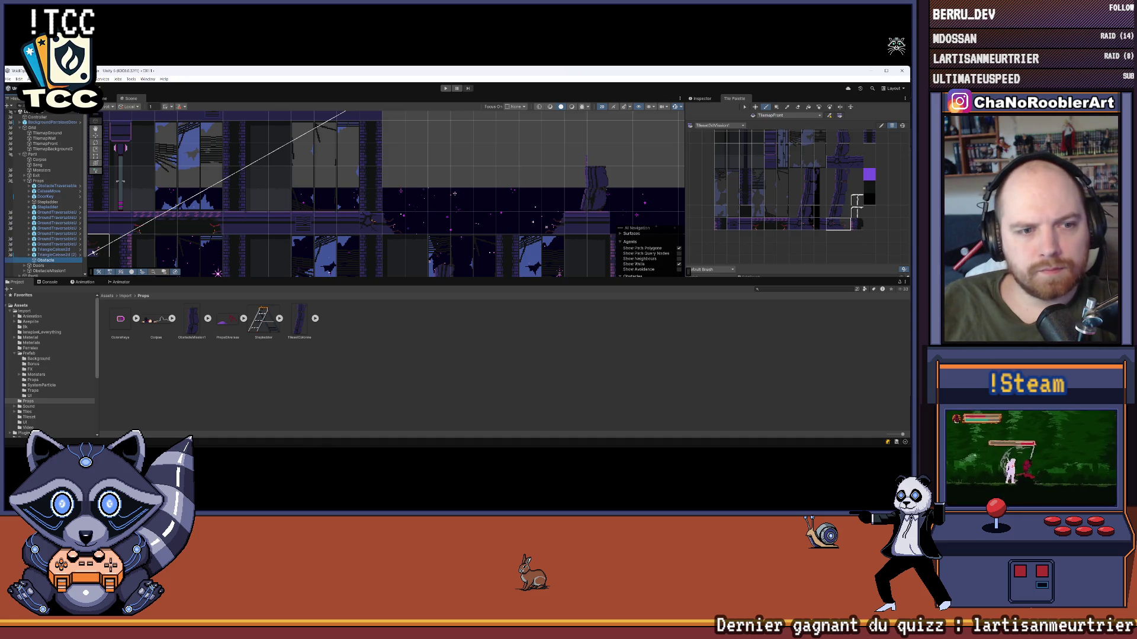
scroll(98, 251, down, 3)
right_click(45, 242)
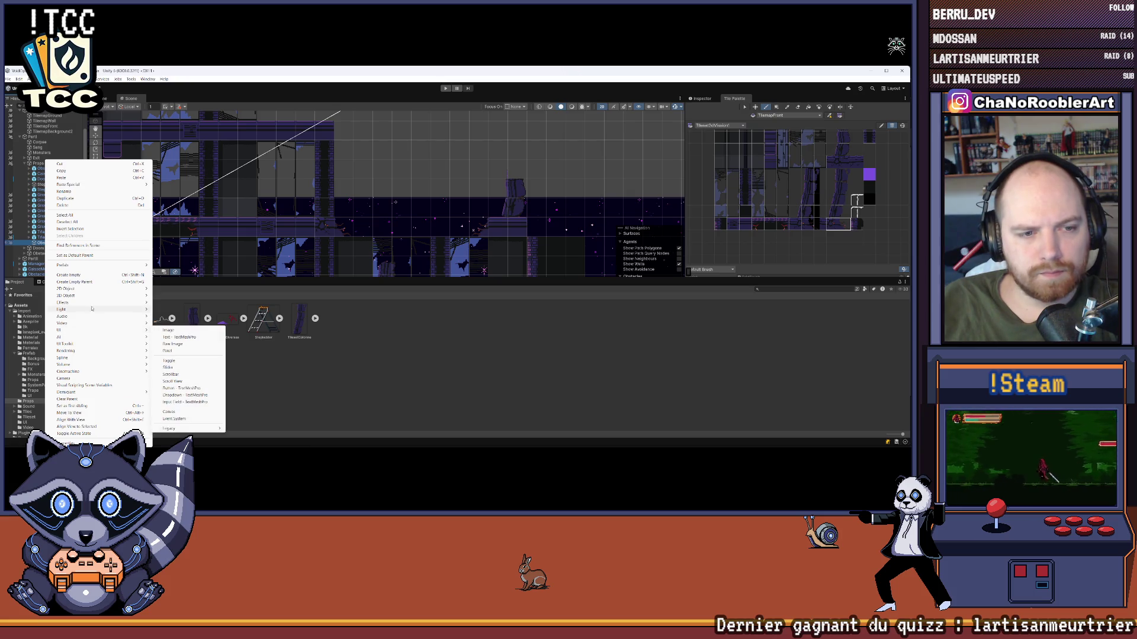
mouse_move(89, 291)
mouse_move(178, 289)
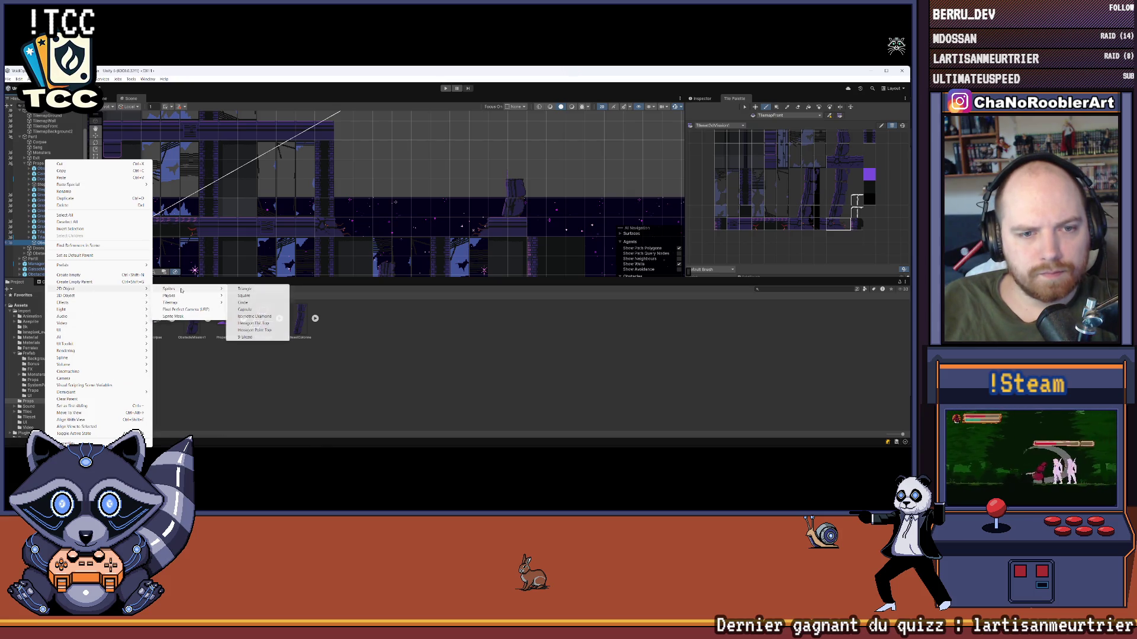
click(249, 296)
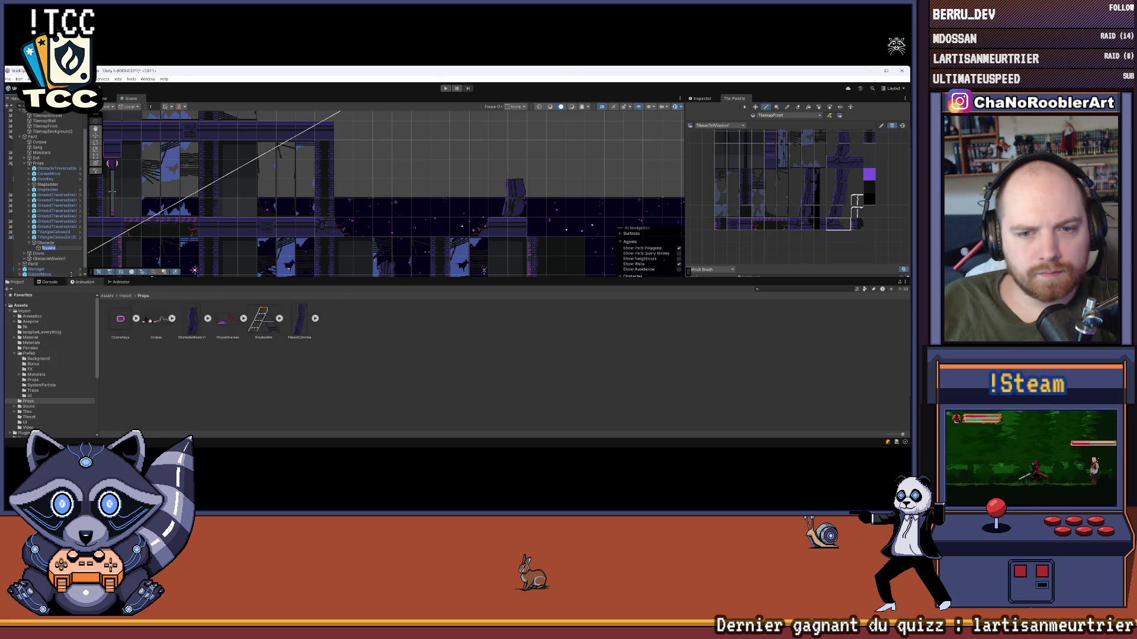
- Assign the TilesetColonne sprite to the Square's Sprite Renderer
click(711, 98)
drag(808, 187, 805, 165)
drag(509, 255, 450, 194)
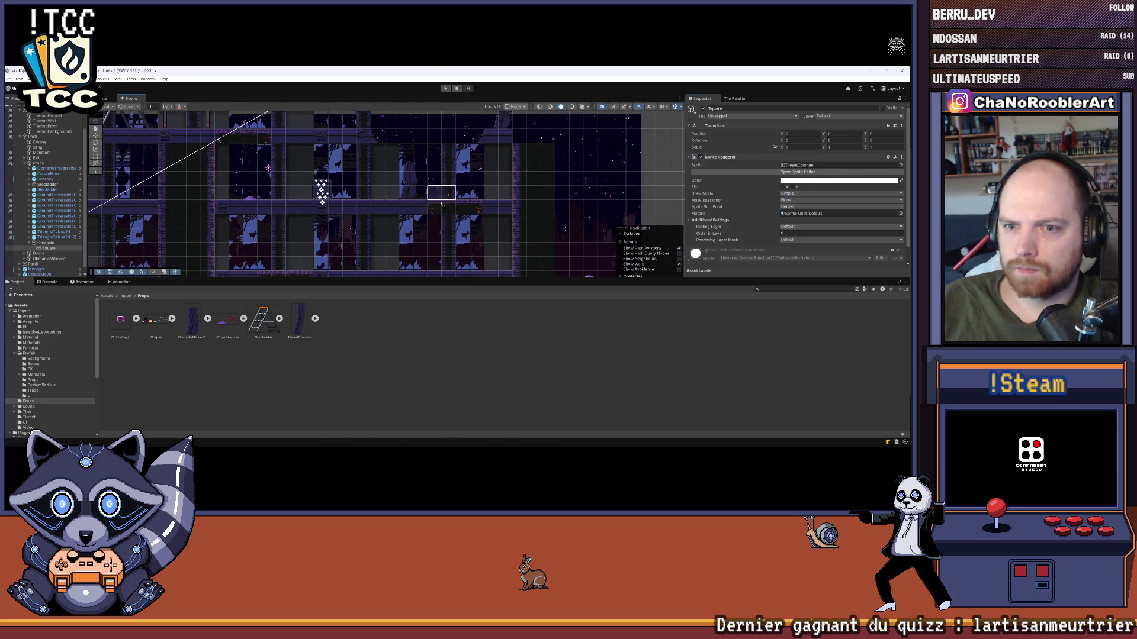
double_click(46, 243)
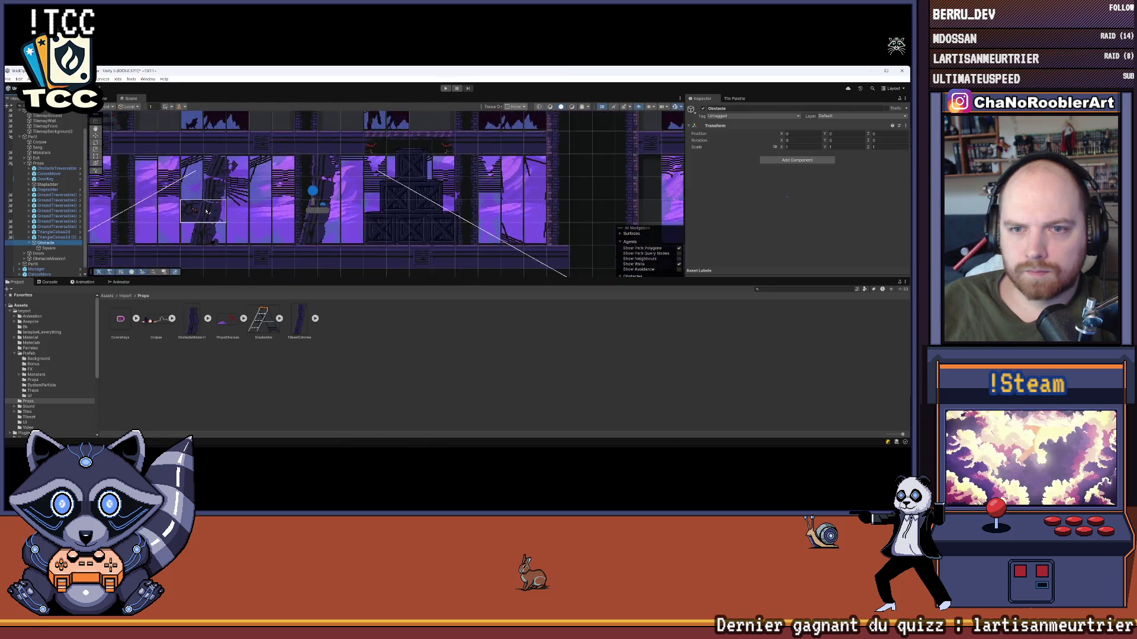
- Drag the Obstacle beside the tall column and round its Position X to 24
scroll(207, 212, down, 2)
drag(207, 211, 122, 141)
mouse_move(290, 195)
mouse_down()
mouse_move(322, 247)
mouse_move(296, 139)
mouse_move(524, 162)
mouse_up()
key(f)
key(f)
key(f)
key(f)
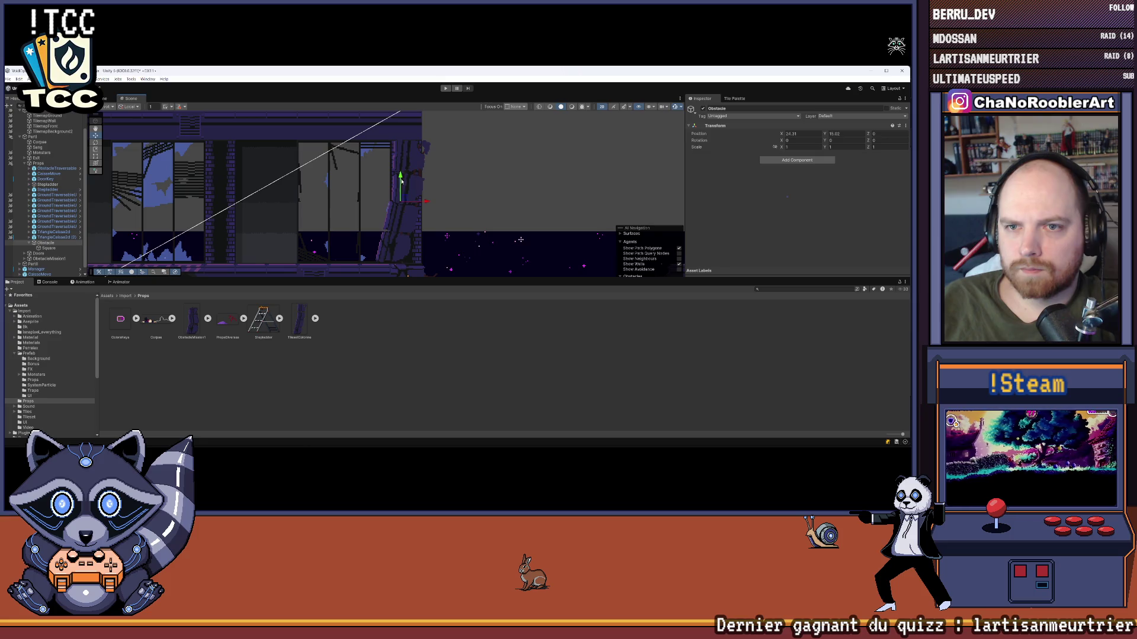
drag(426, 202, 416, 203)
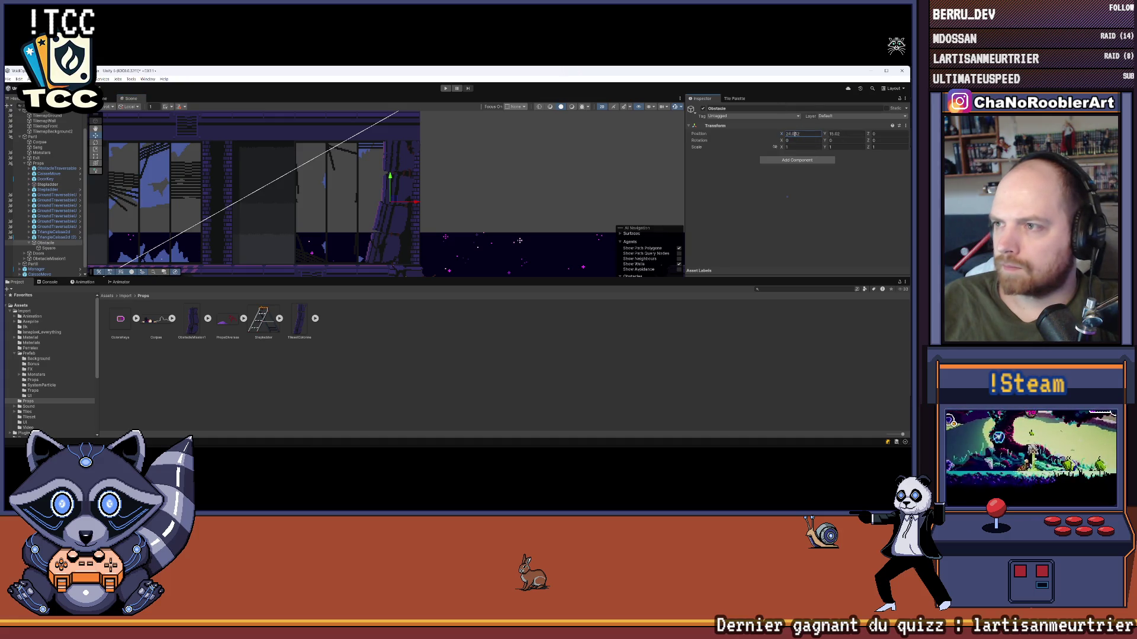
text(0)
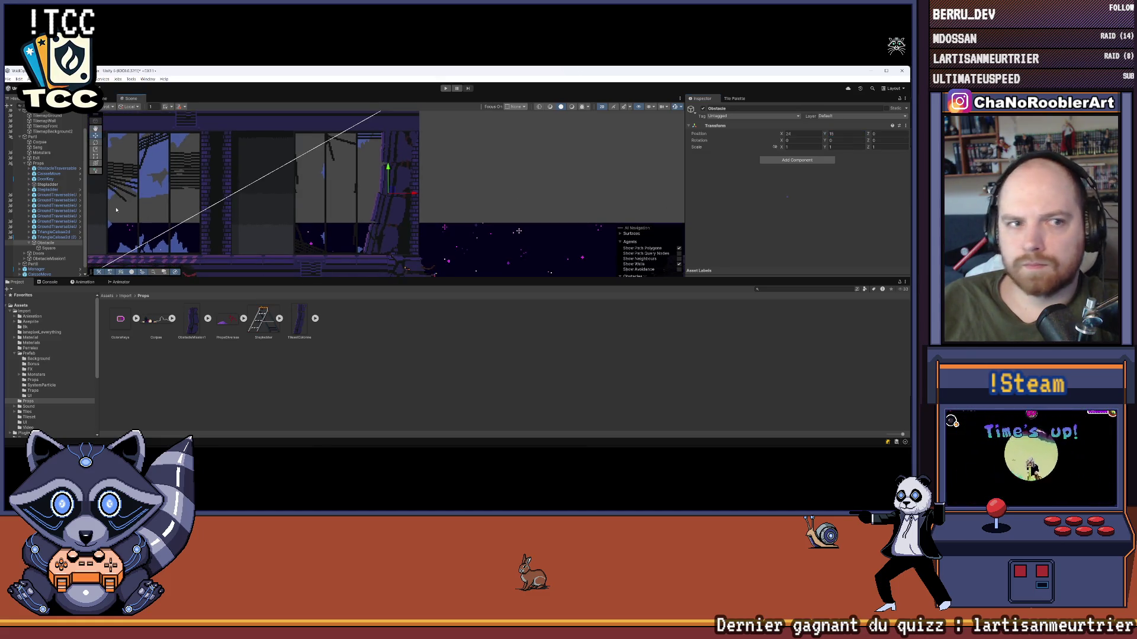
click(45, 248)
- Add a Box Collider 2D component to the Obstacle
click(45, 243)
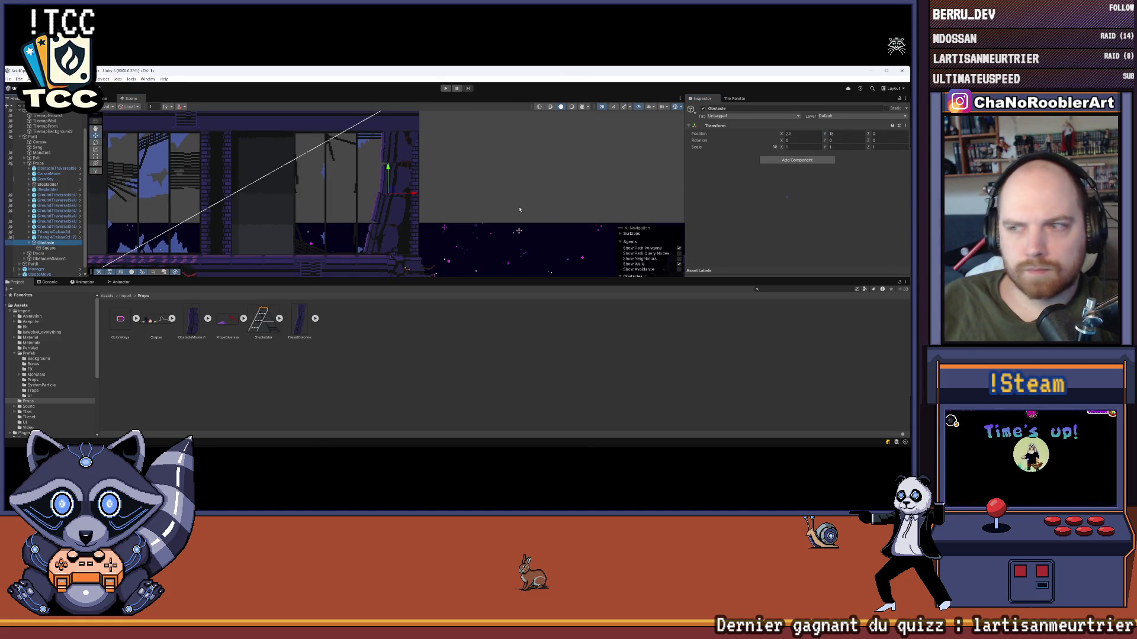
click(784, 160)
text(col)
key(Down)
key(Down)
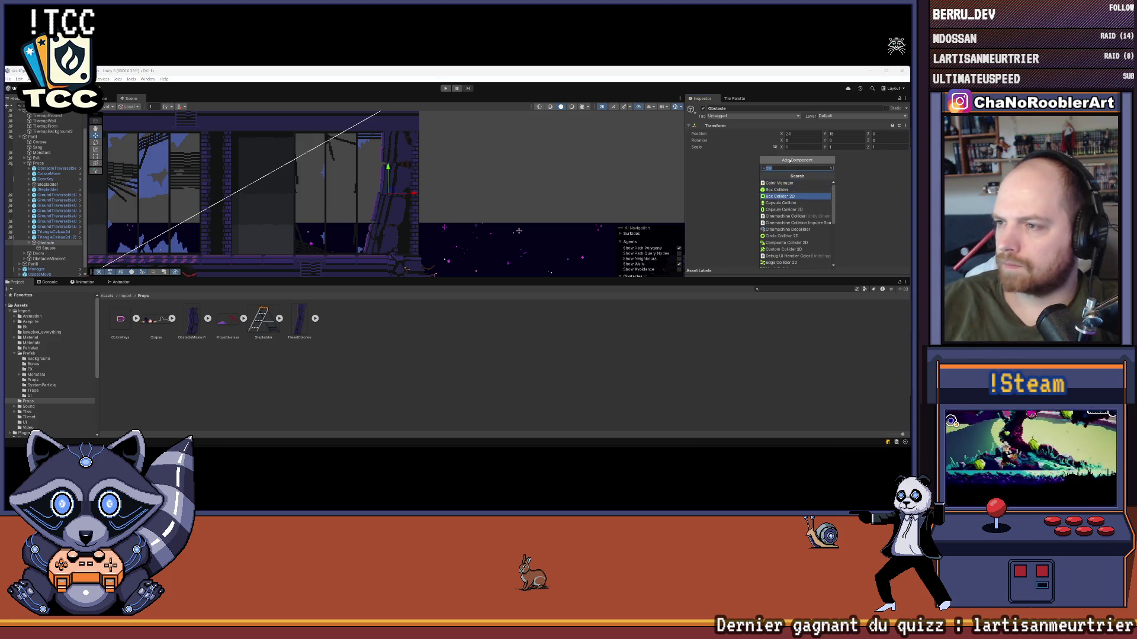
key(Return)
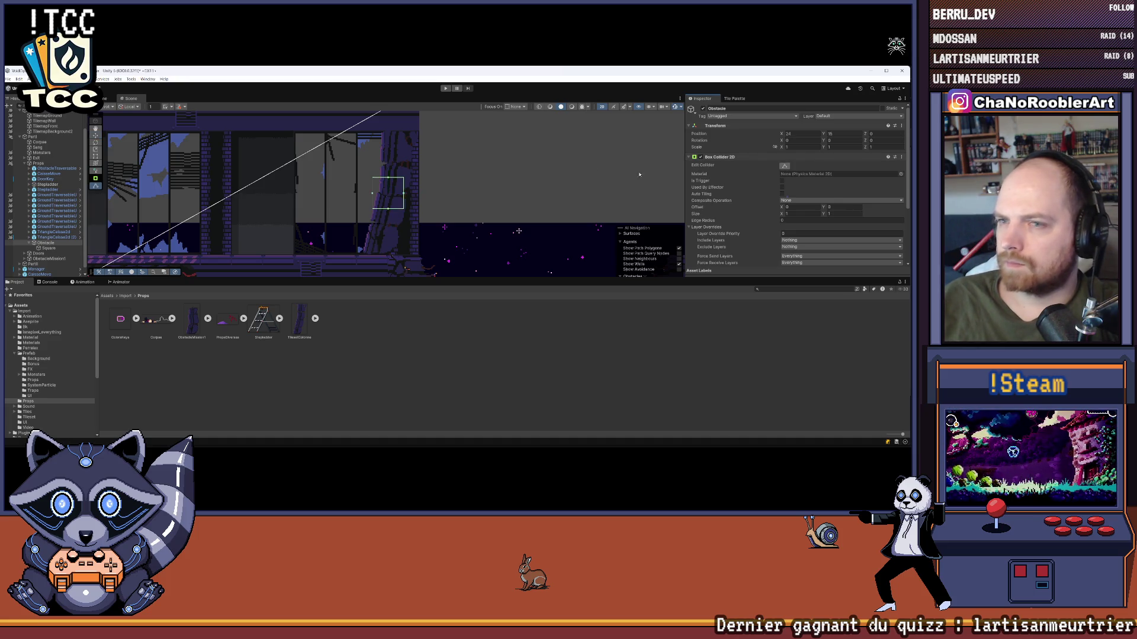
- Widen the collider box's right edge to cover the column sprite
scroll(386, 194, up, 2)
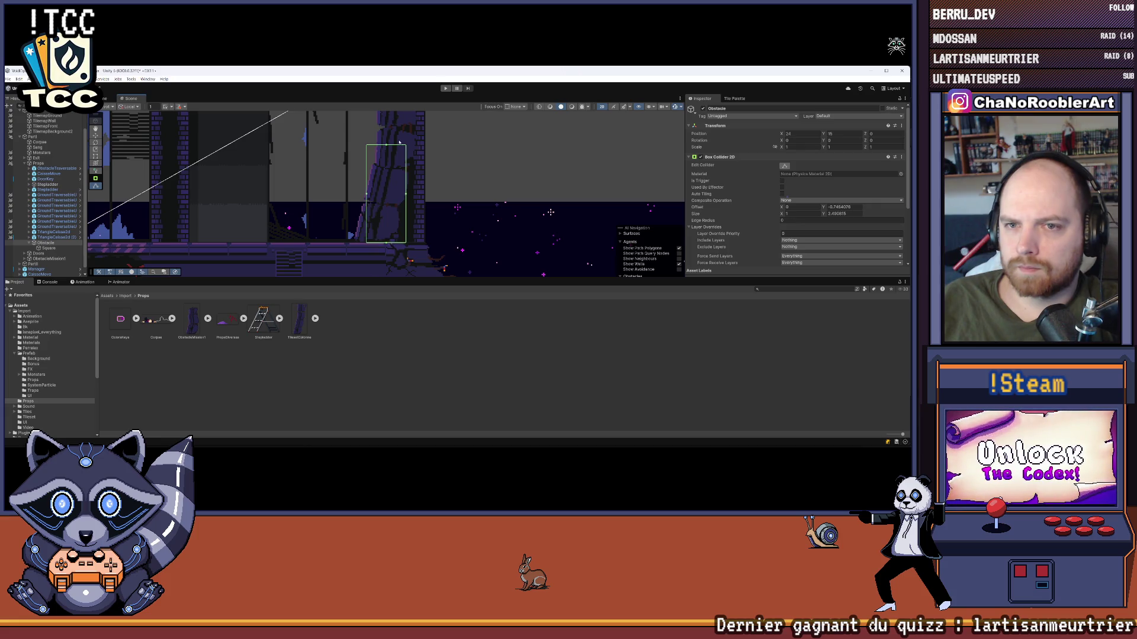
drag(399, 143, 385, 180)
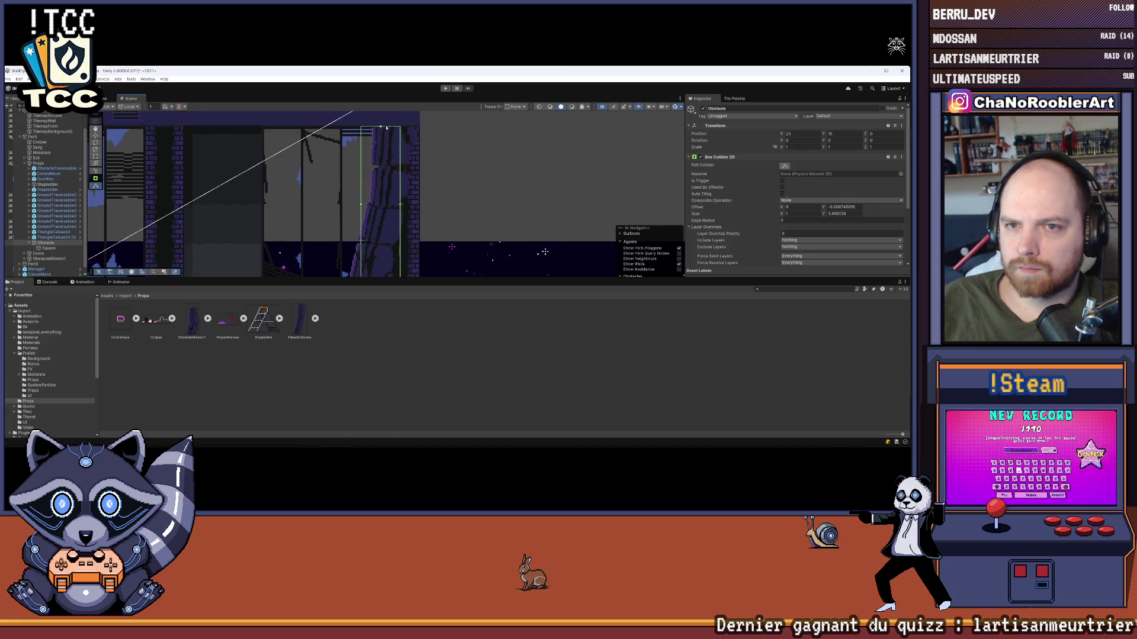
scroll(409, 176, up, 1)
mouse_move(400, 205)
mouse_down()
mouse_move(437, 177)
mouse_move(492, 240)
mouse_up()
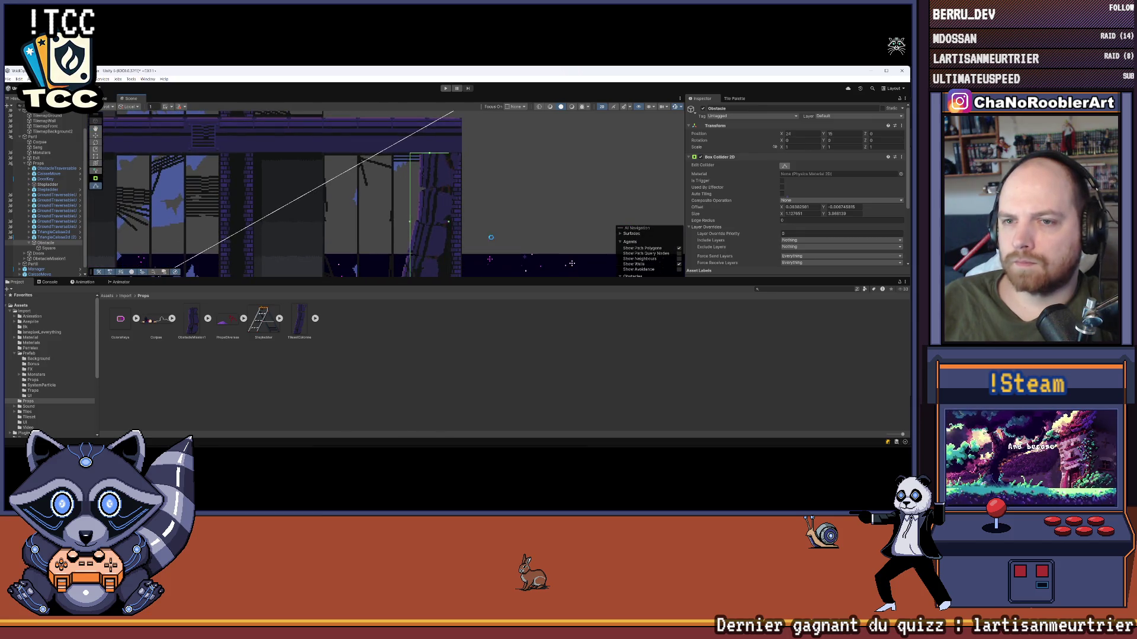
click(732, 116)
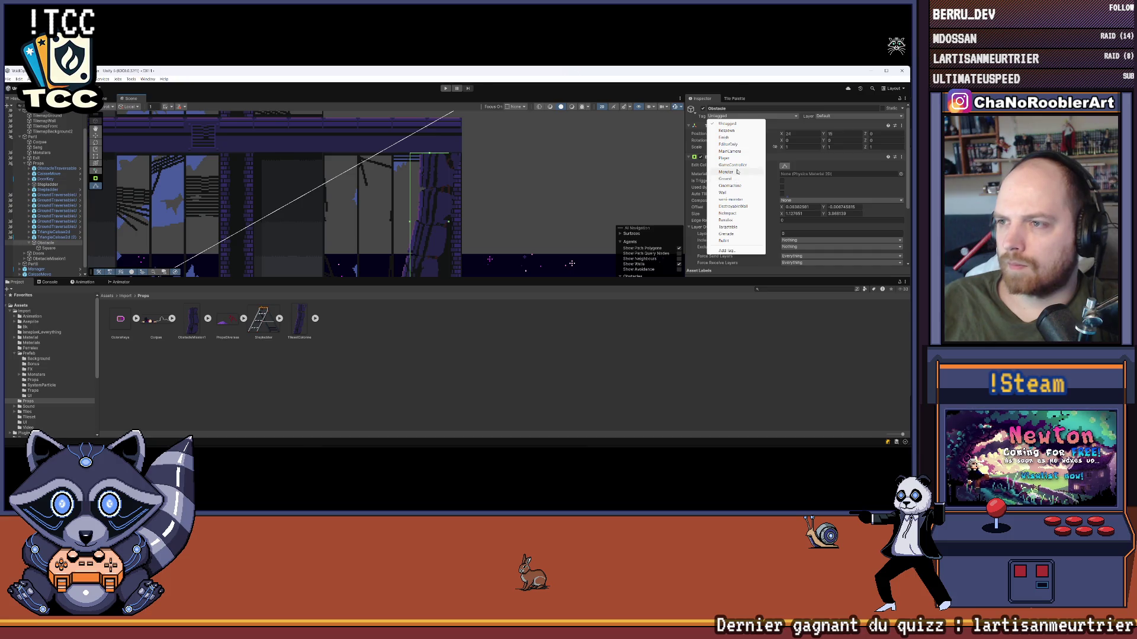
- Tag the Obstacle as Wall and put it on layer 13: Wall, confirming the dialog
click(722, 193)
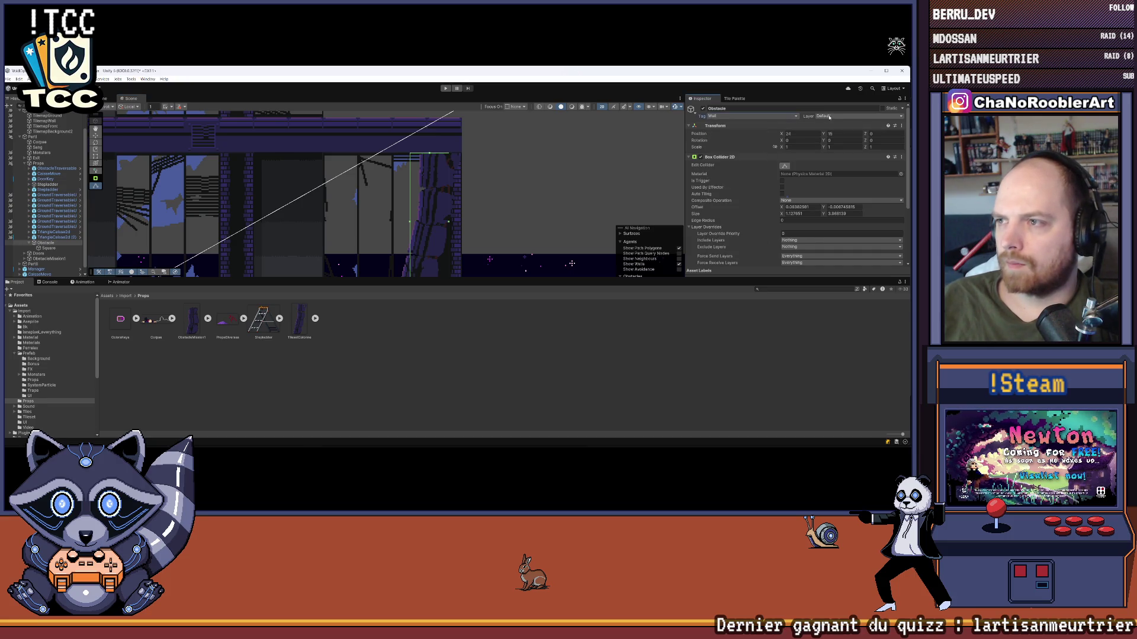
click(835, 116)
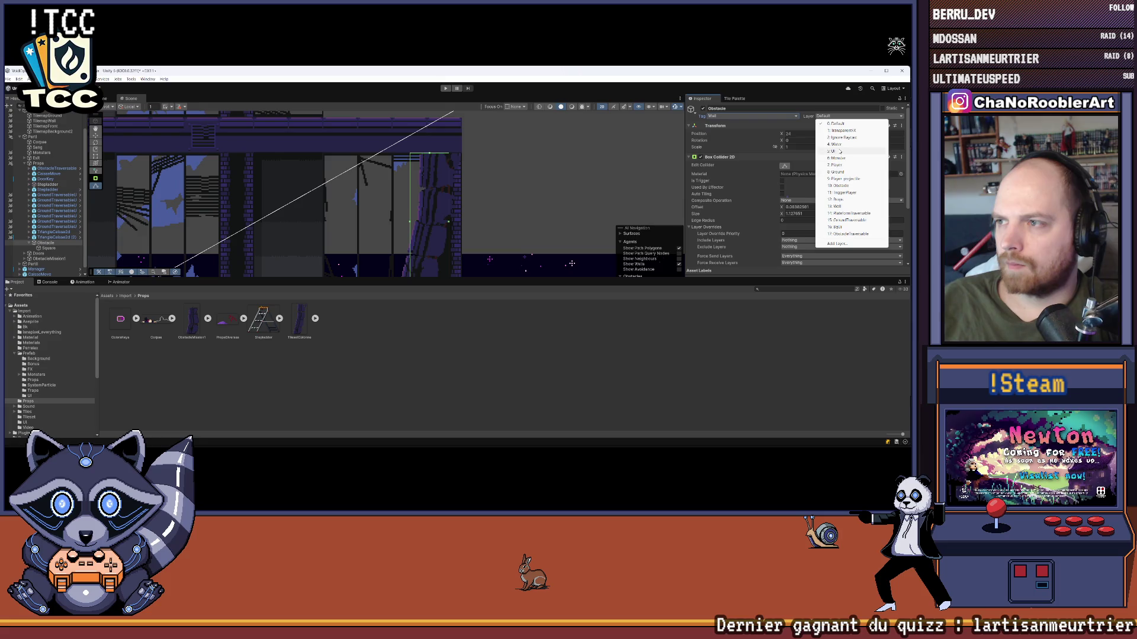
click(845, 207)
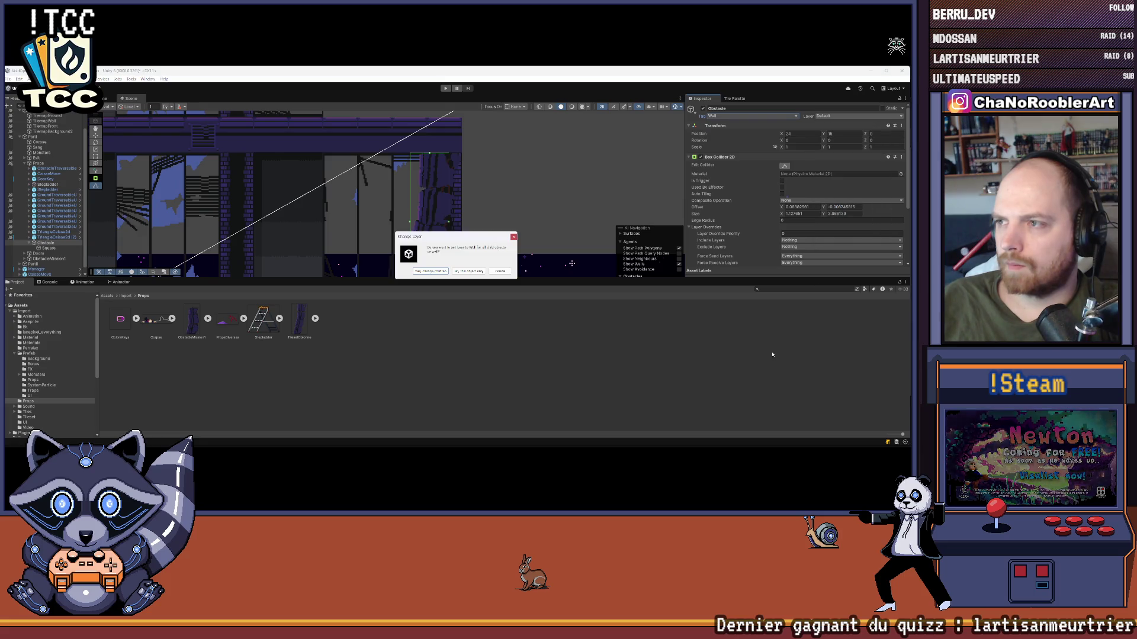
click(469, 271)
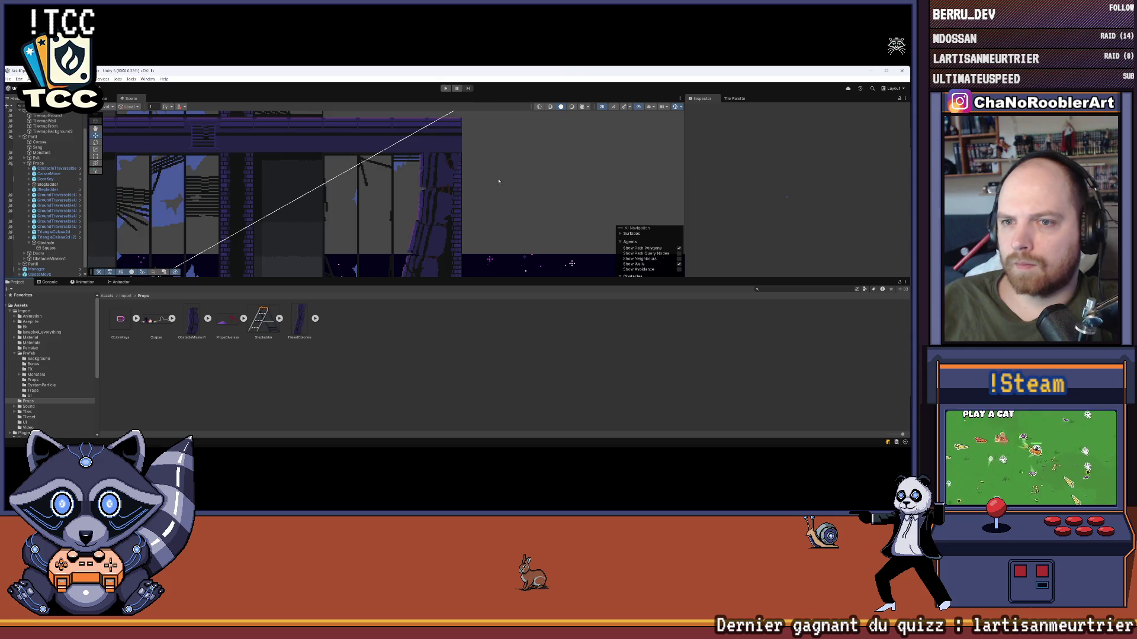
- Frame the Obstacle and review its Box Collider 2D around the column
scroll(460, 176, down, 5)
scroll(460, 176, up, 5)
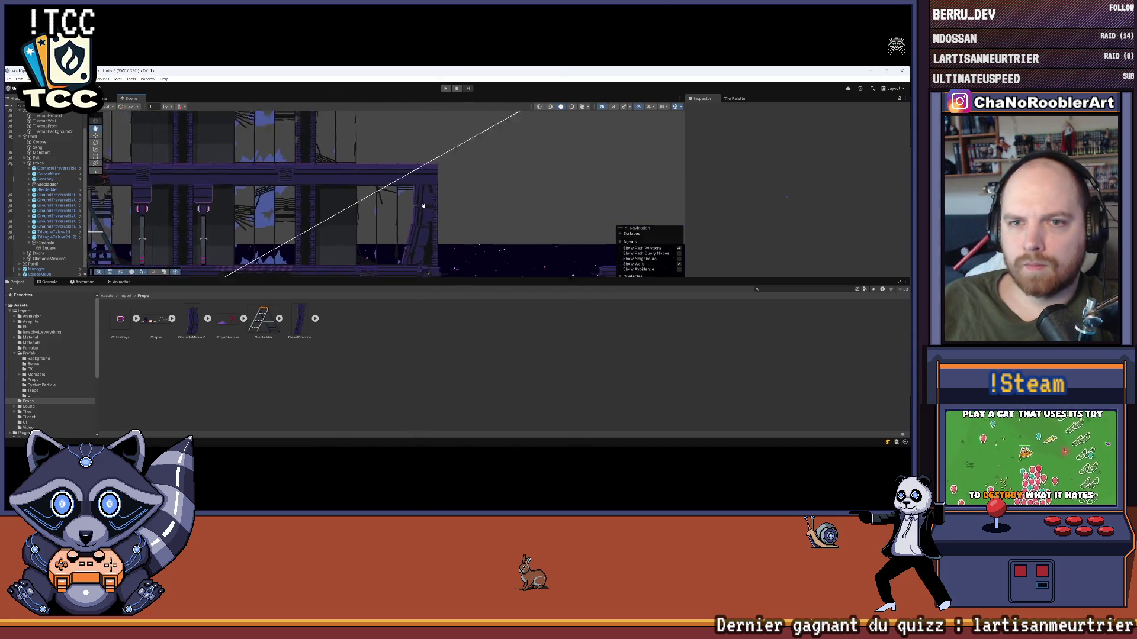
click(46, 243)
key(f)
scroll(753, 195, up, 1)
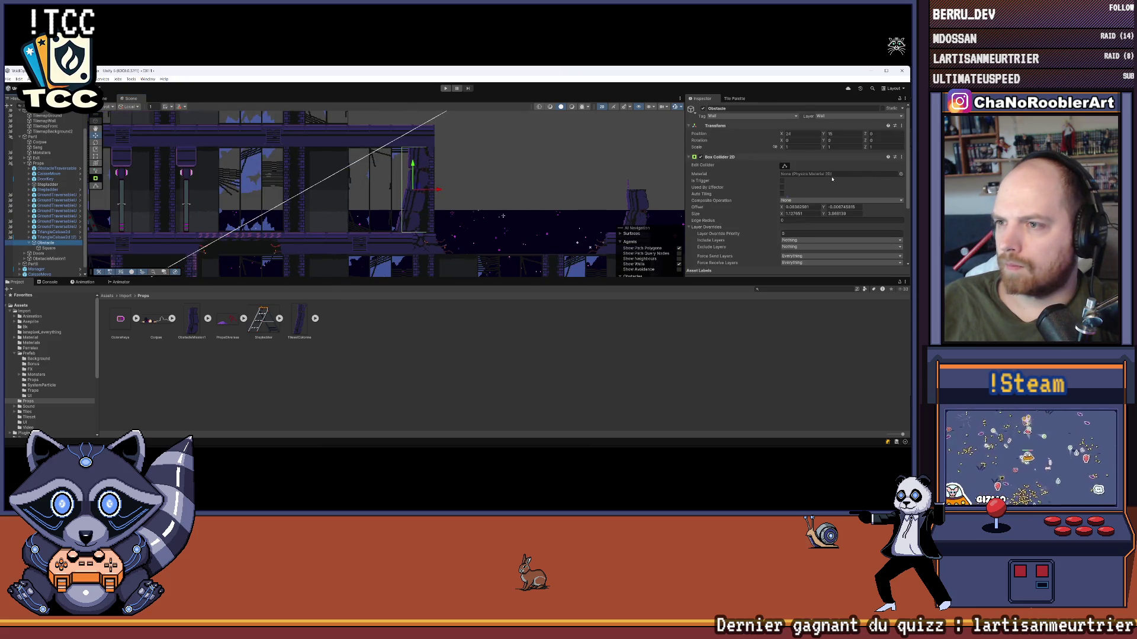
scroll(872, 179, down, 5)
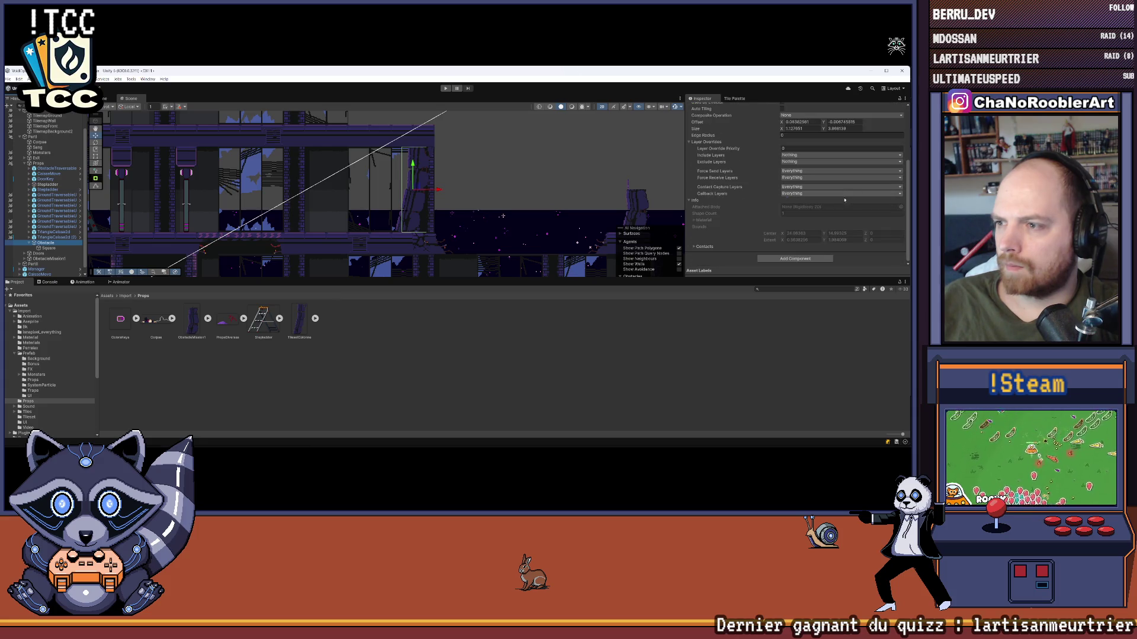
scroll(869, 194, up, 5)
scroll(869, 194, down, 5)
drag(288, 208, 440, 194)
- Select TilemapWall to check its renderer and Tilemap Collider 2D settings
scroll(440, 193, down, 1)
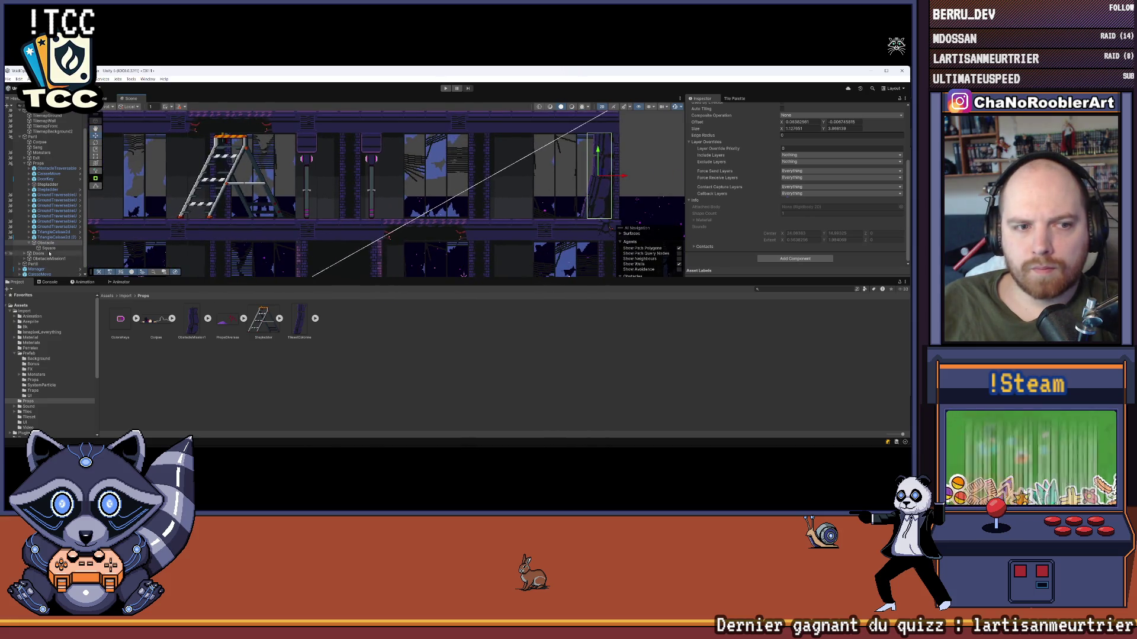
scroll(284, 223, down, 1)
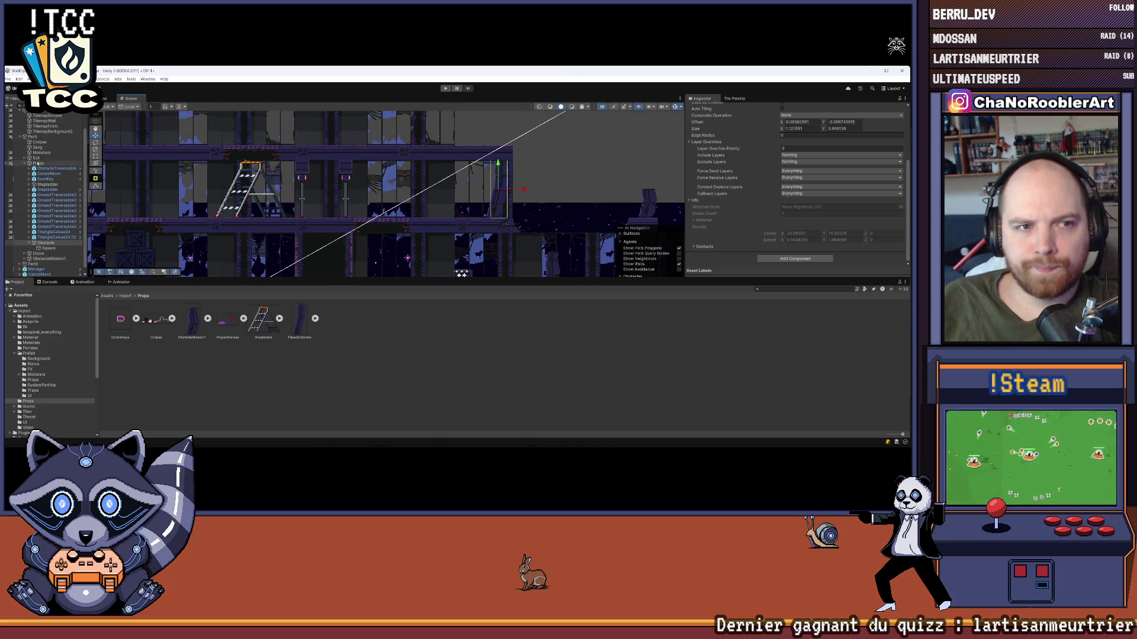
scroll(50, 148, up, 1)
click(46, 137)
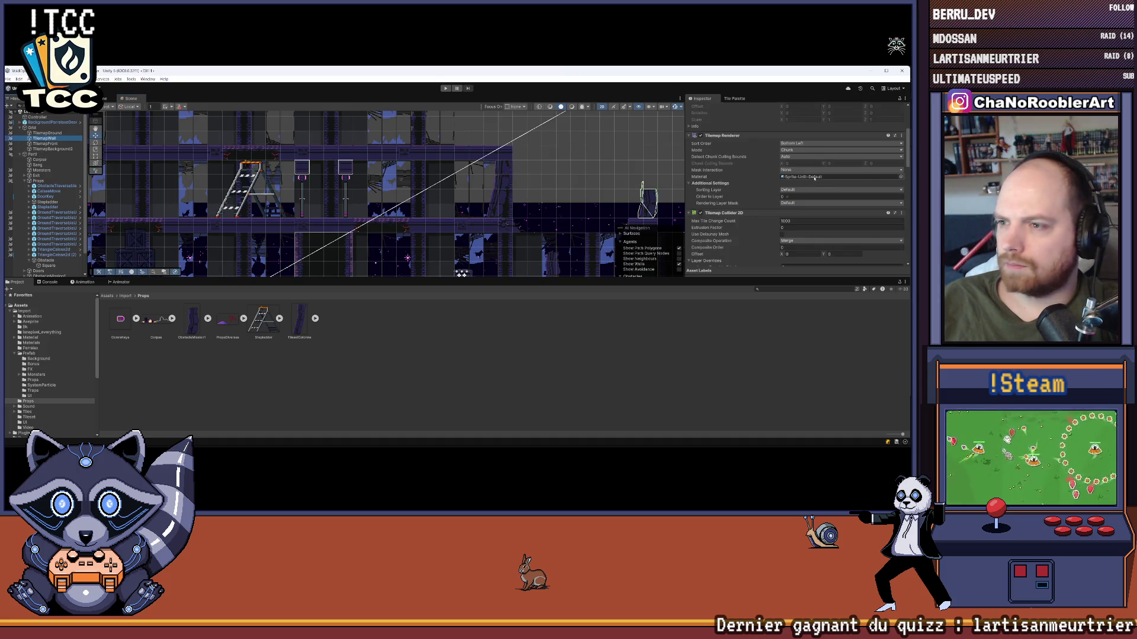
- Assign the NoFriction2d physics material to the Obstacle's Box Collider 2D
scroll(820, 199, down, 5)
scroll(820, 200, down, 3)
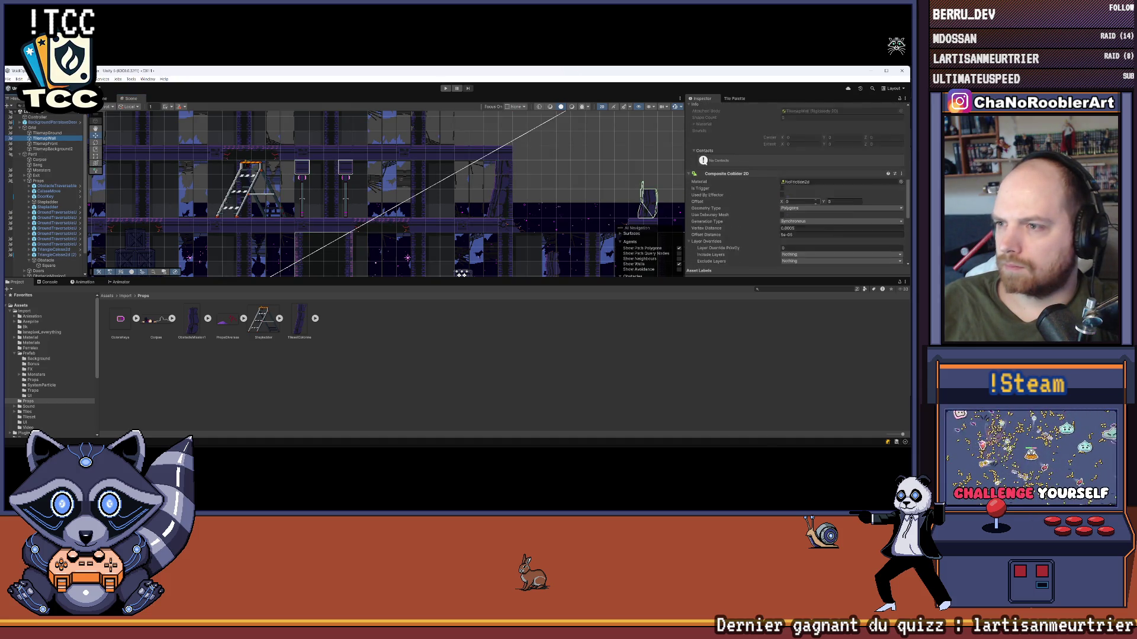
scroll(799, 207, up, 5)
scroll(798, 207, down, 2)
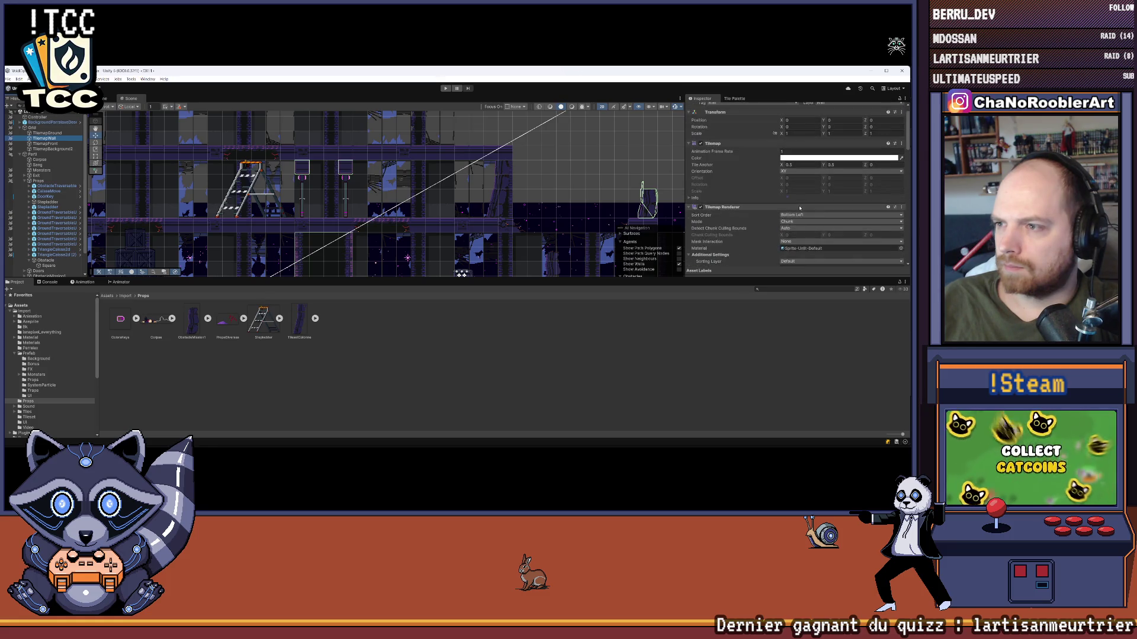
scroll(796, 209, up, 5)
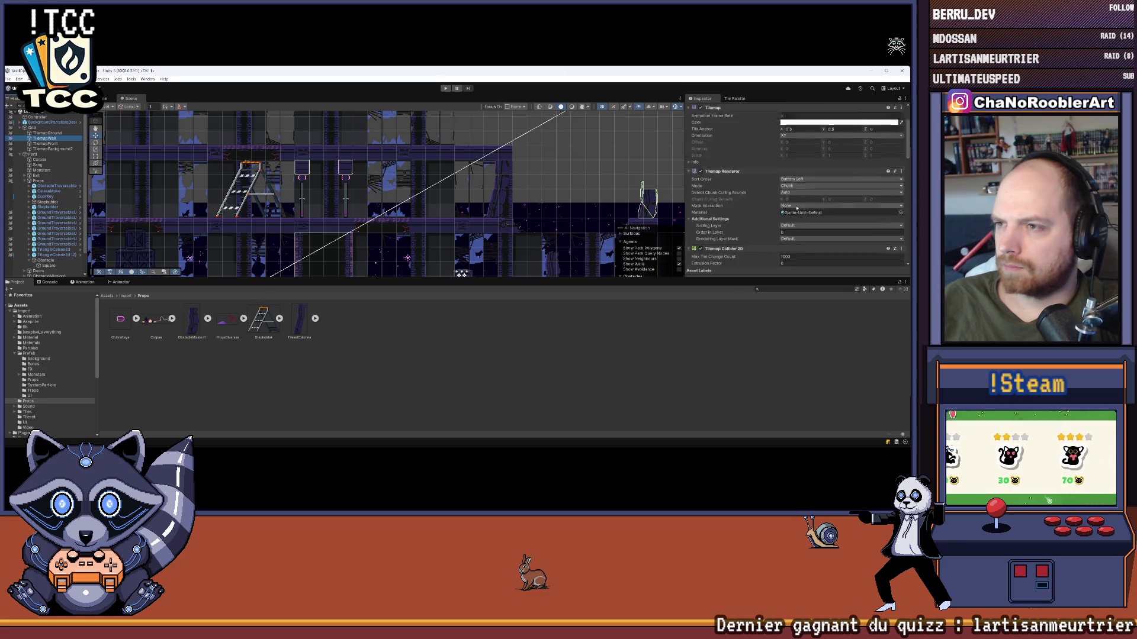
mouse_move(631, 188)
mouse_down()
mouse_move(550, 164)
mouse_move(408, 195)
mouse_up()
scroll(797, 195, down, 6)
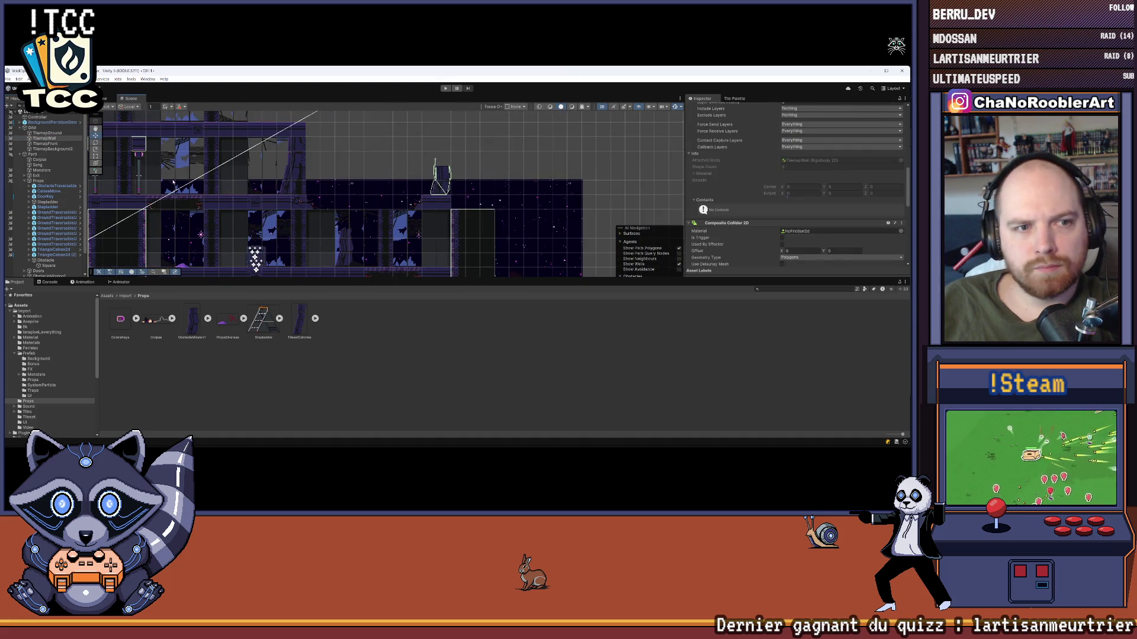
click(47, 260)
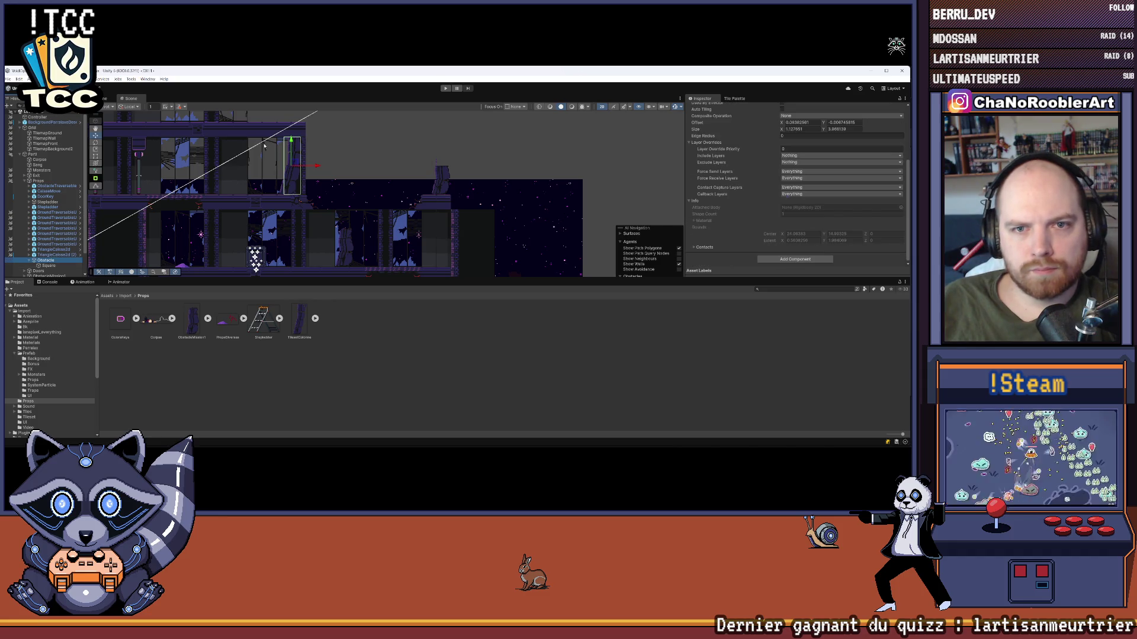
scroll(269, 142, up, 2)
scroll(764, 179, up, 2)
scroll(764, 178, up, 1)
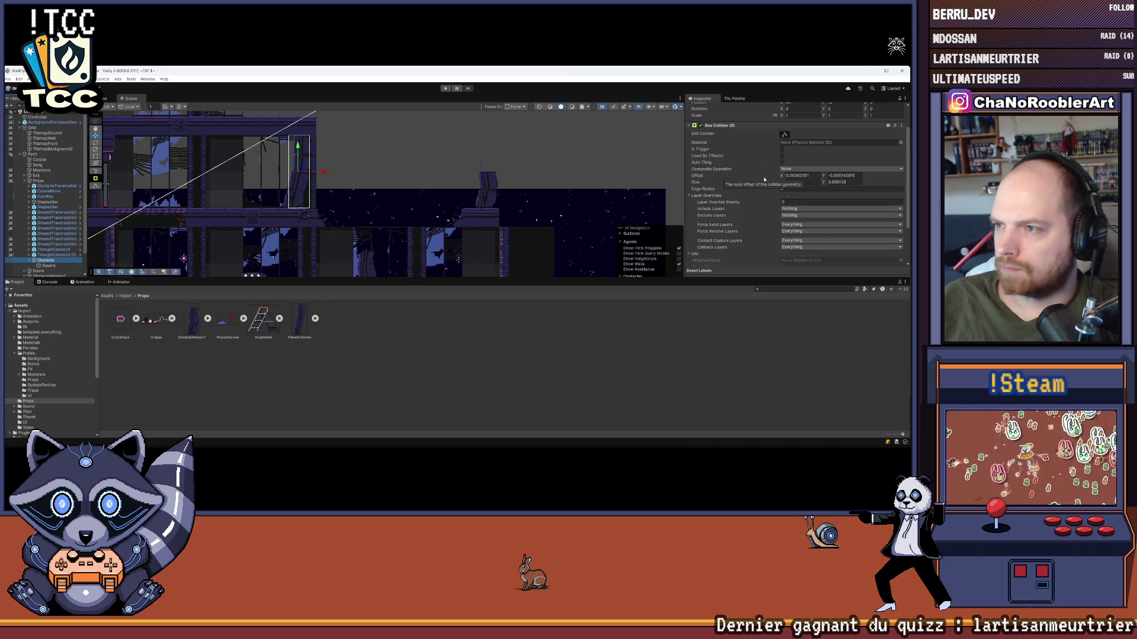
click(901, 143)
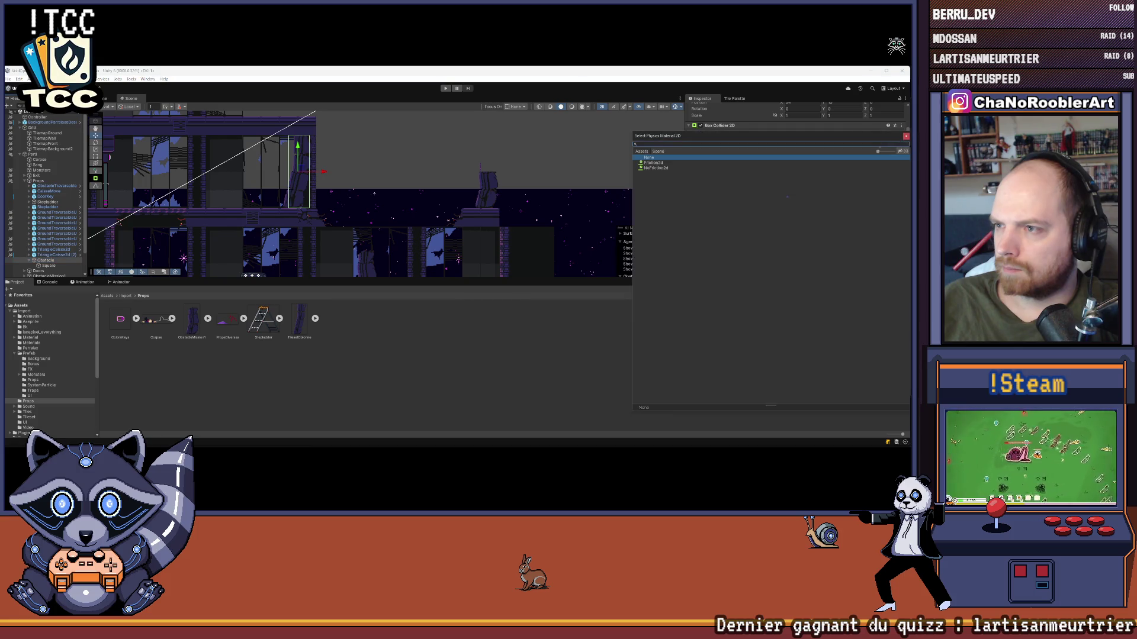
double_click(667, 172)
- Deselect, then reselect the Obstacle and collapse its Square child
click(667, 172)
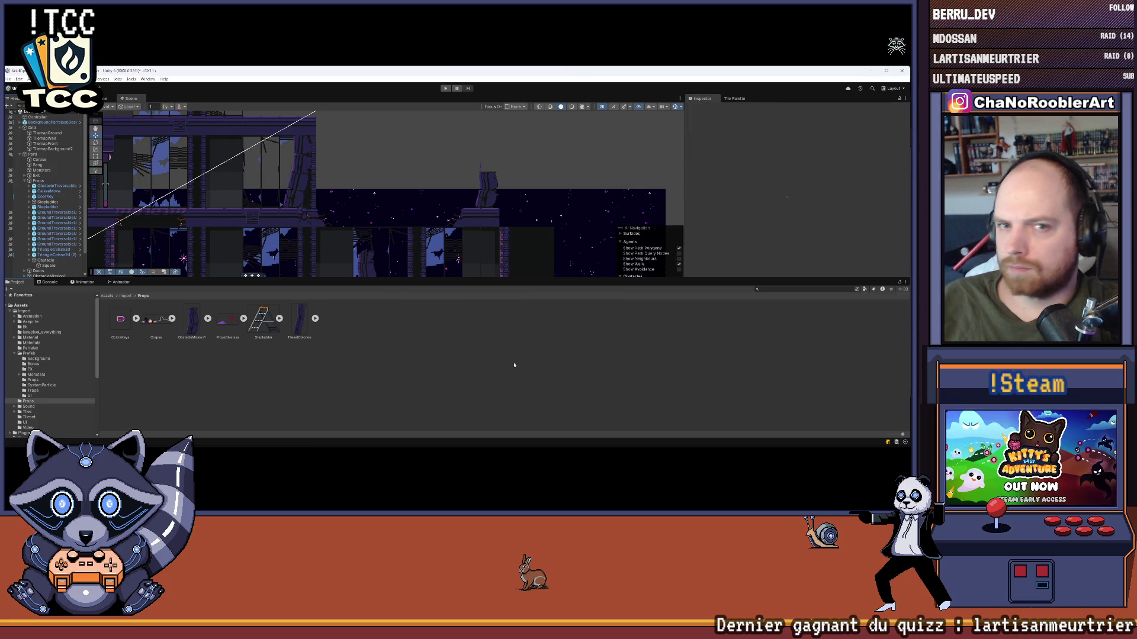
drag(316, 227, 363, 236)
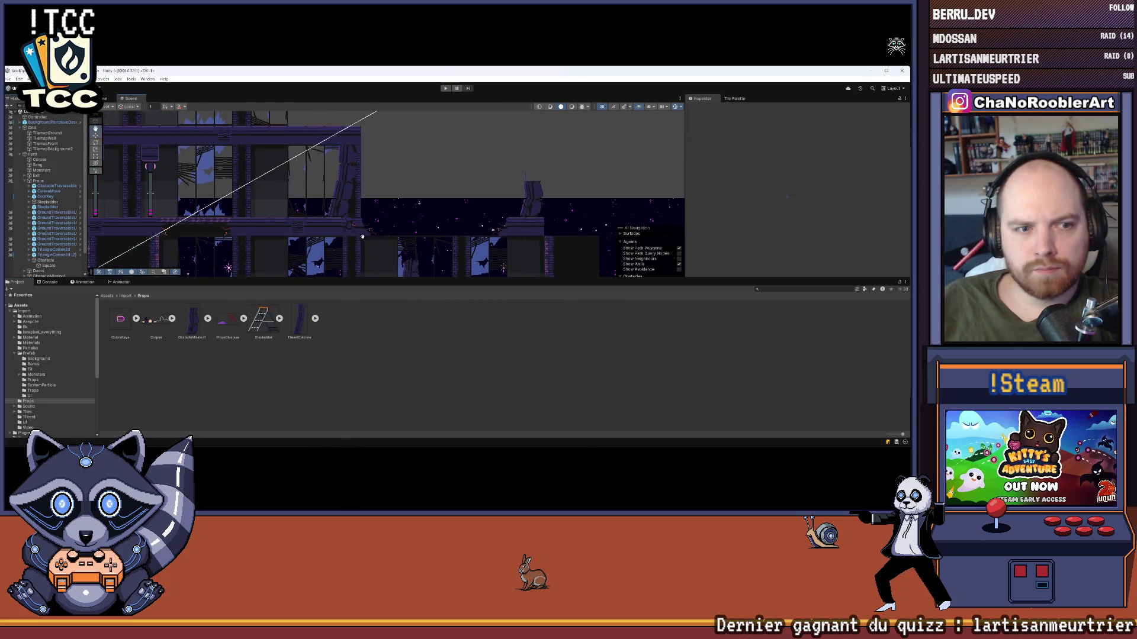
click(46, 260)
key(Left)
- Duplicate the Obstacle and drag the copy up onto the upper floor
key(ctrl+d)
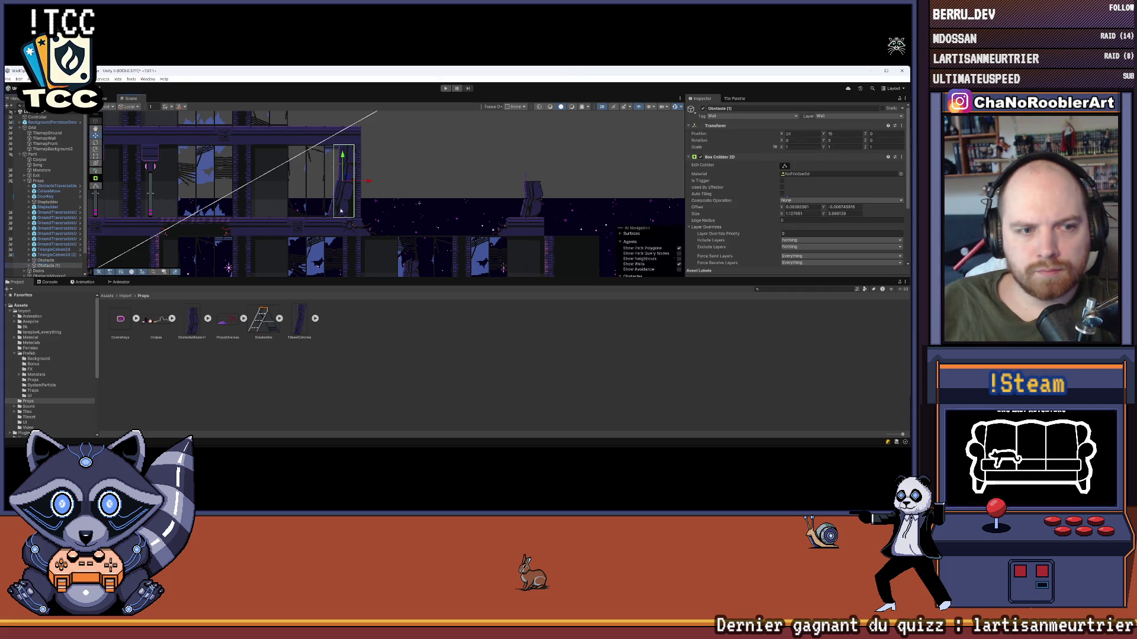
drag(368, 207, 389, 107)
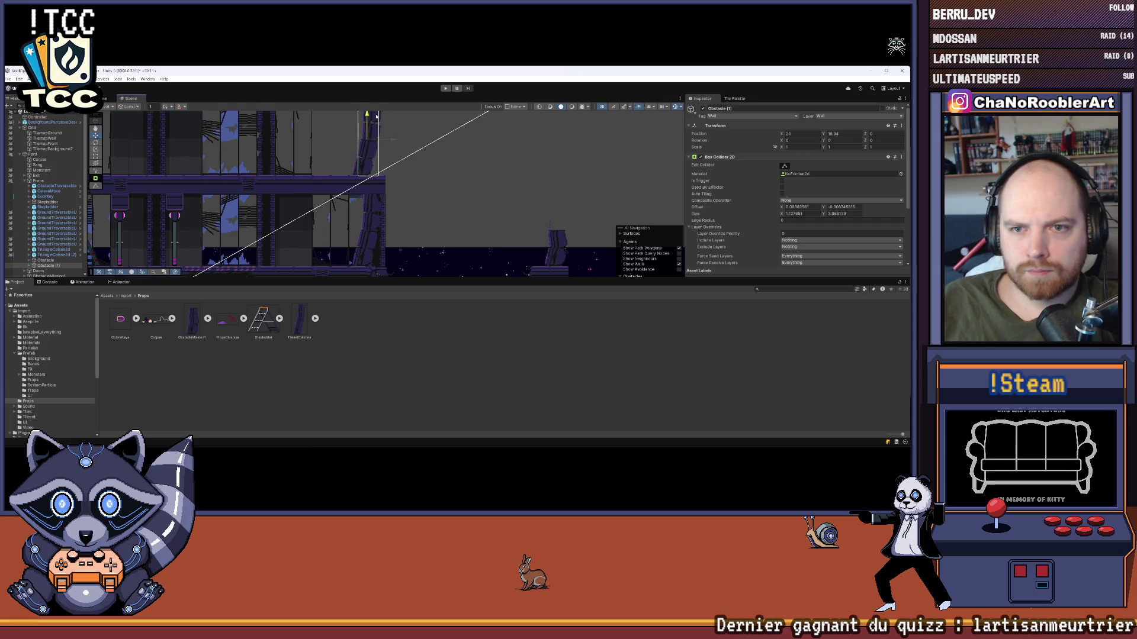
scroll(403, 132, up, 5)
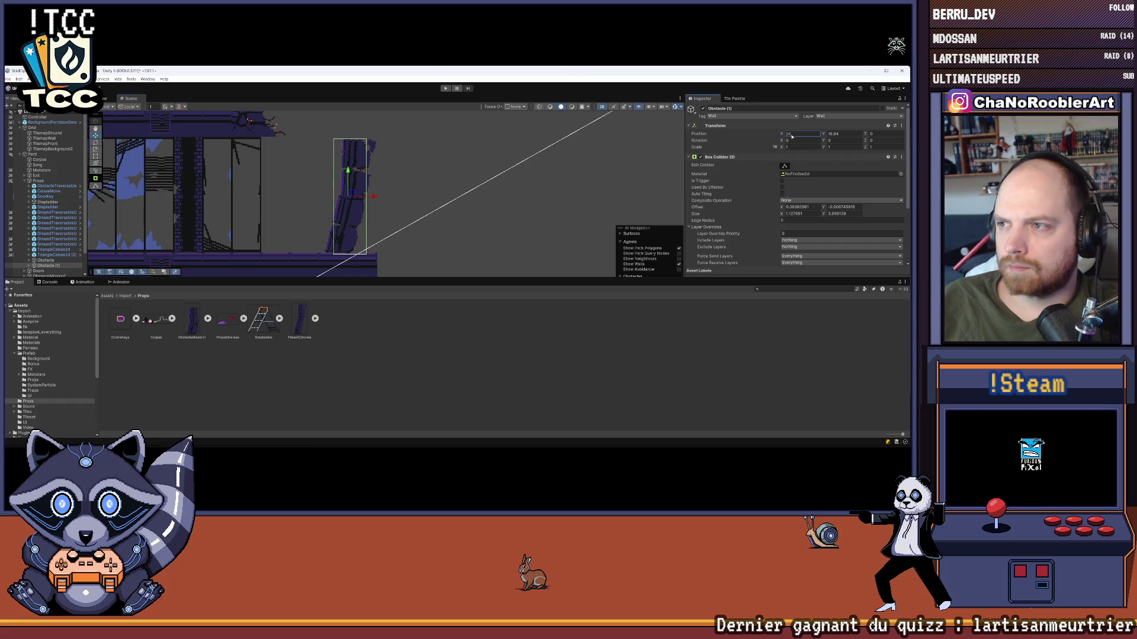
text(5)
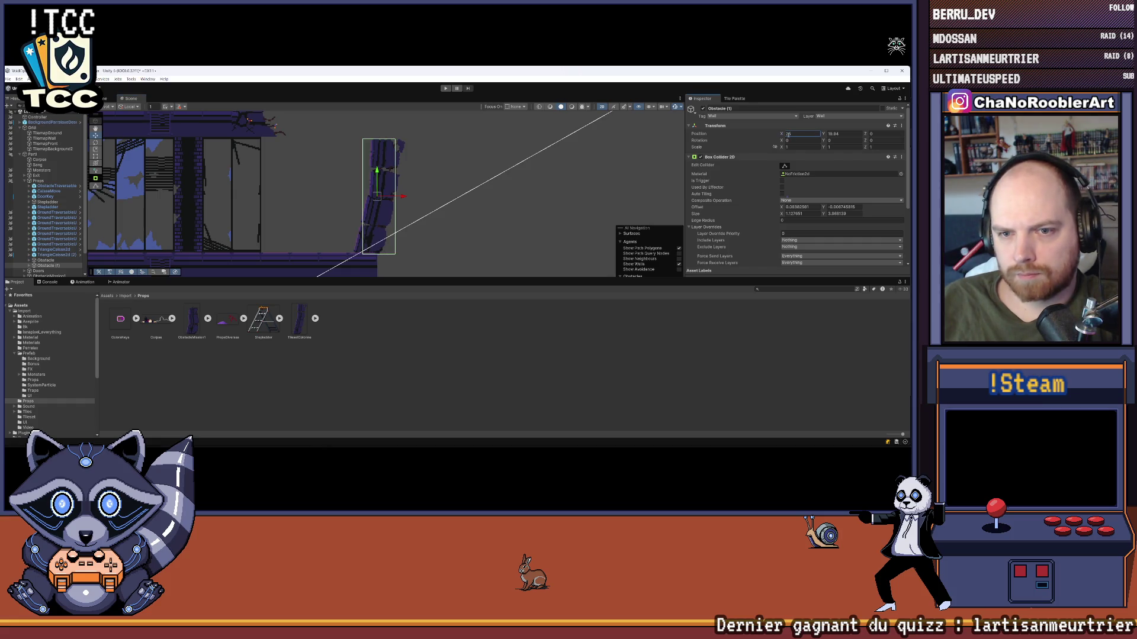
click(417, 398)
scroll(448, 188, down, 6)
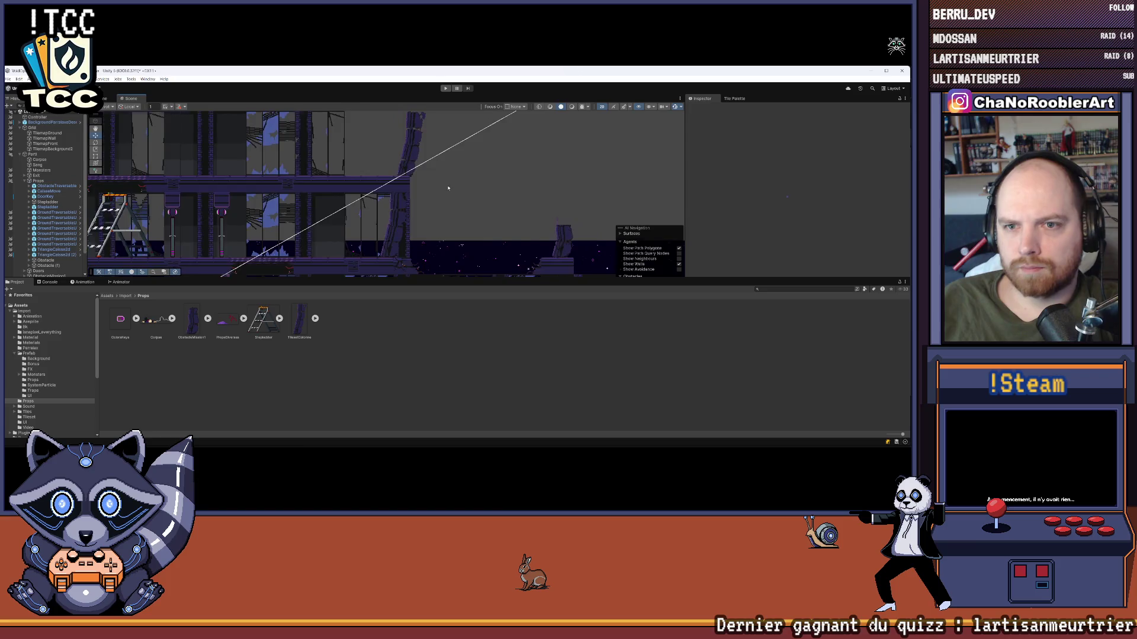
scroll(448, 188, up, 5)
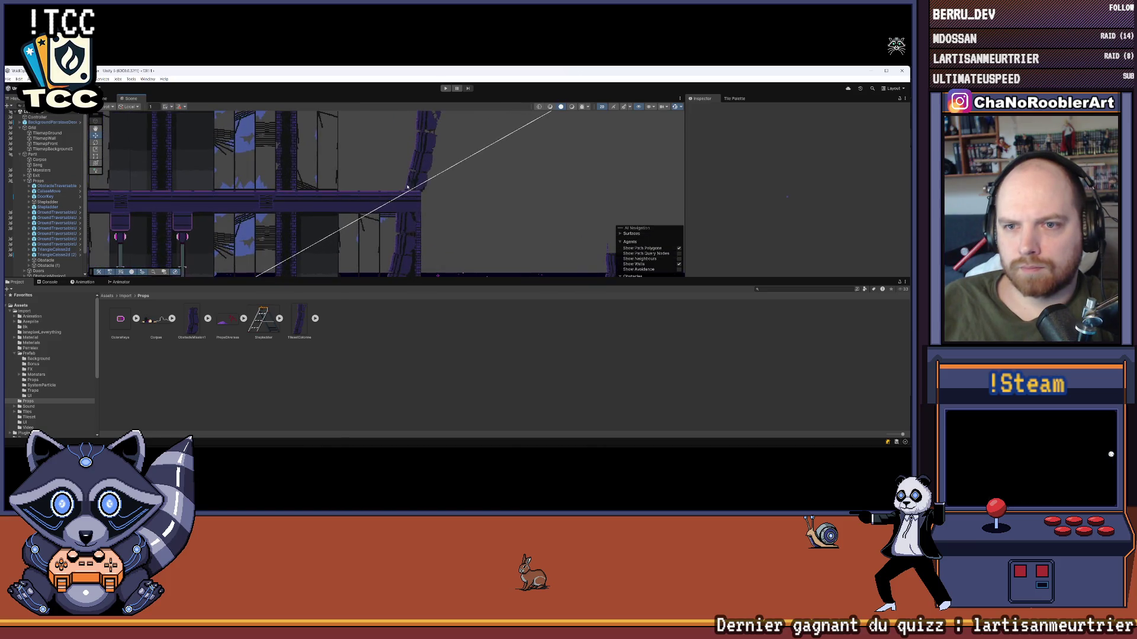
key(Up)
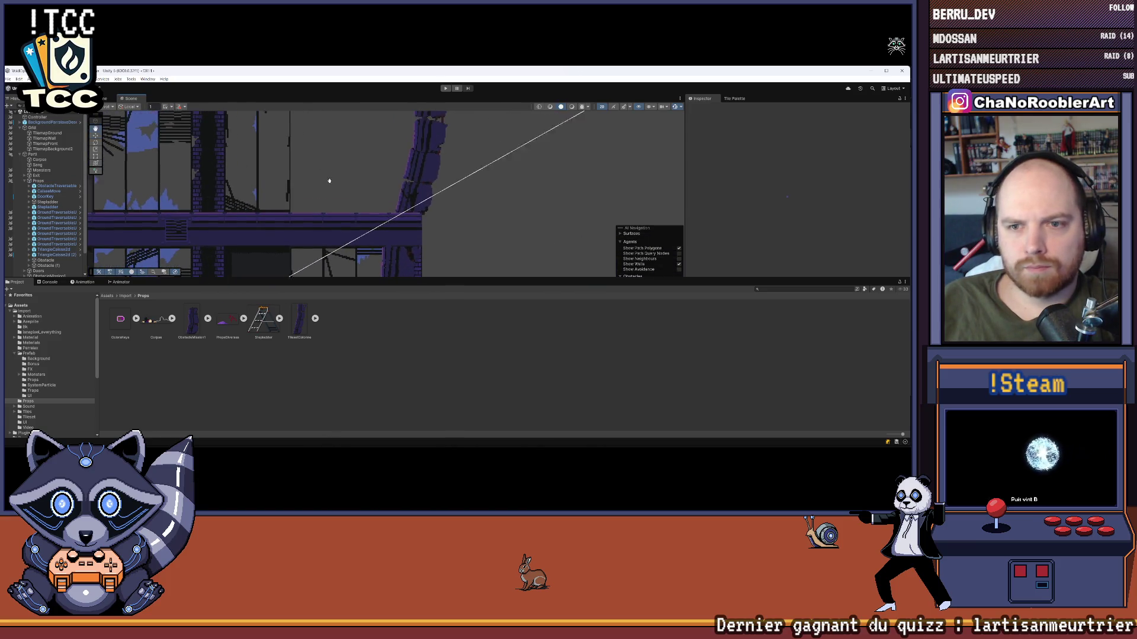
- Set Obstacle (1)'s Position X to 26.5
click(46, 265)
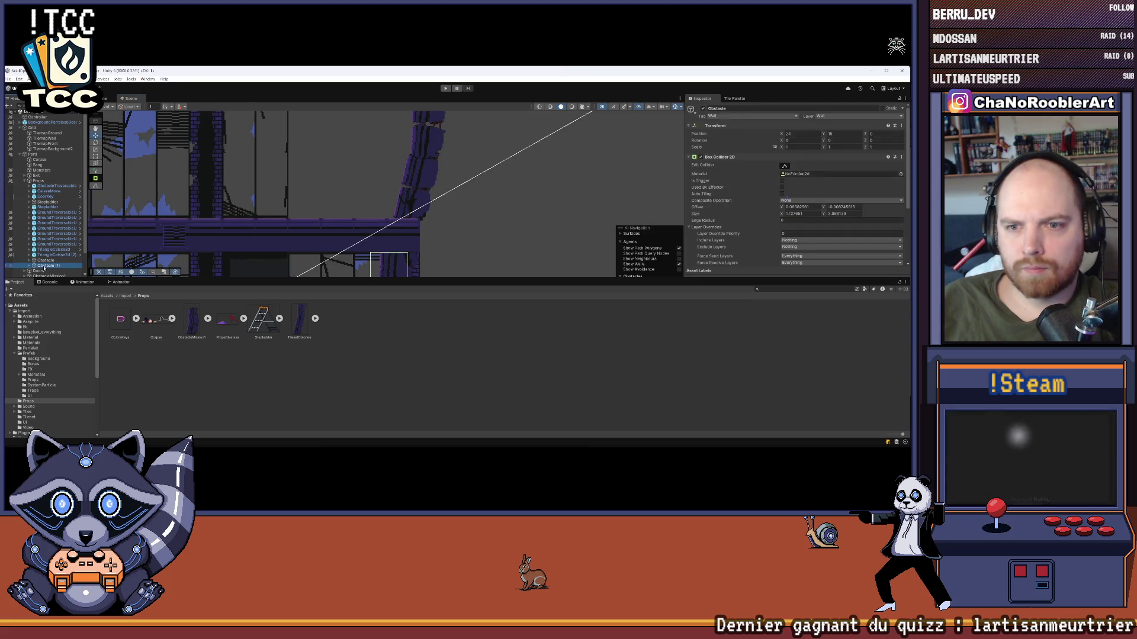
click(785, 134)
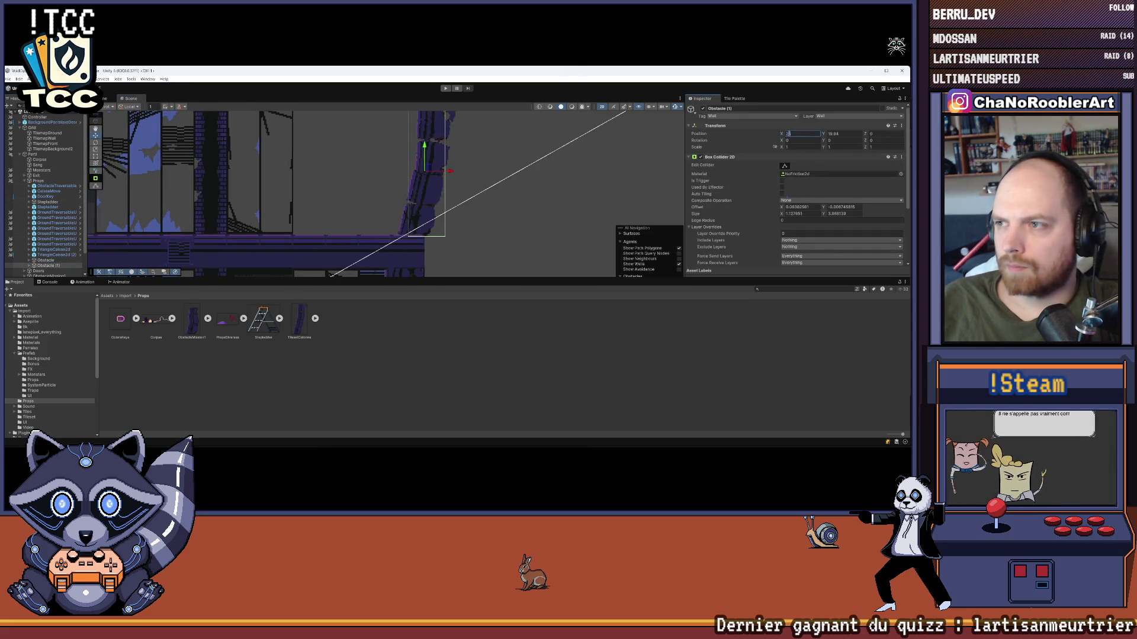
text(22)
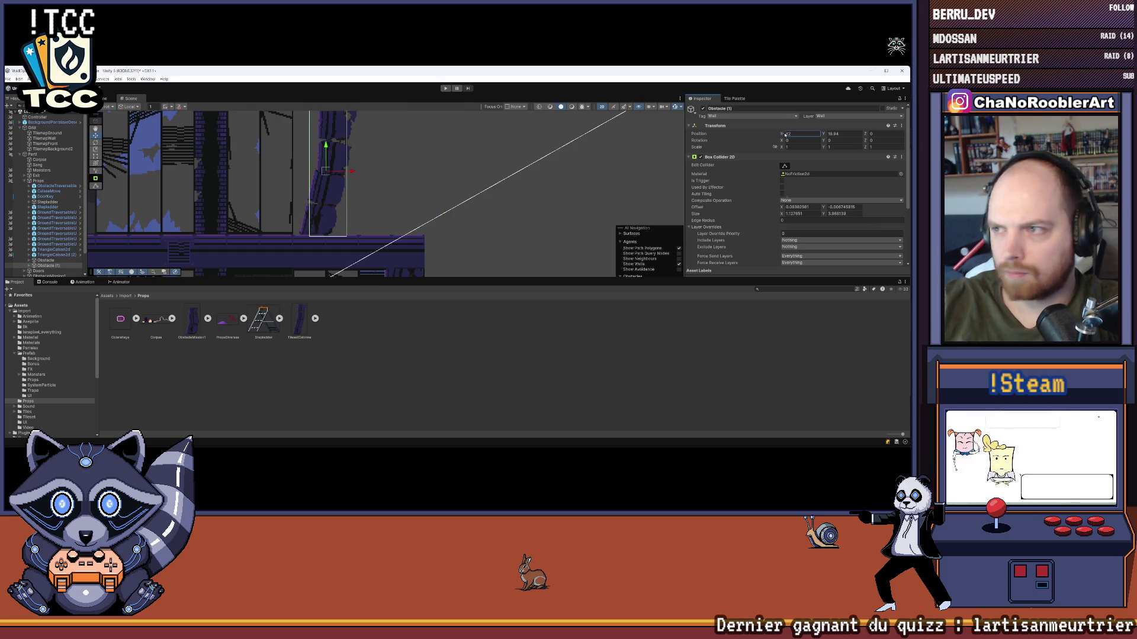
key(BackSpace)
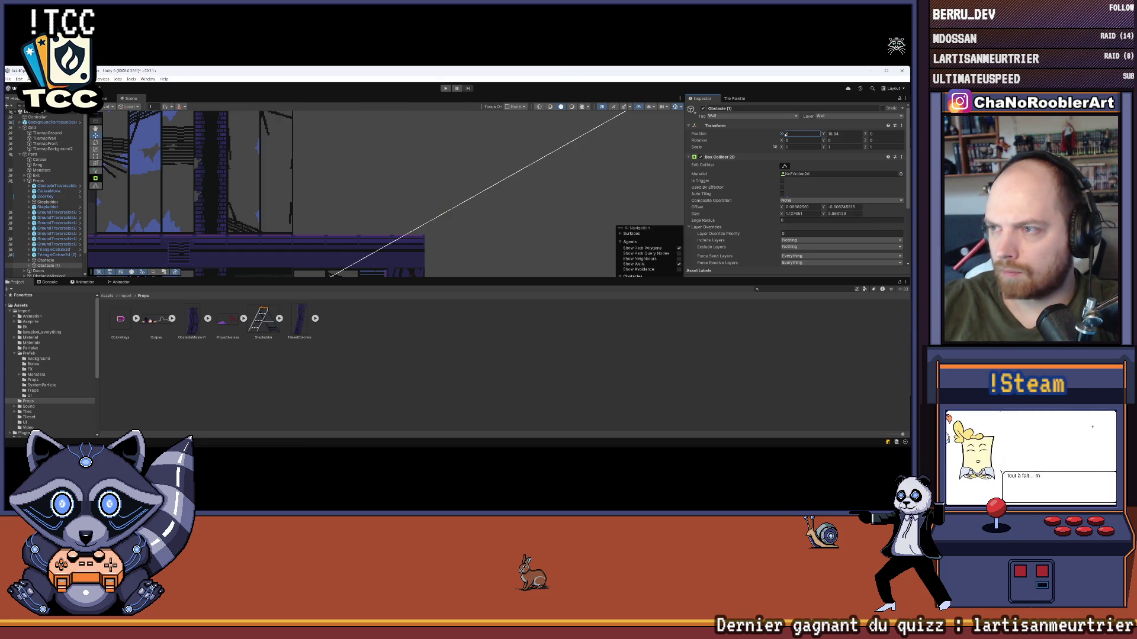
text(6.5)
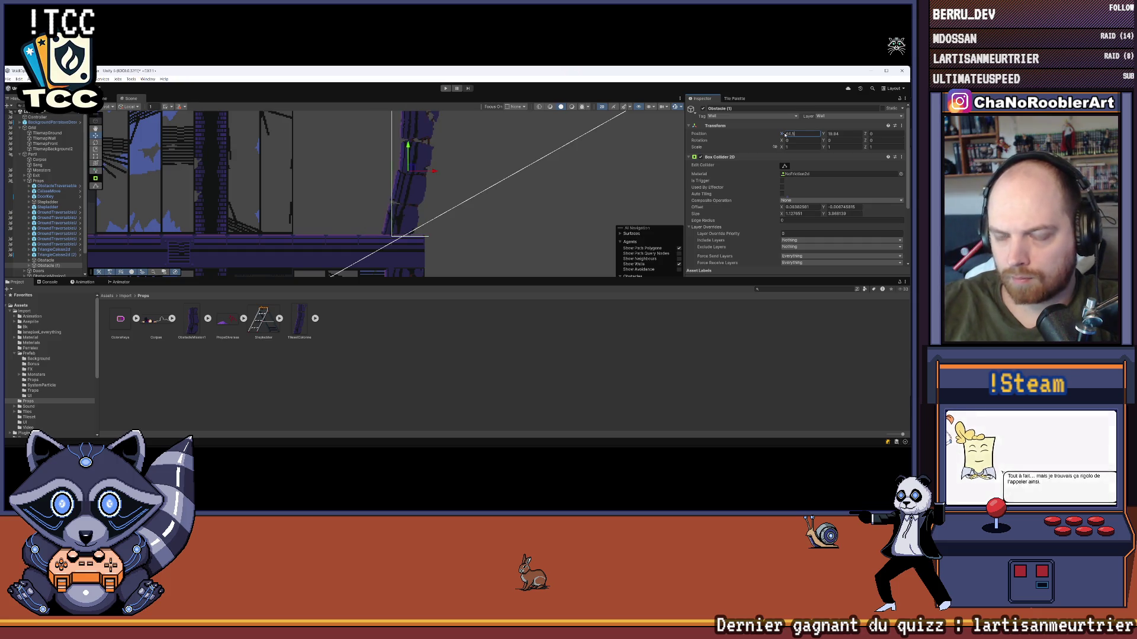
drag(577, 148, 448, 149)
scroll(362, 144, down, 3)
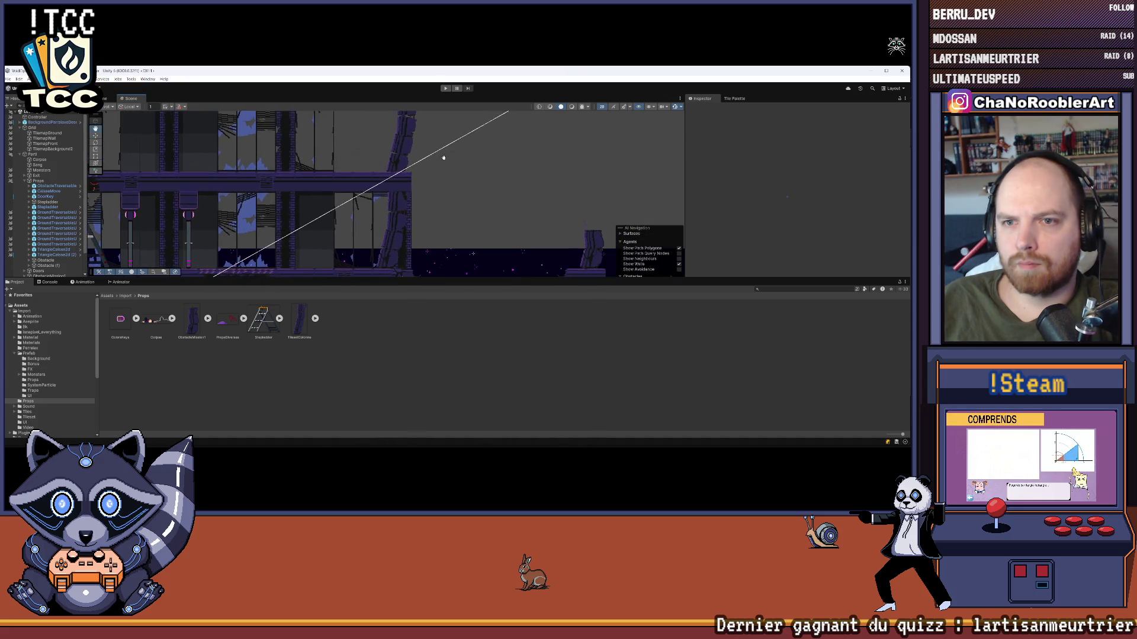
click(60, 266)
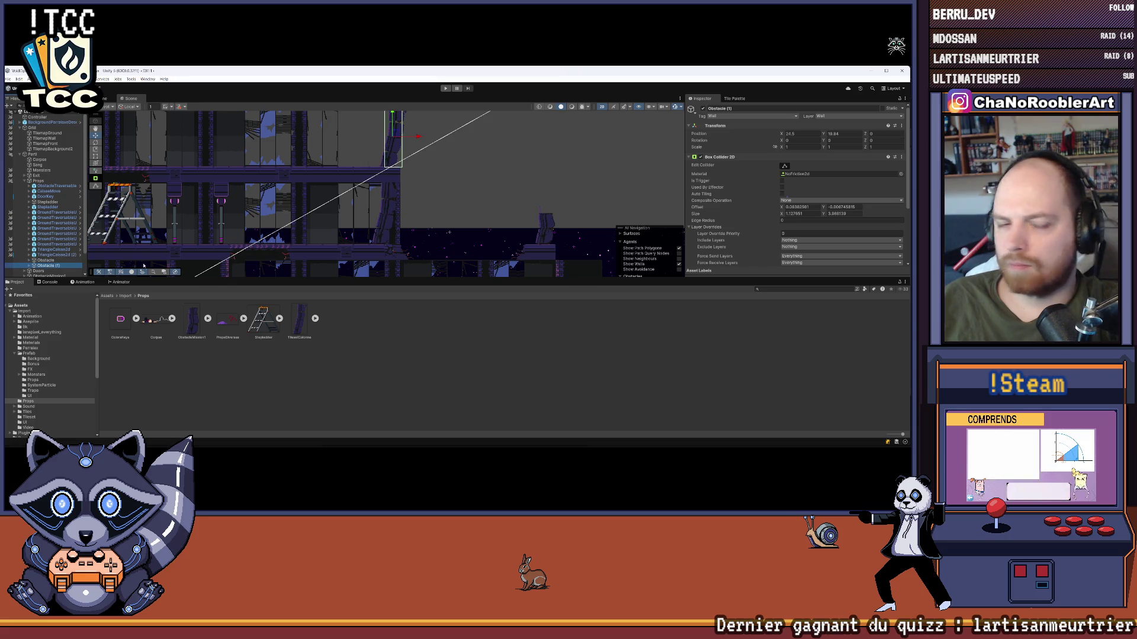
click(79, 260)
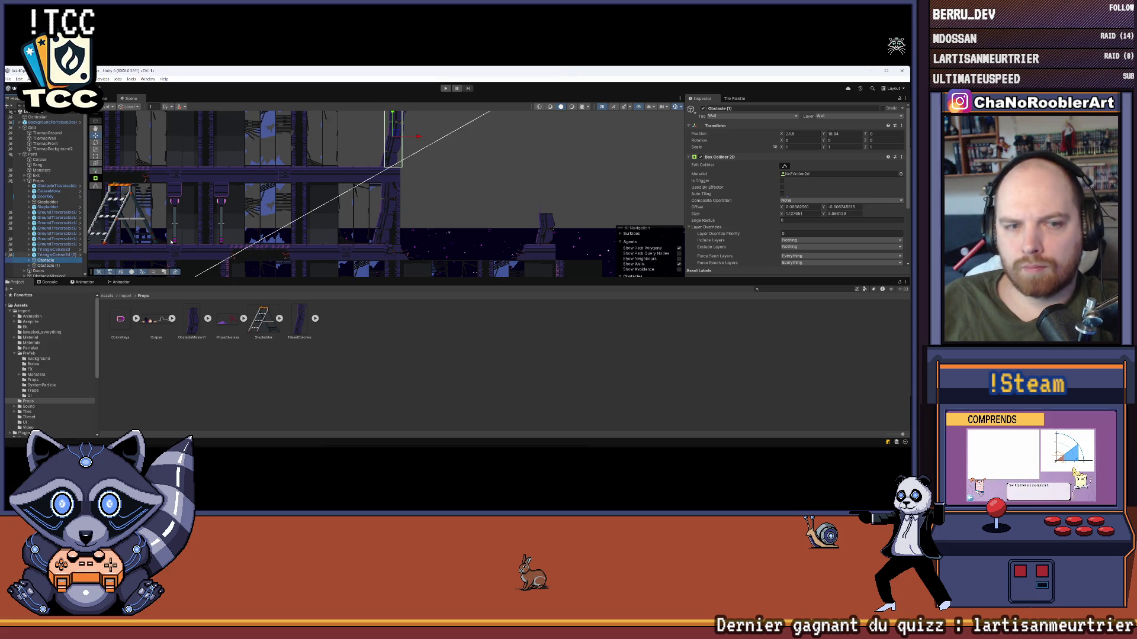
click(787, 135)
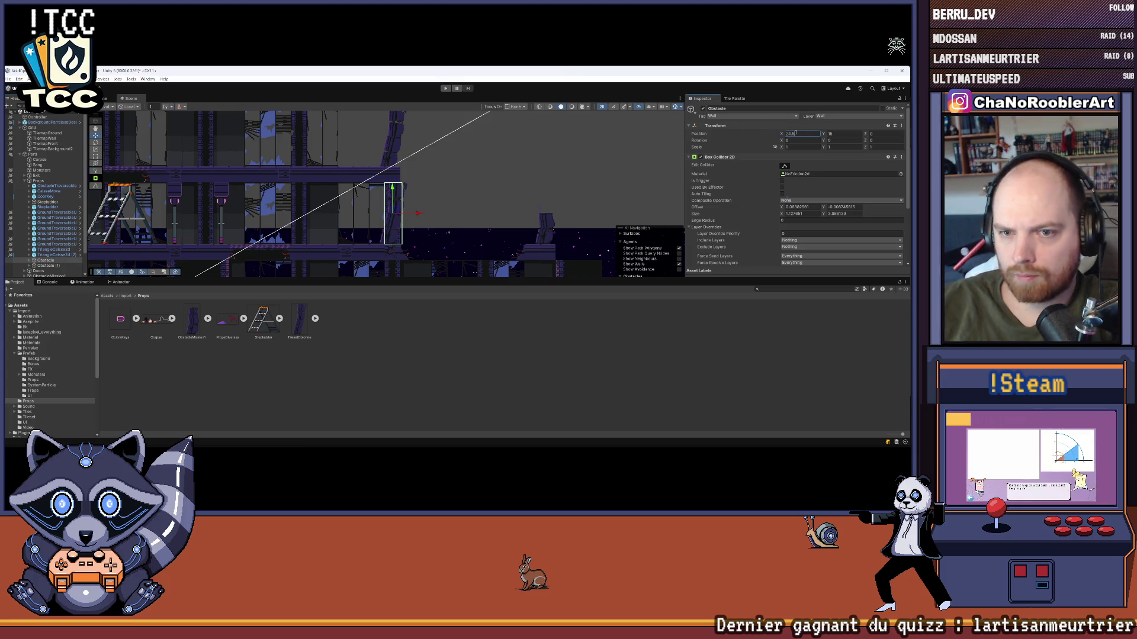
click(489, 349)
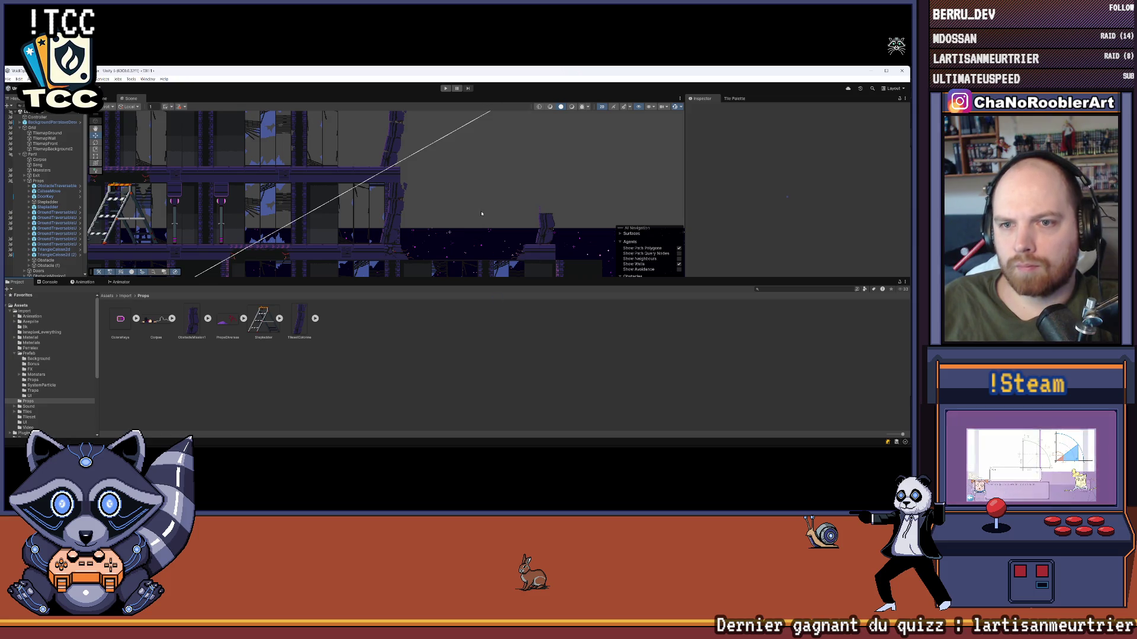
scroll(476, 187, down, 5)
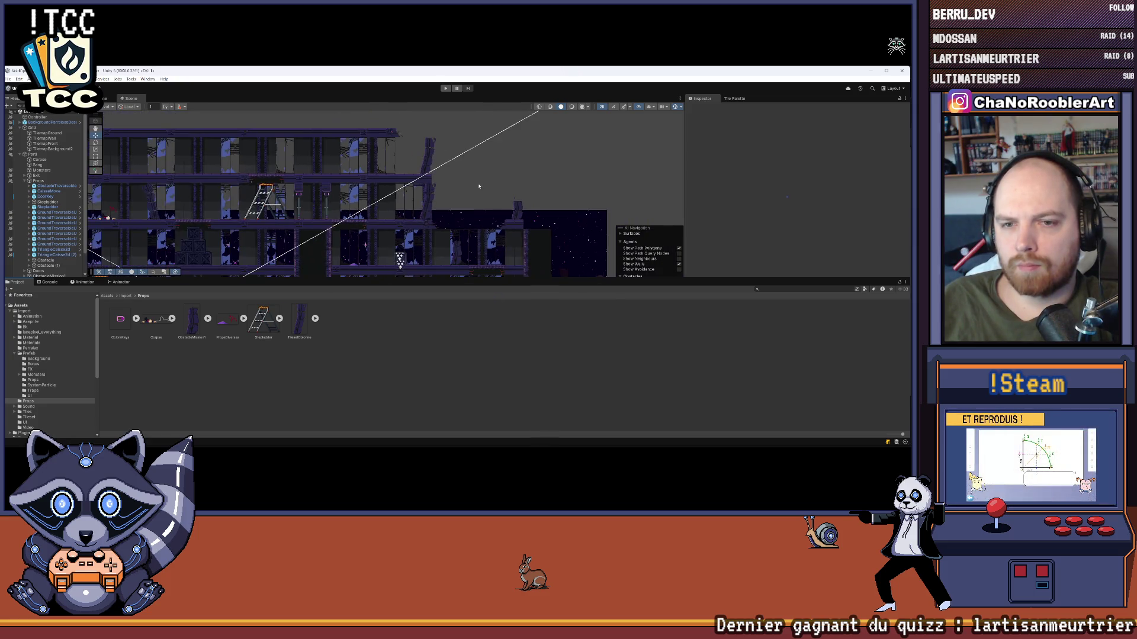
scroll(473, 160, down, 3)
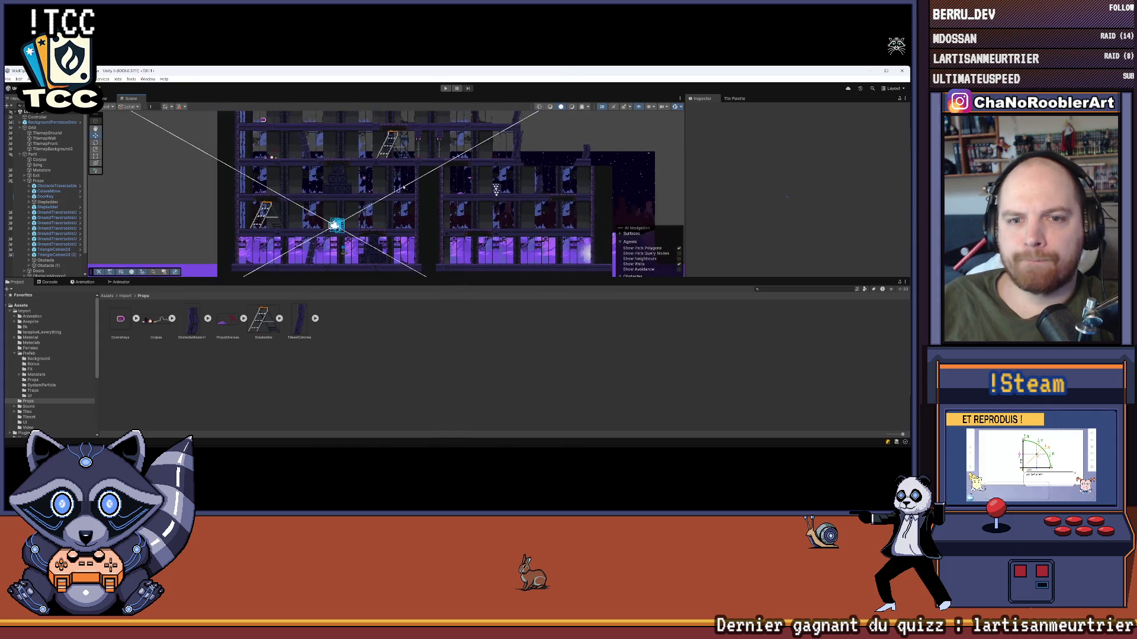
click(446, 90)
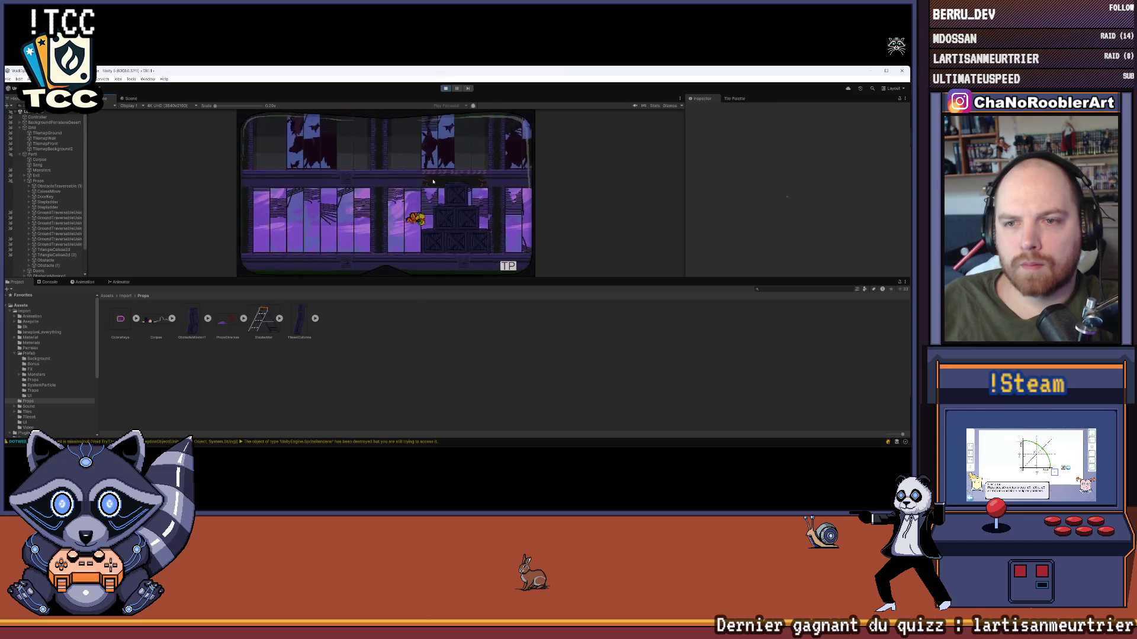
- Jump the character onto the upper platform and climb the stepladder up and down
key(space)
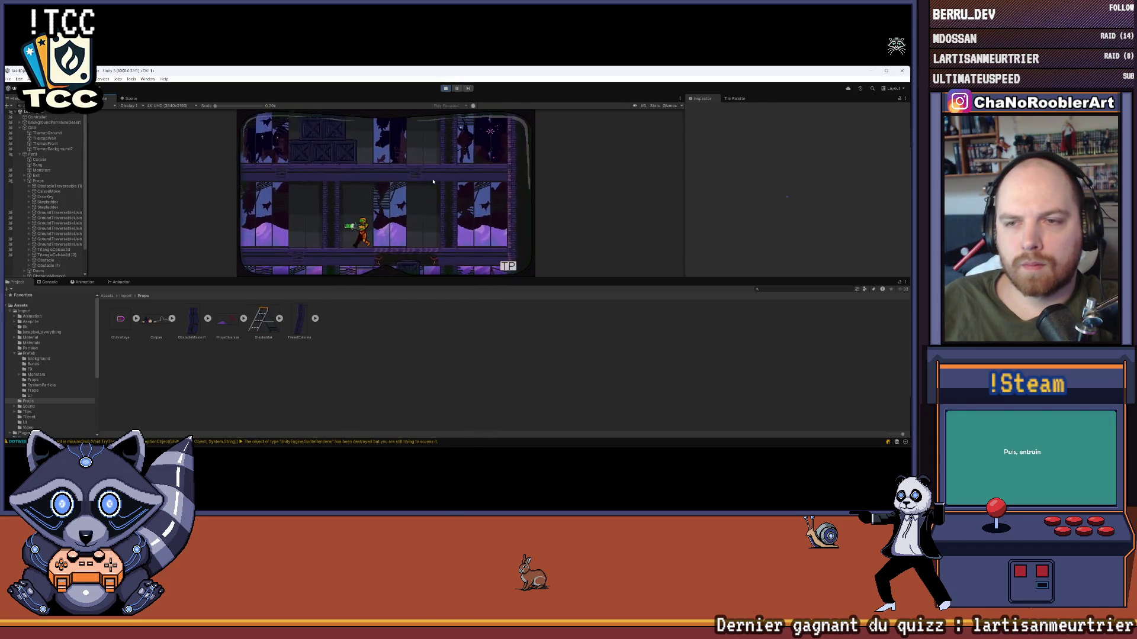
key(Left)
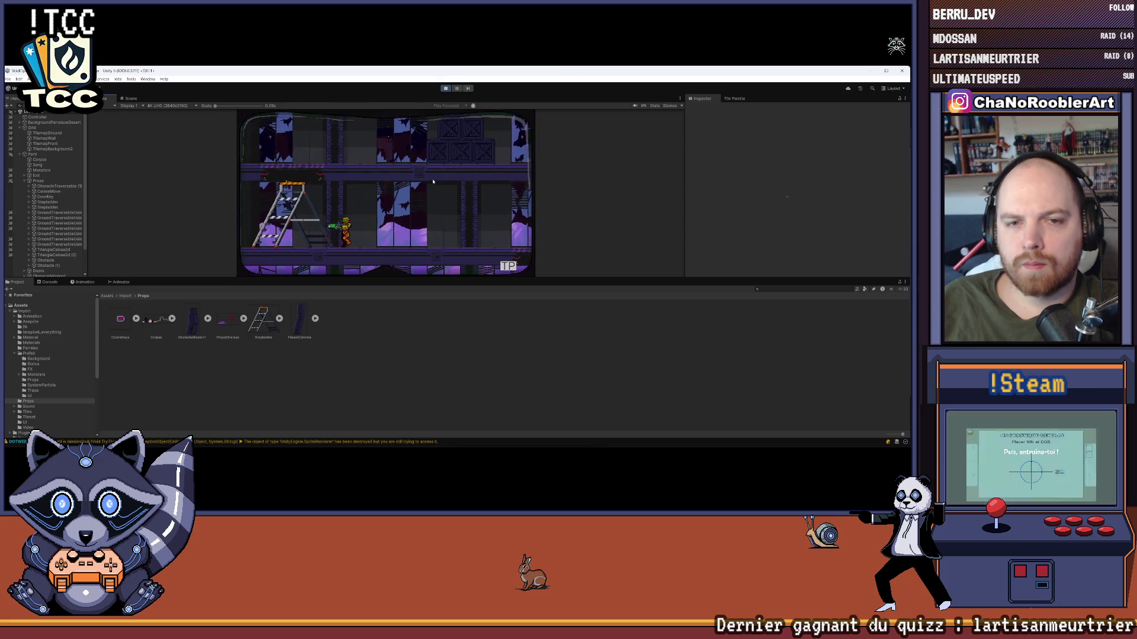
key(Right)
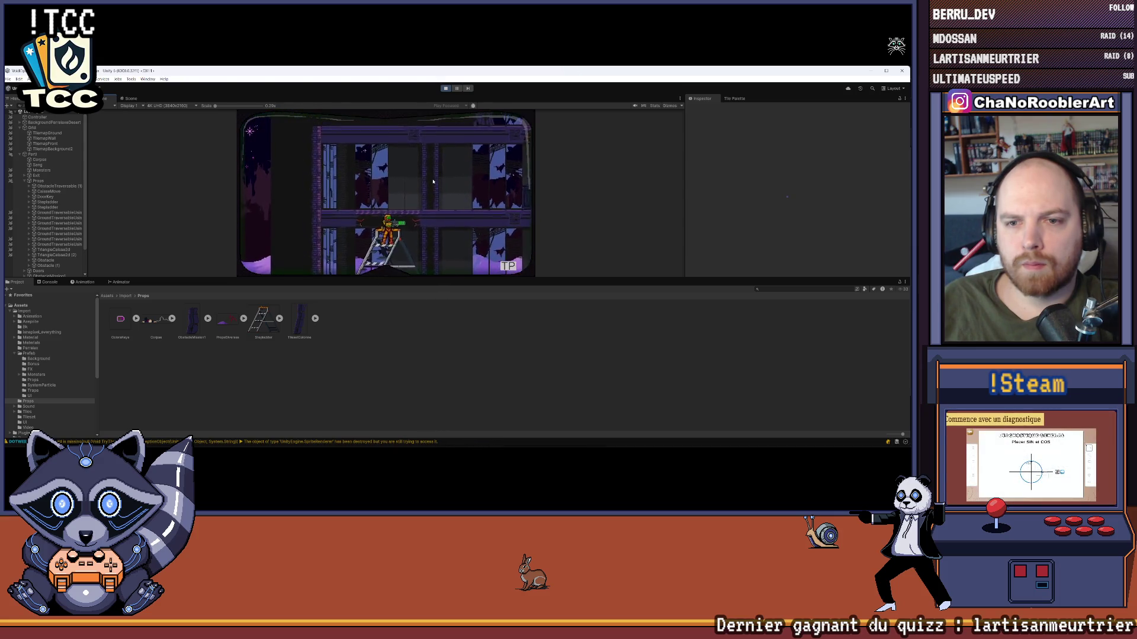
key(Down)
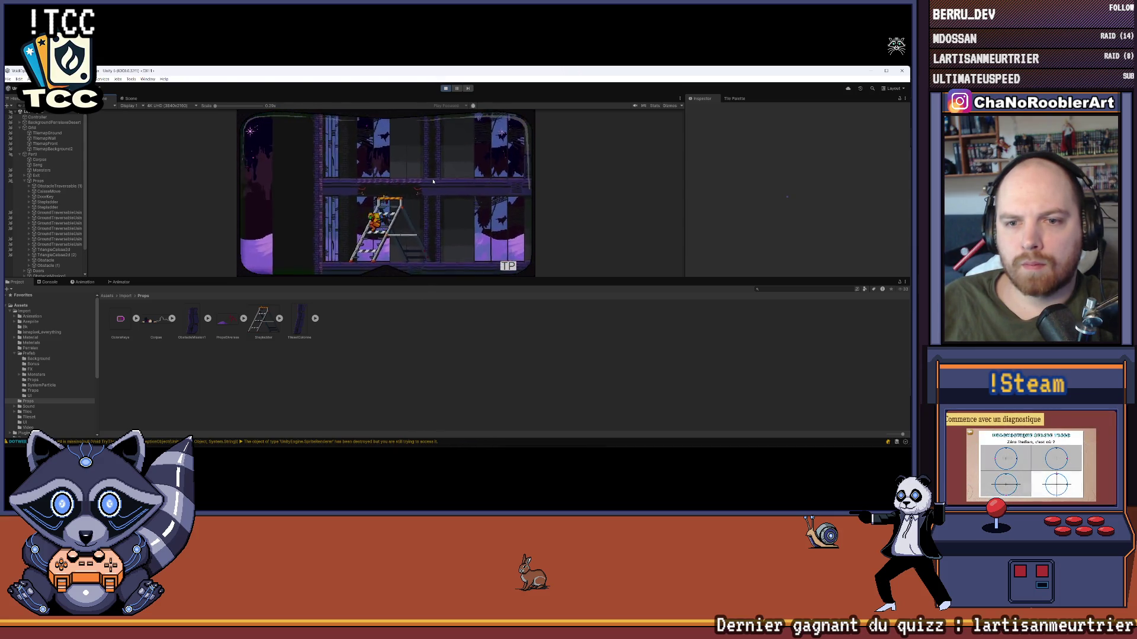
key(Up)
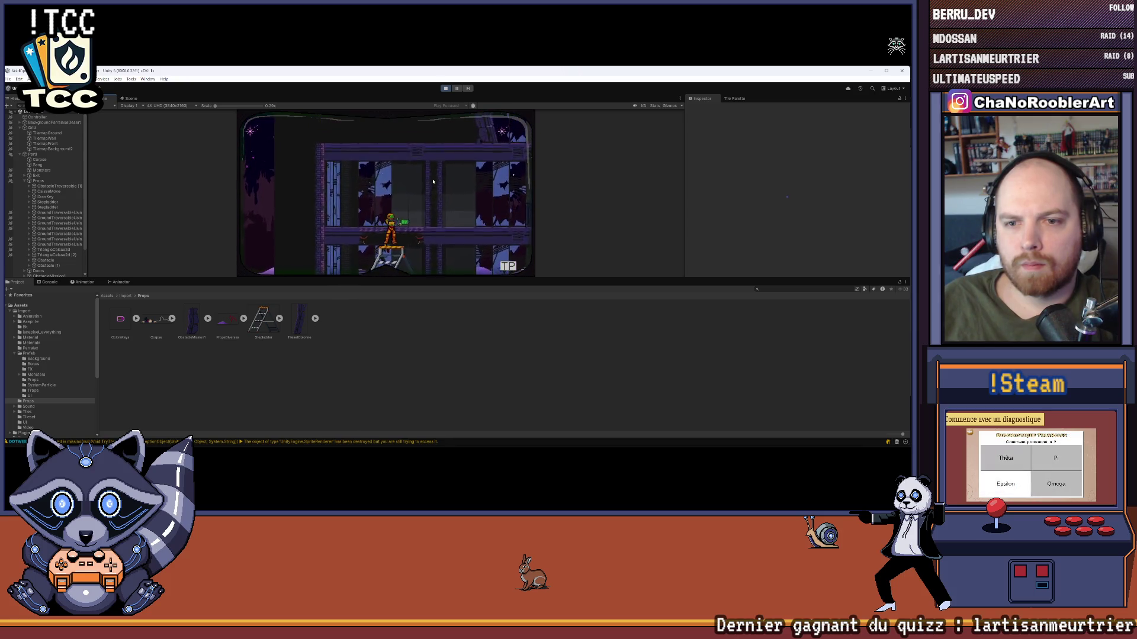
- Climb to the upper floor, spin-jump back down, and enlarge the Game view
key(Right)
key(Left)
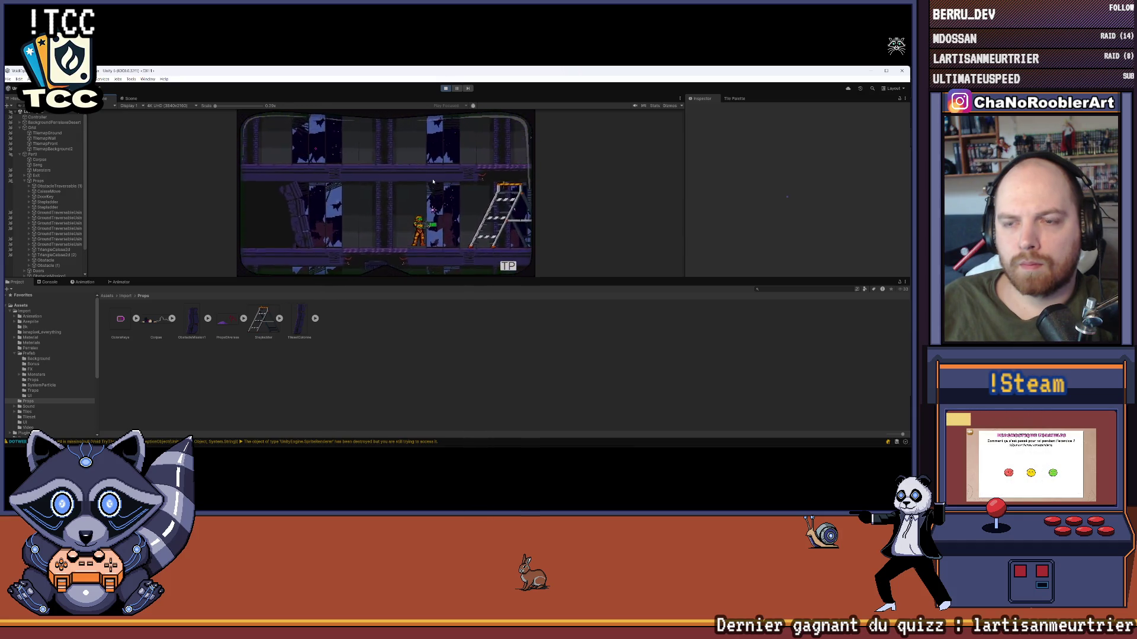
key(Up)
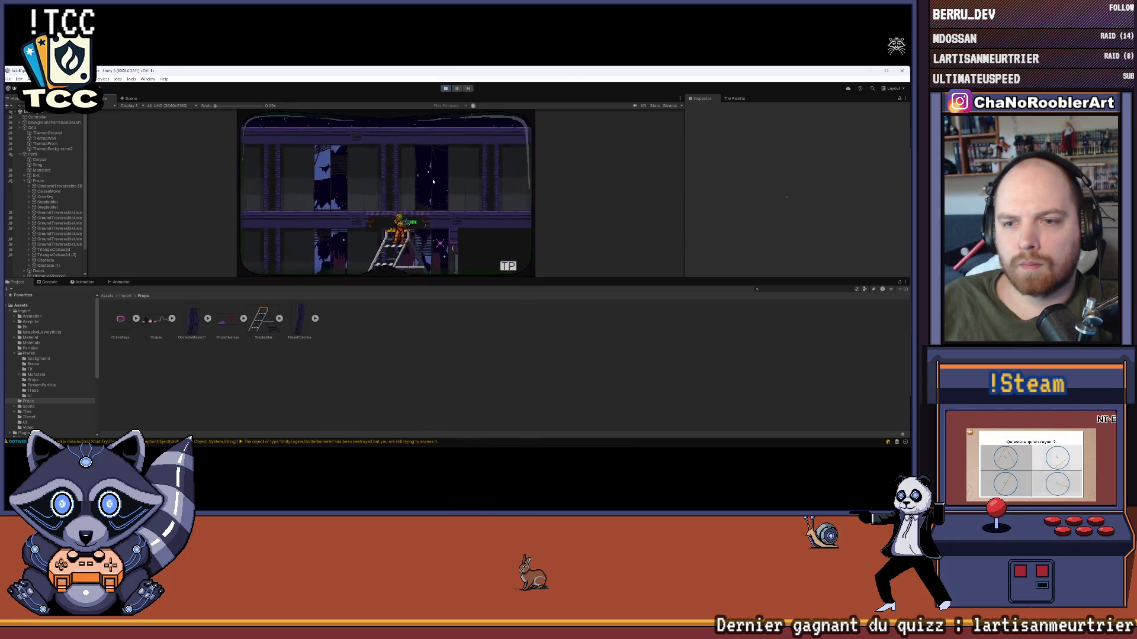
key(Right)
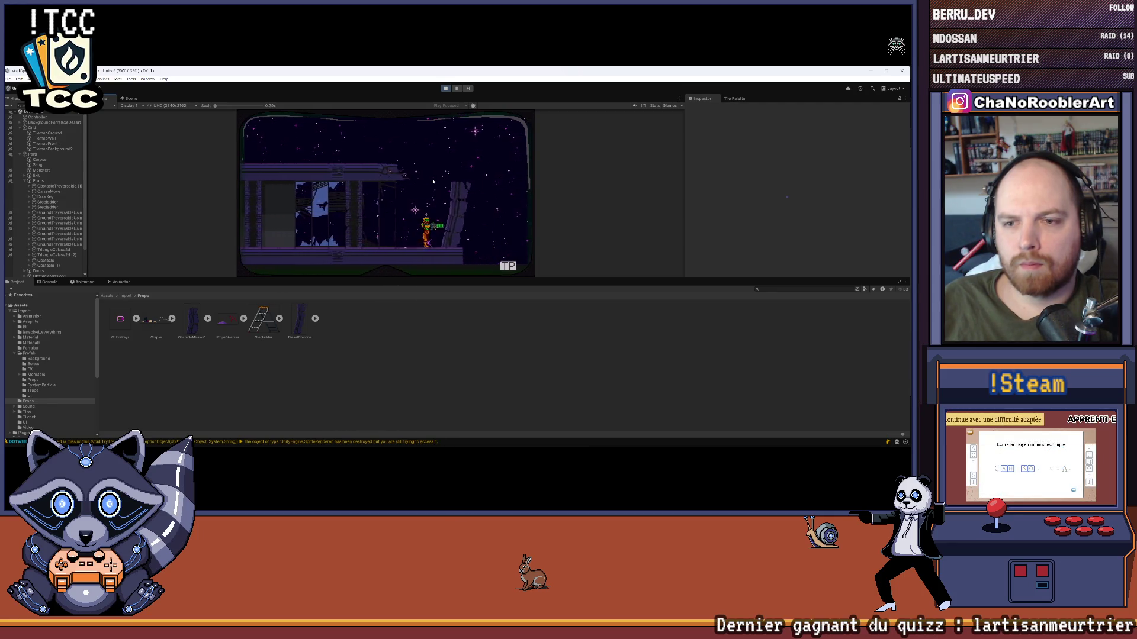
key(space)
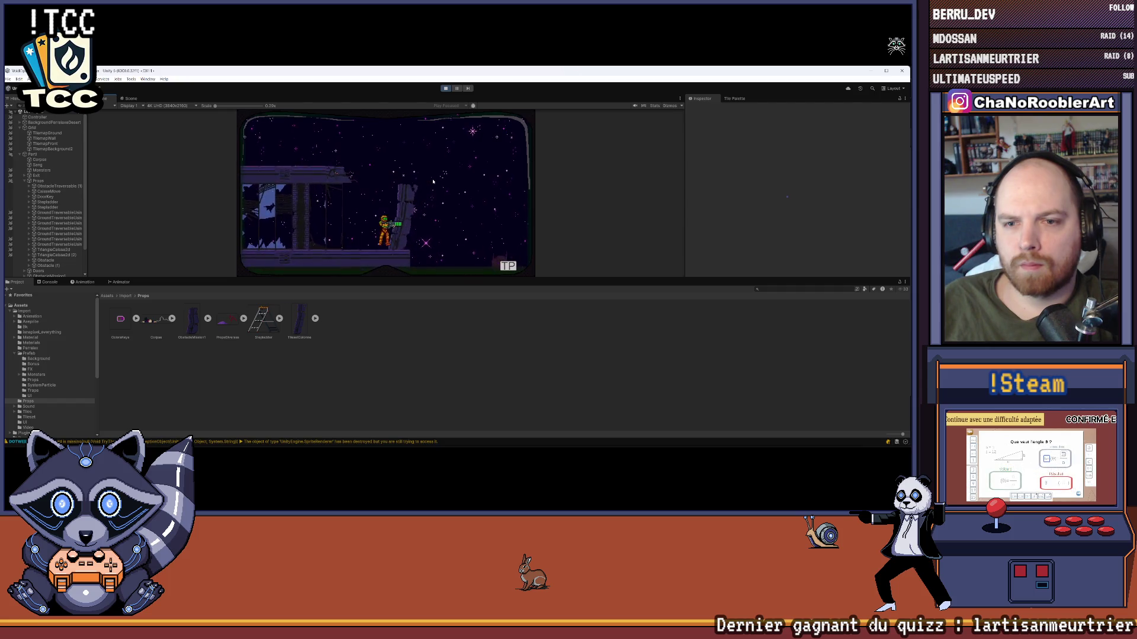
key(Left)
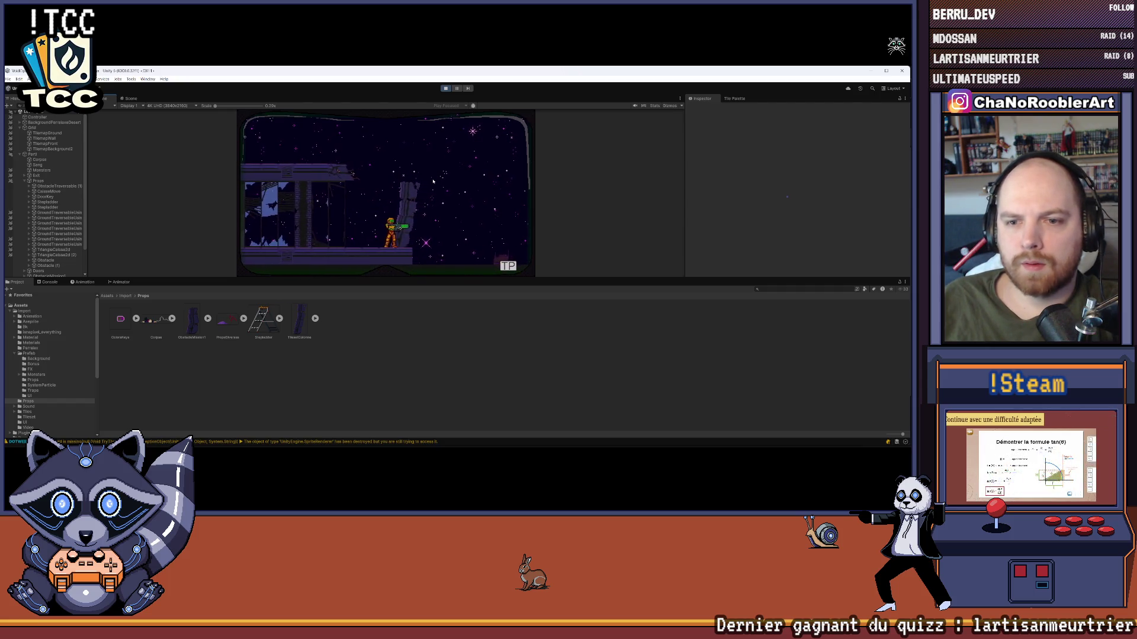
drag(533, 279, 533, 383)
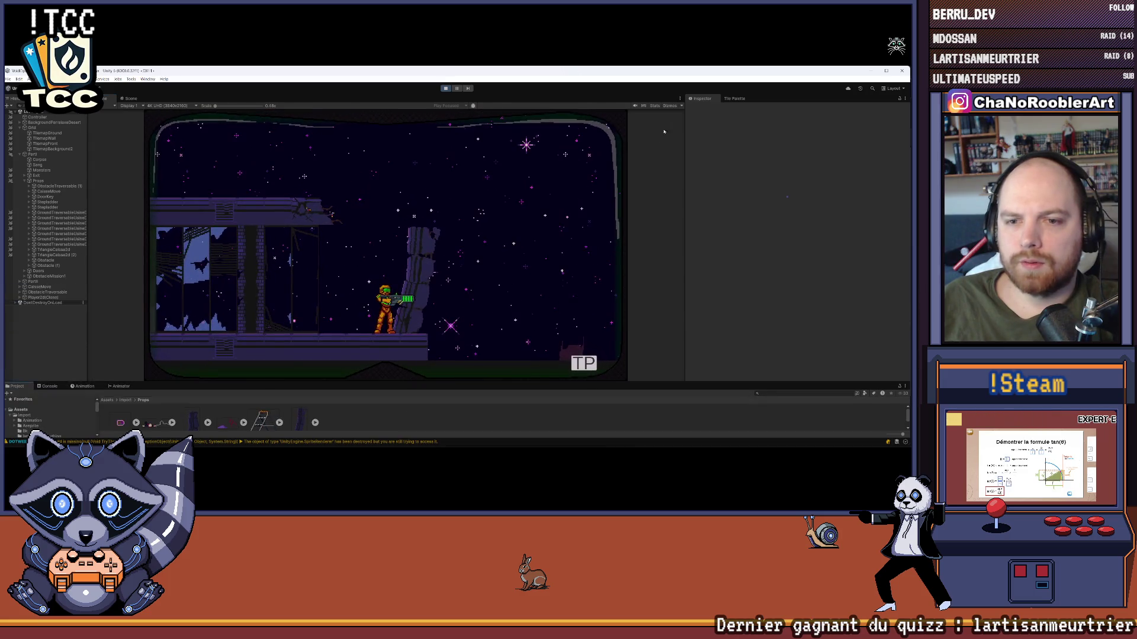
right_click(683, 98)
- Maximize the Game view and walk the character left and right
click(708, 107)
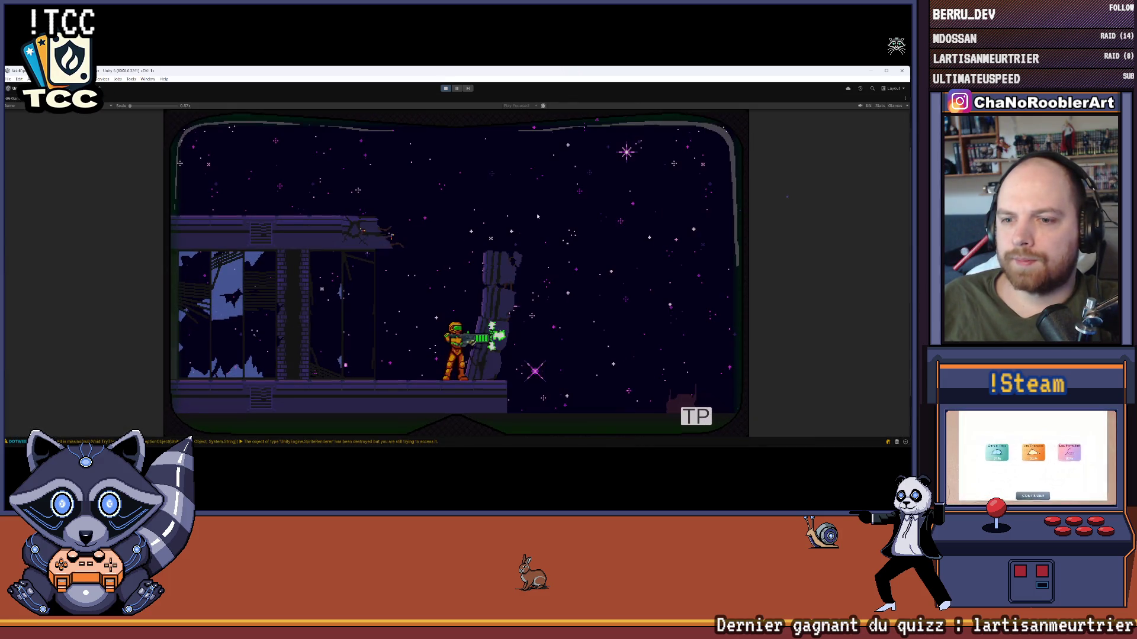
key(Left)
key(Right)
key(Left)
key(Right)
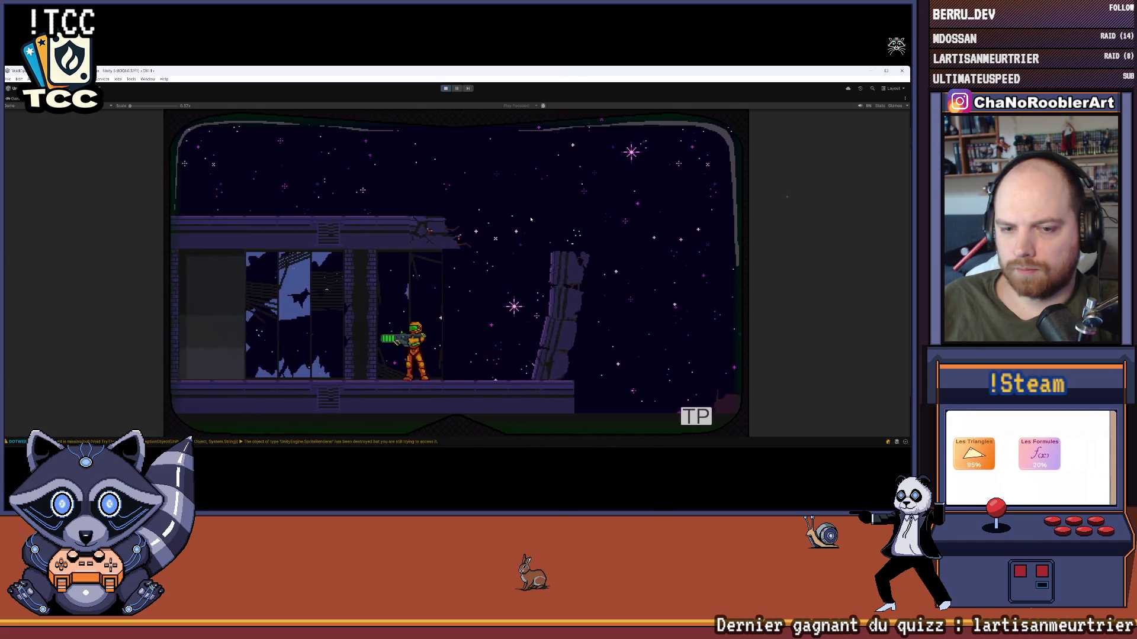
key(Right)
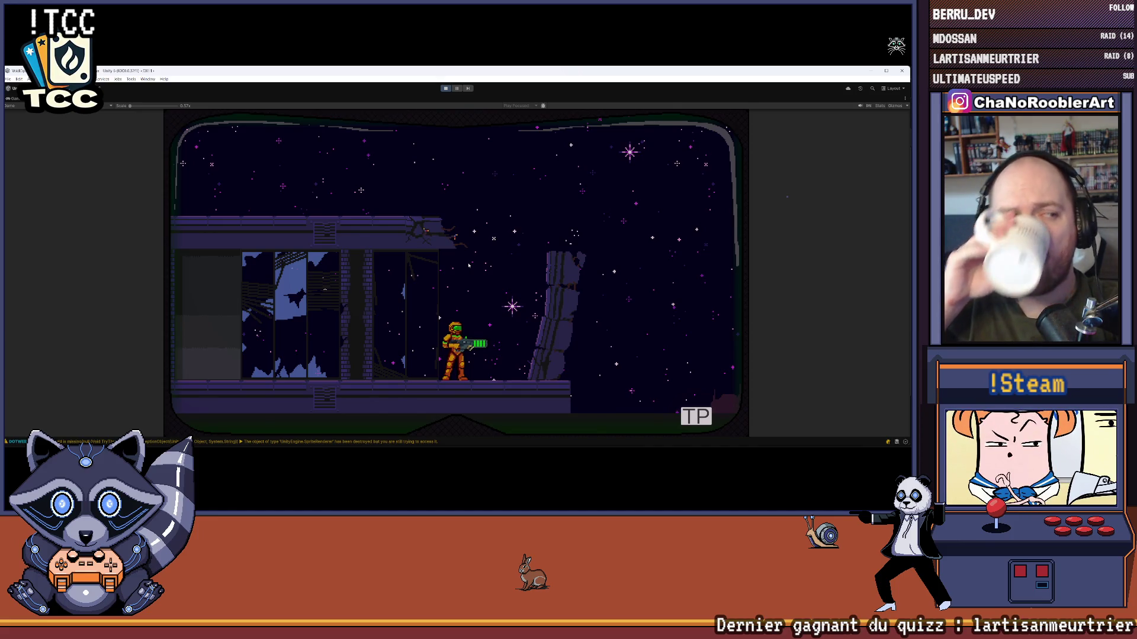
- Run to the broken pillar, spin-jump beside it repeatedly, then run right into the building
key(d)
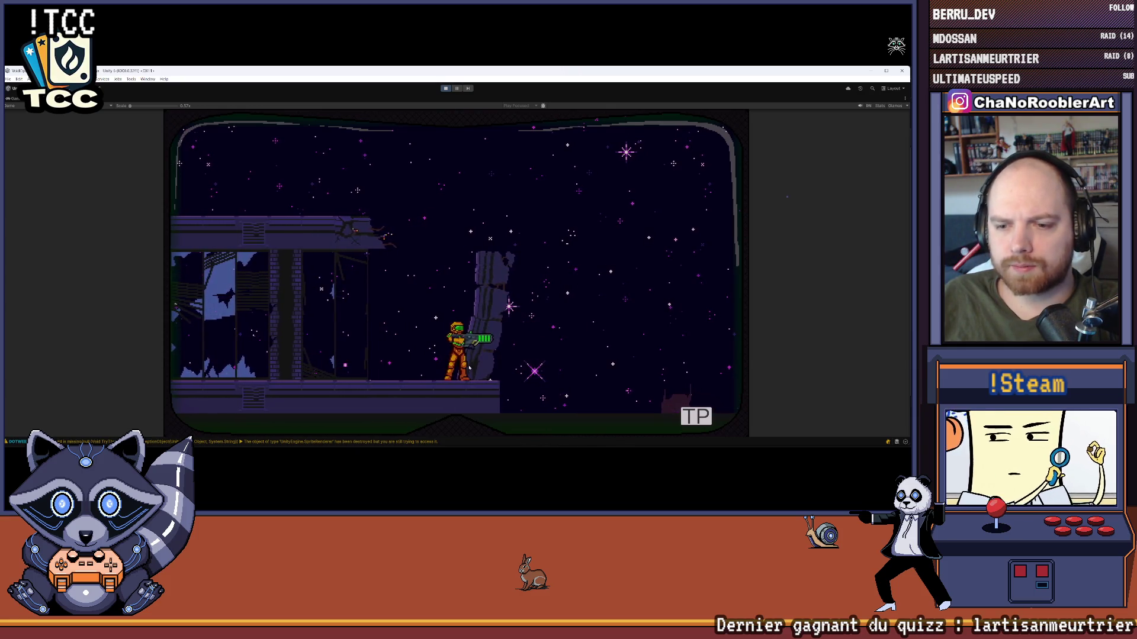
key(a)
key(space)
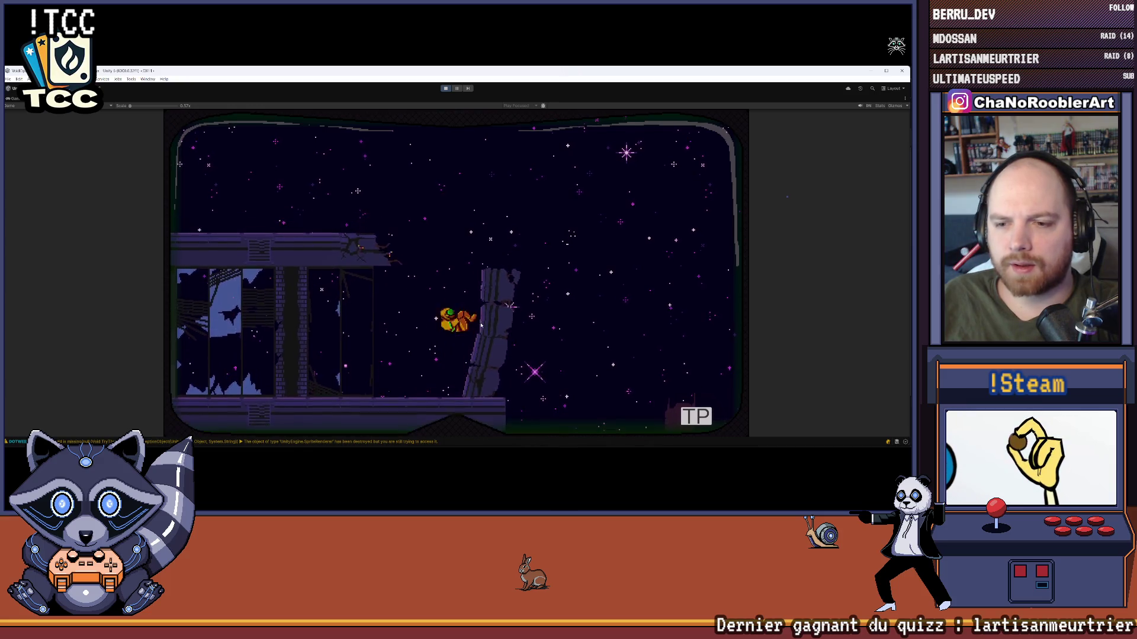
key(space)
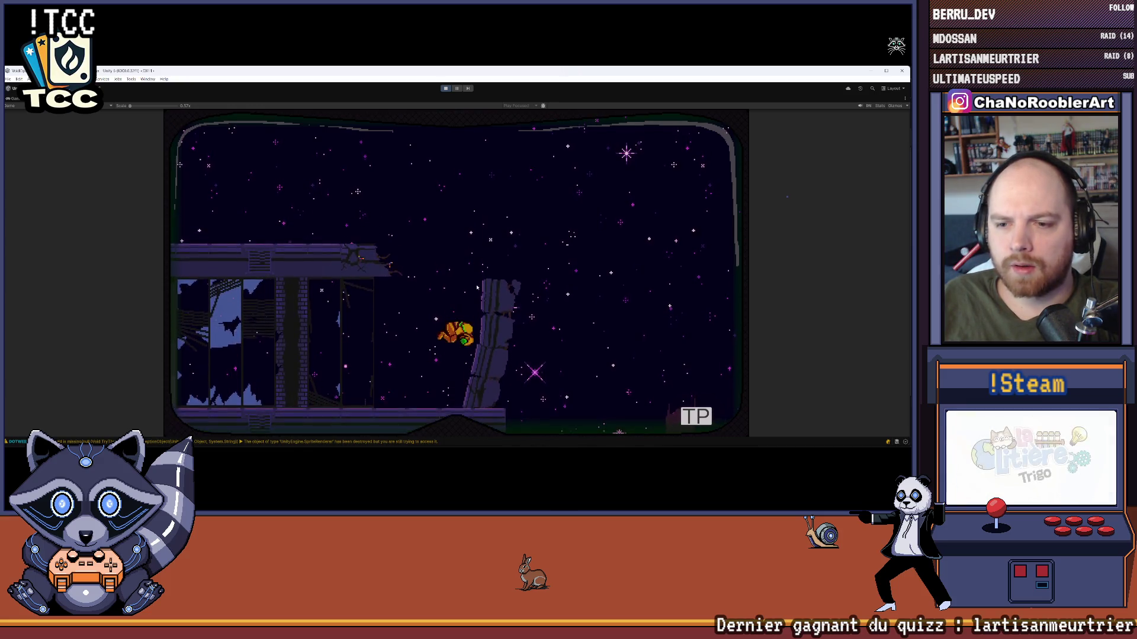
key(space)
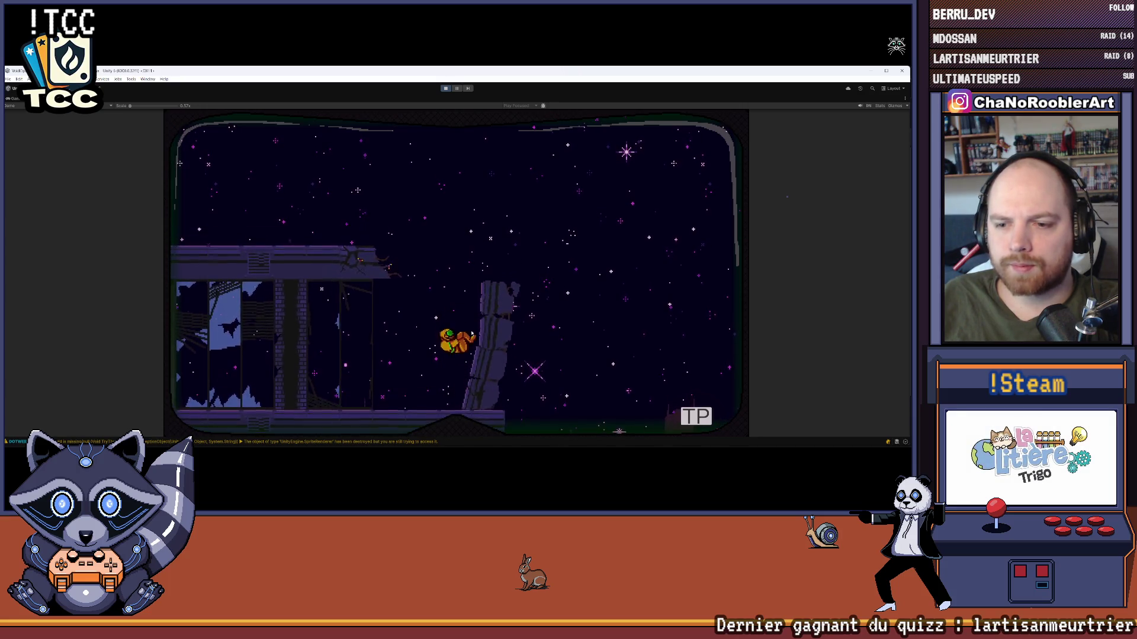
key(space)
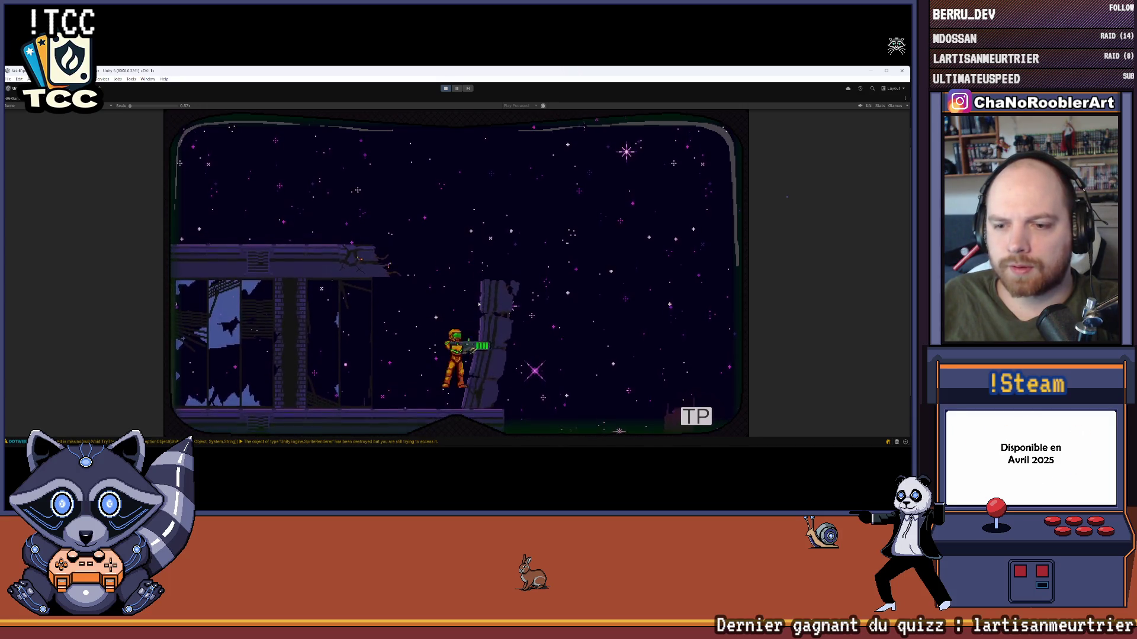
key(Right)
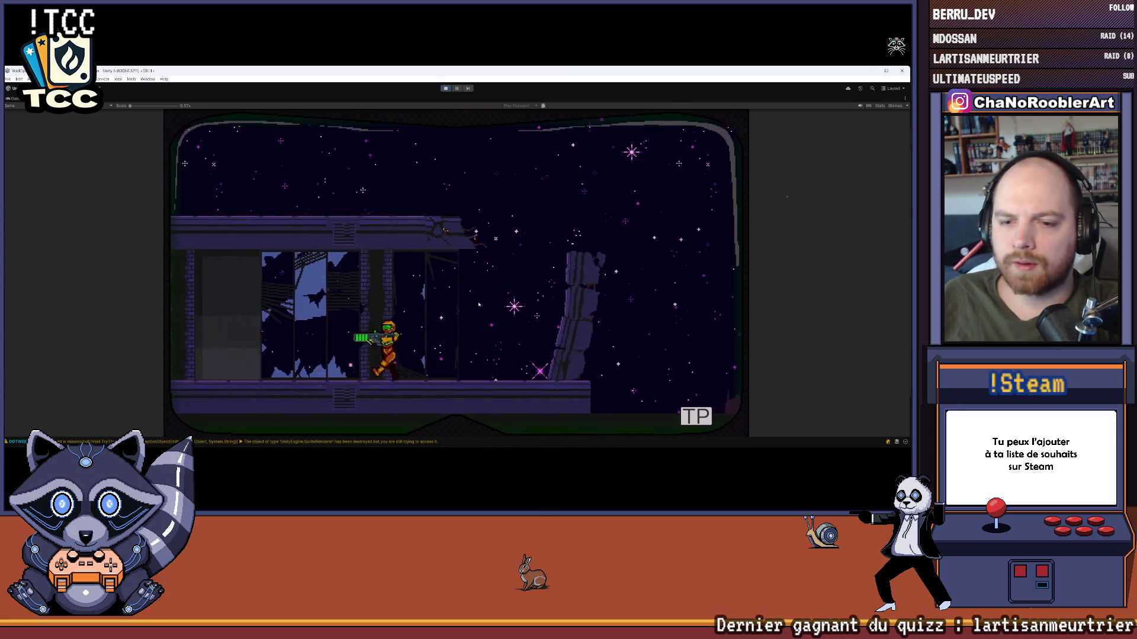
key(Right)
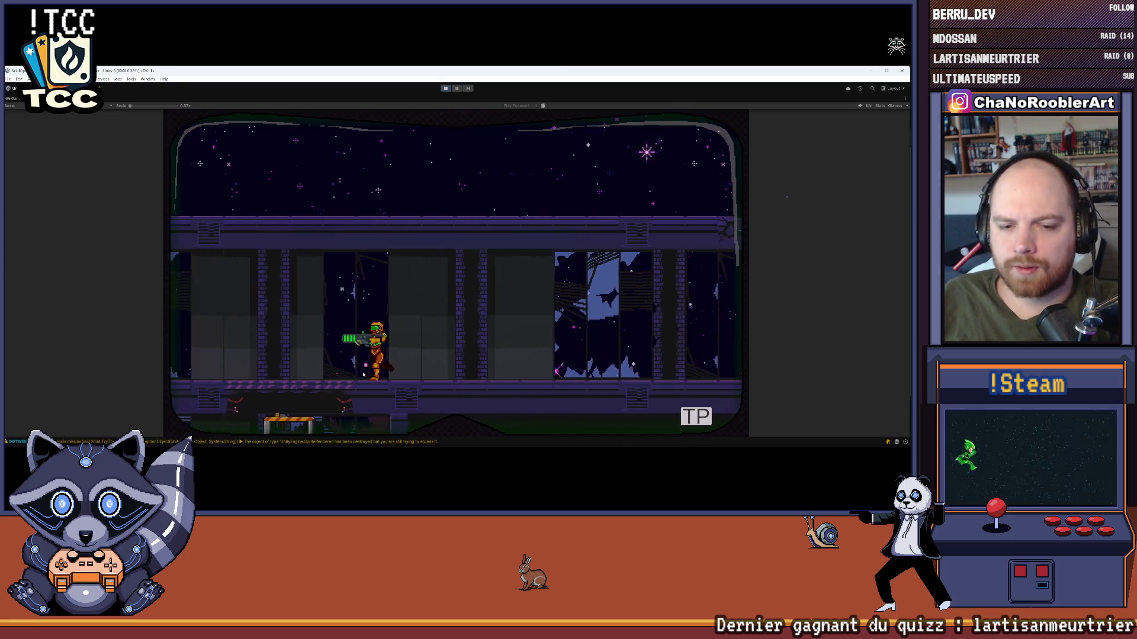
- Drop to the lower floor, climb the ladder, walk to the left edge and come back down
key(Right)
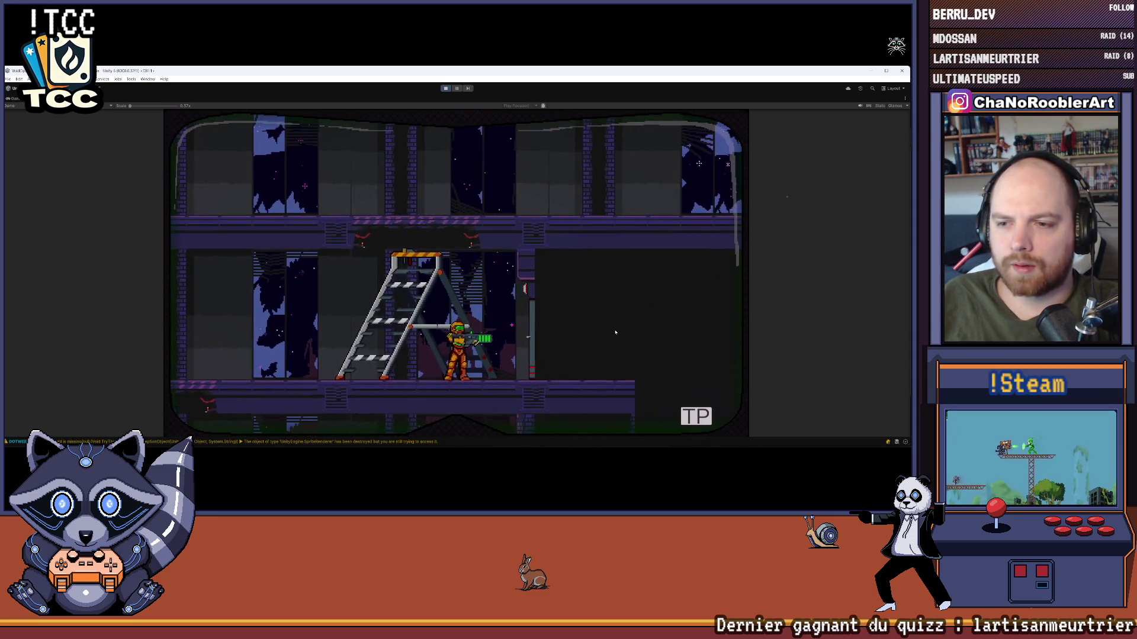
key(Left)
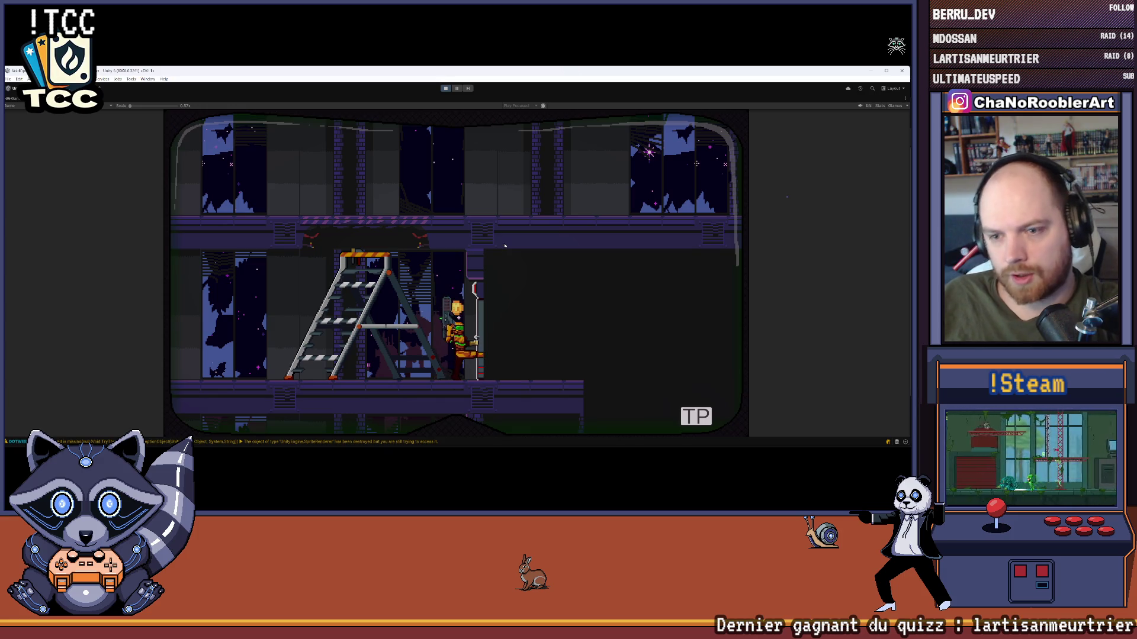
key(Up)
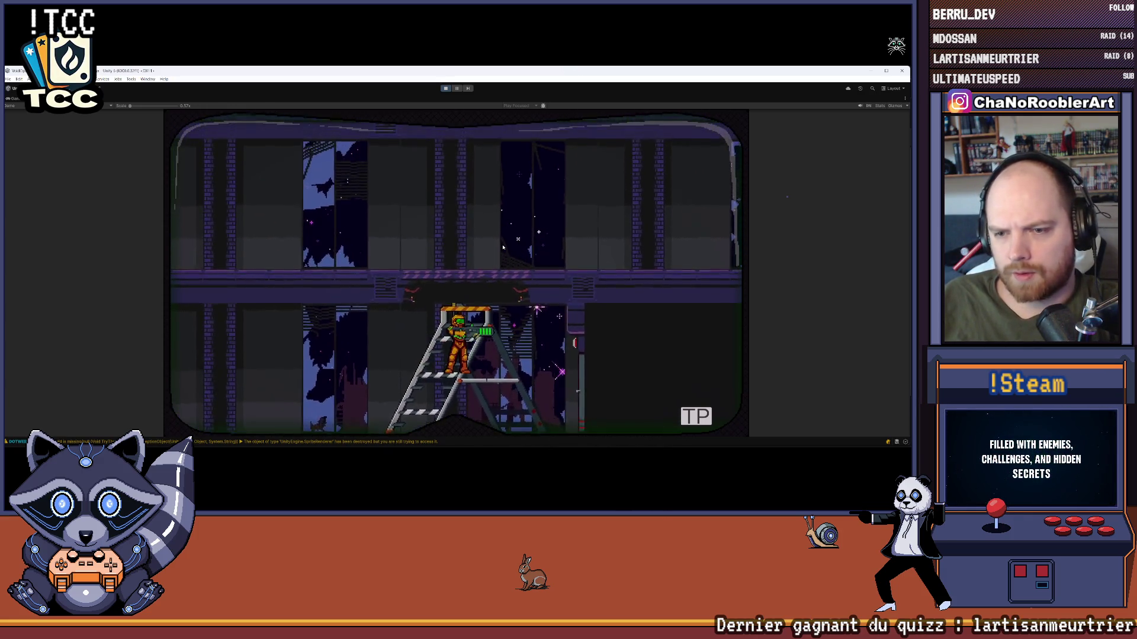
key(Left)
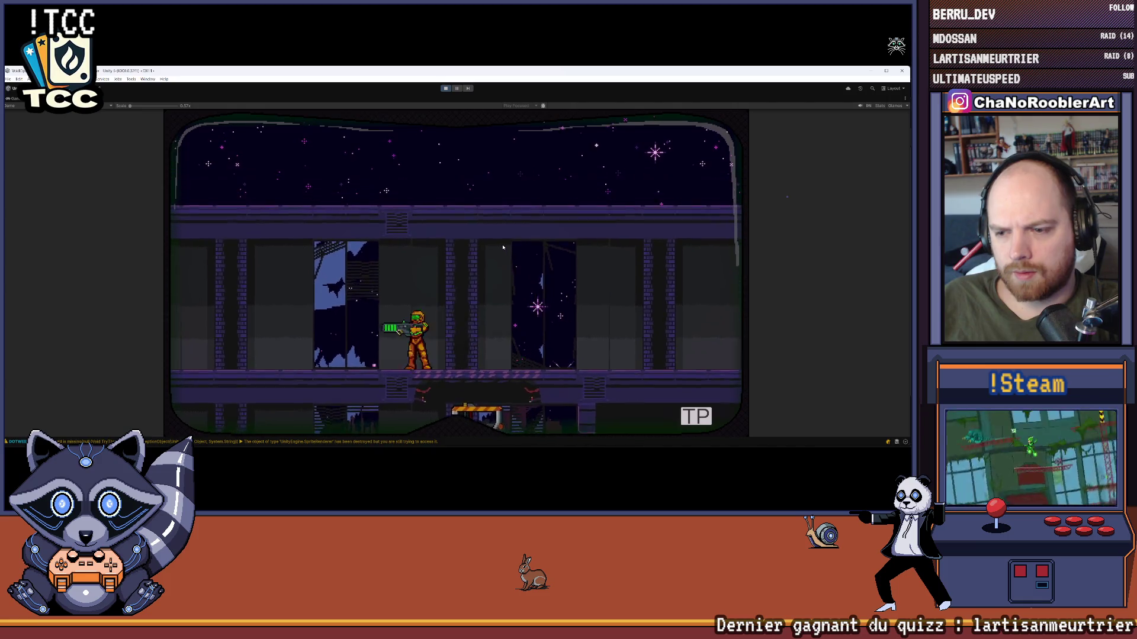
key(Left)
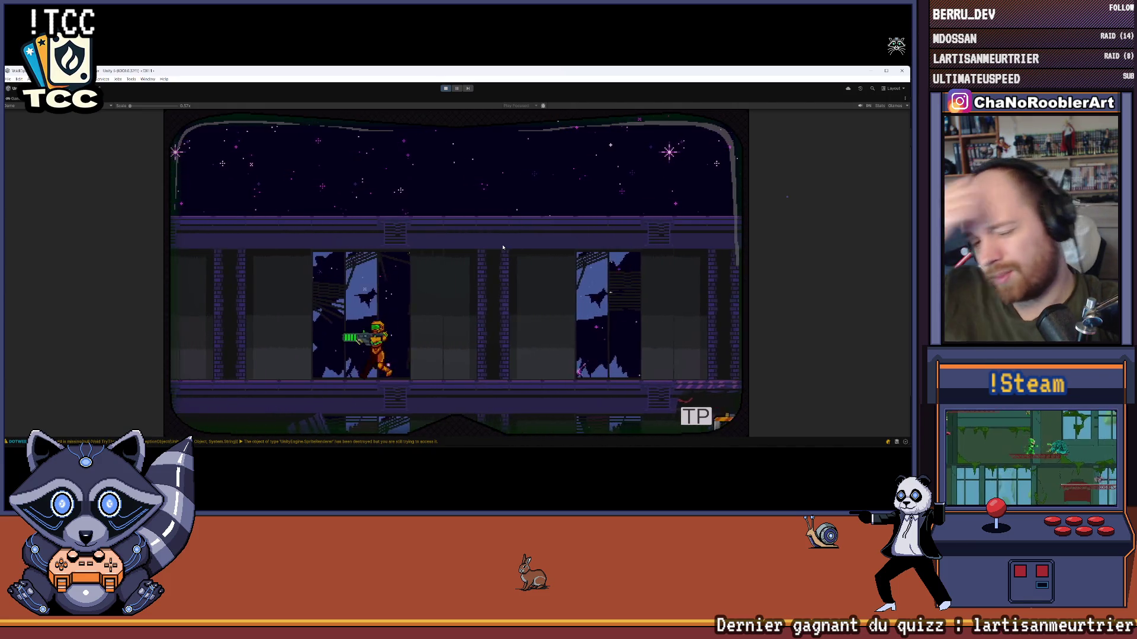
key(Right)
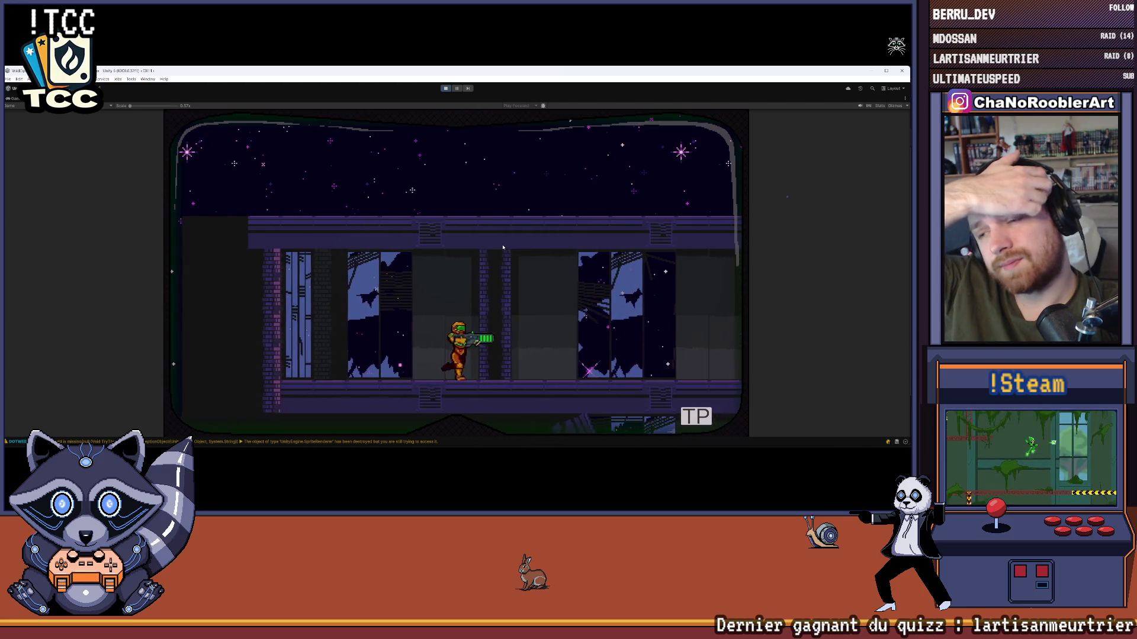
key(Right)
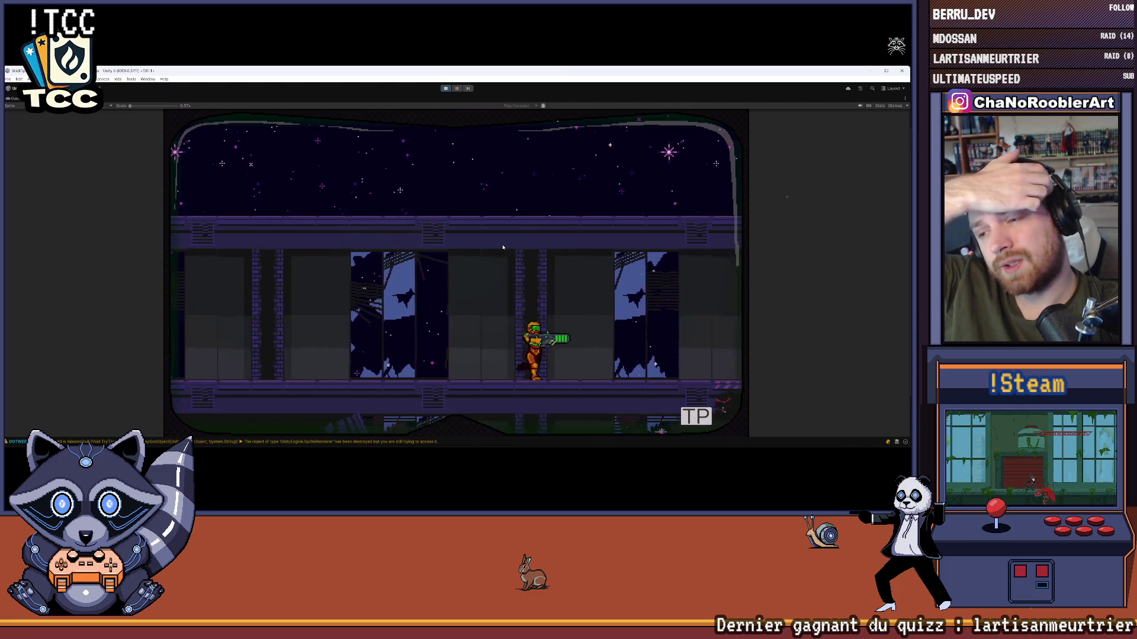
key(Down)
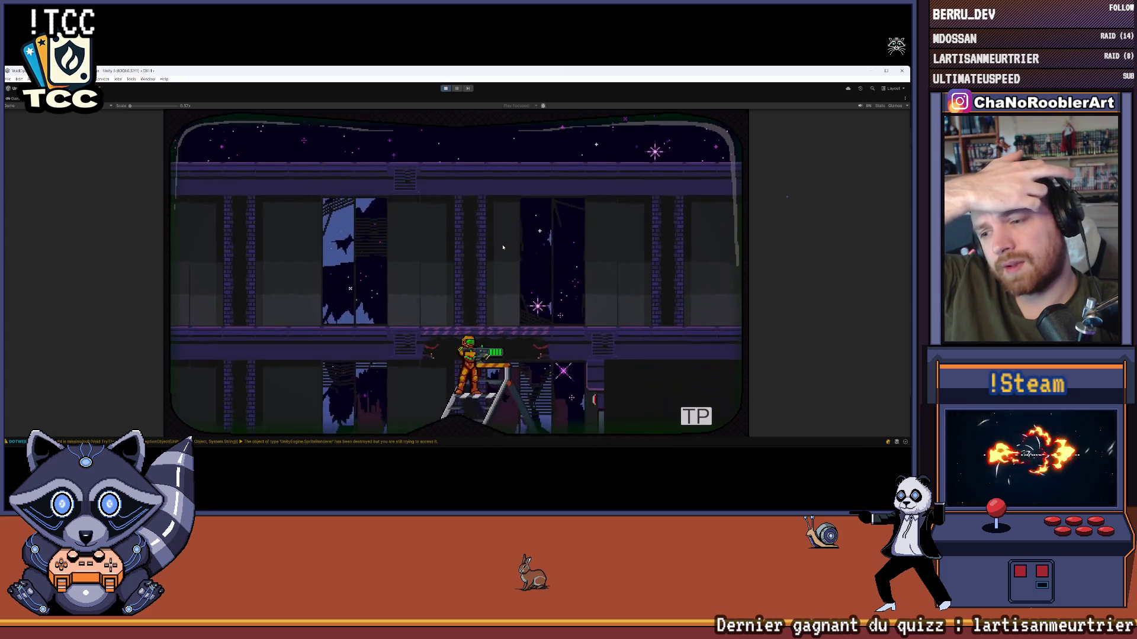
key(Right)
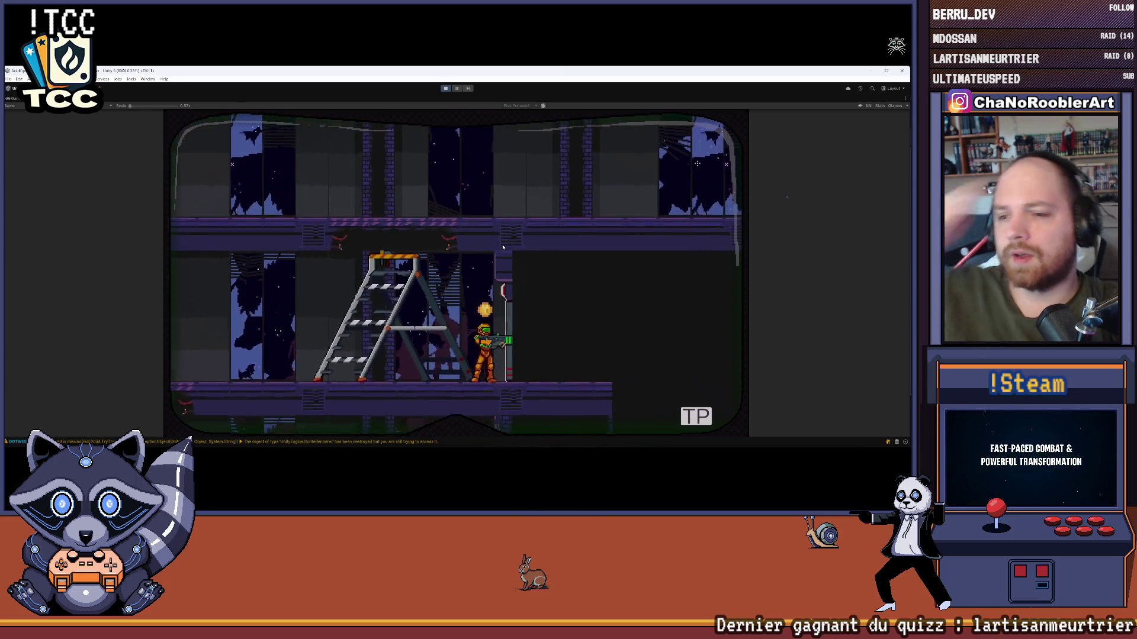
- Aim upward, then walk the character back and forth past the doors toward the ladder
key(Up)
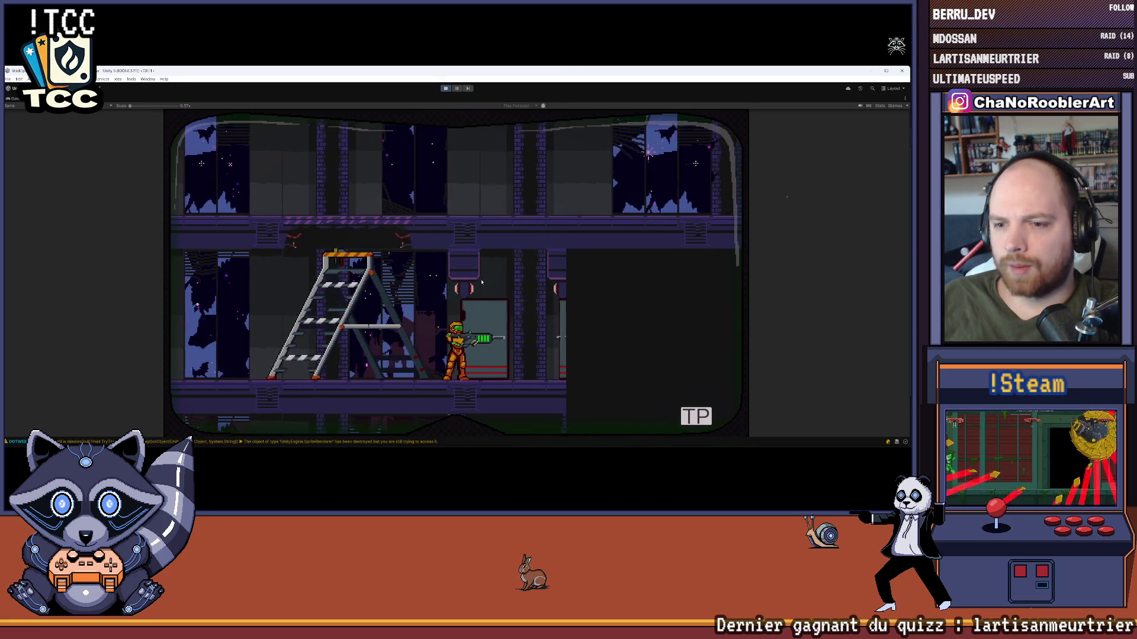
key(Left)
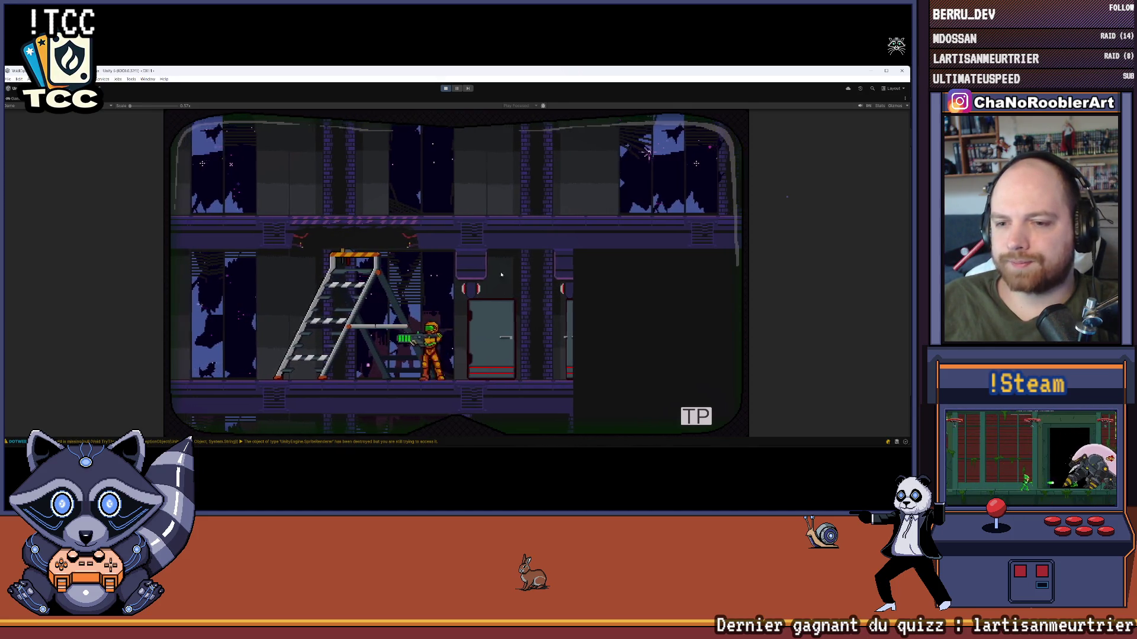
key(Right)
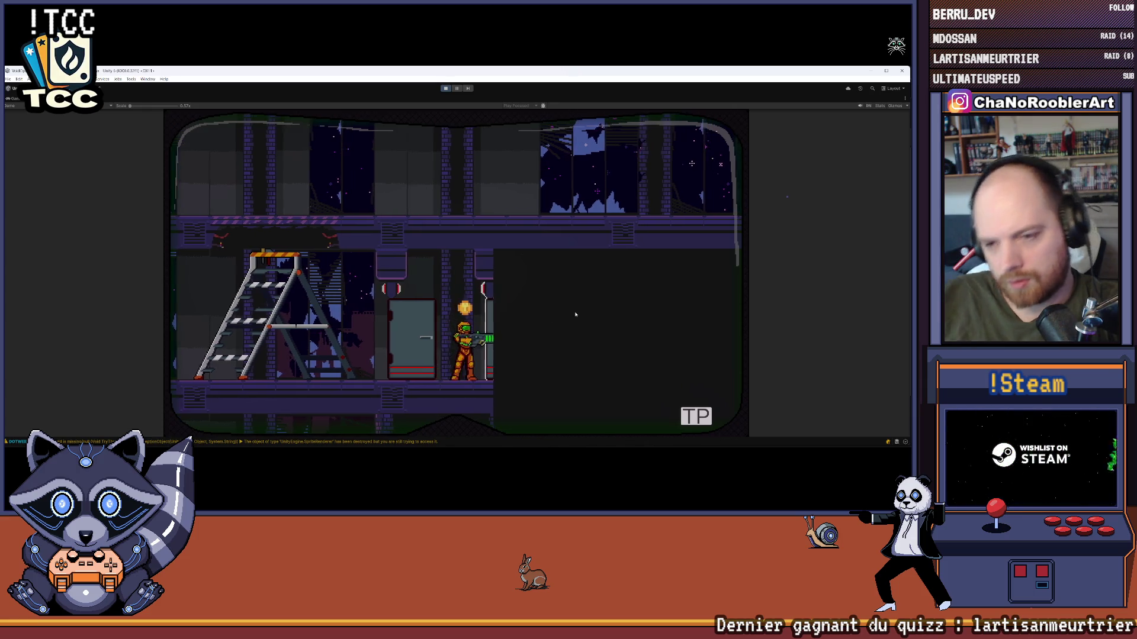
key(Left)
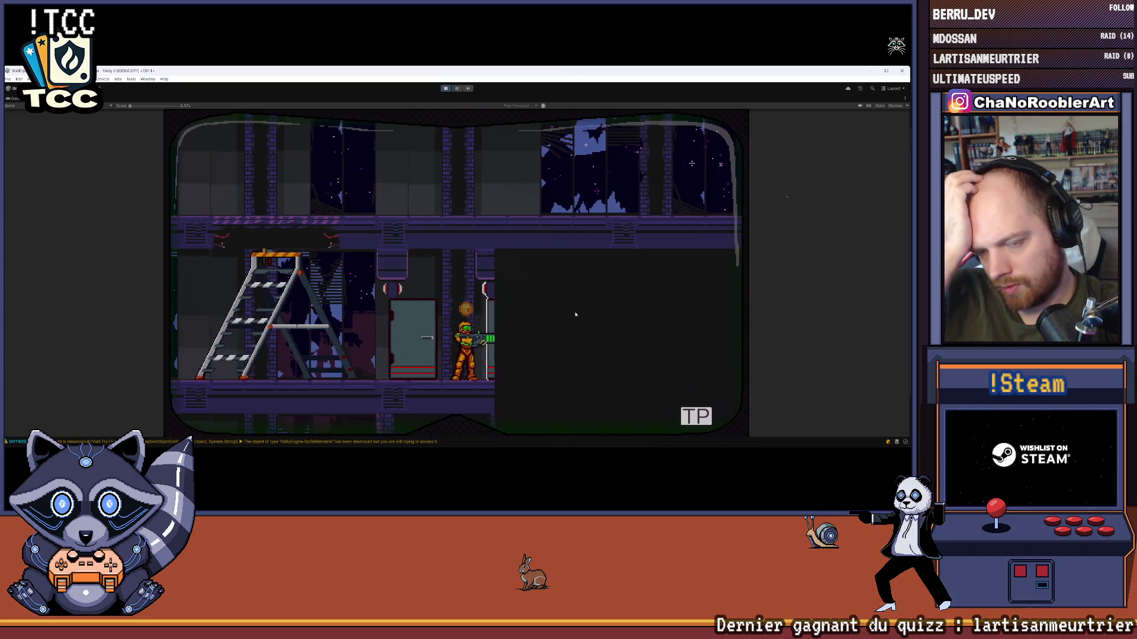
key(Right)
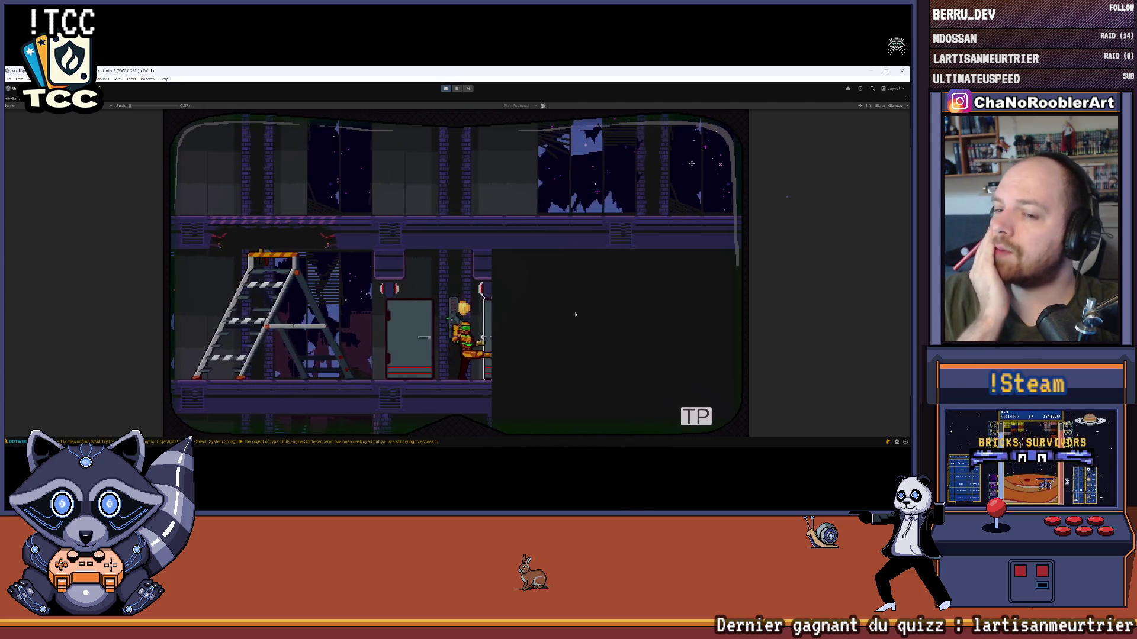
key(Right)
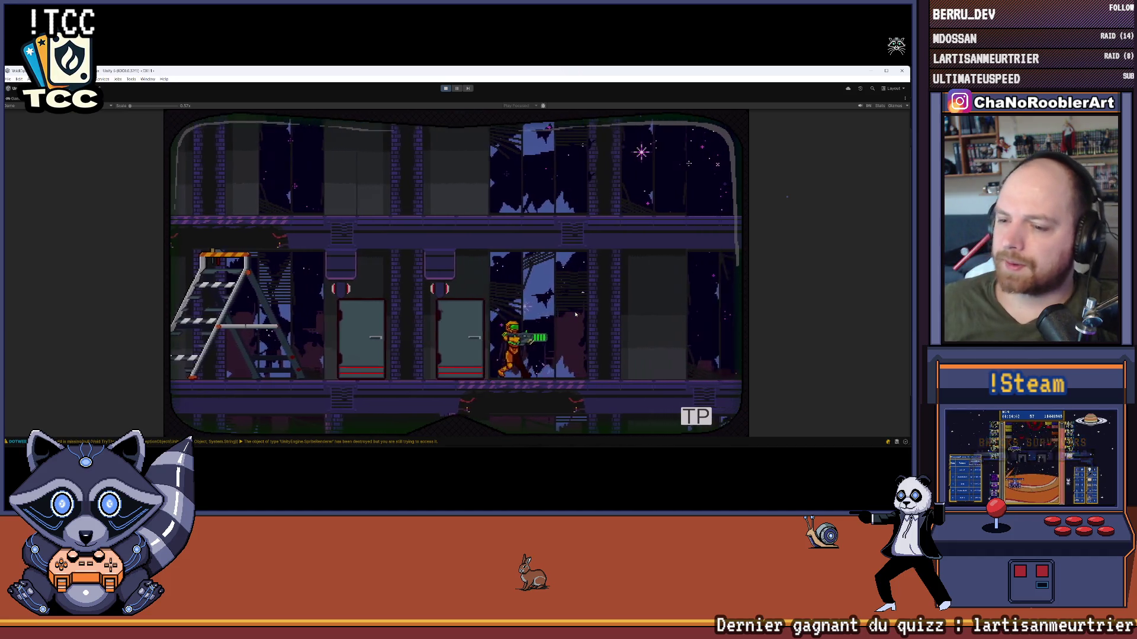
key(Left)
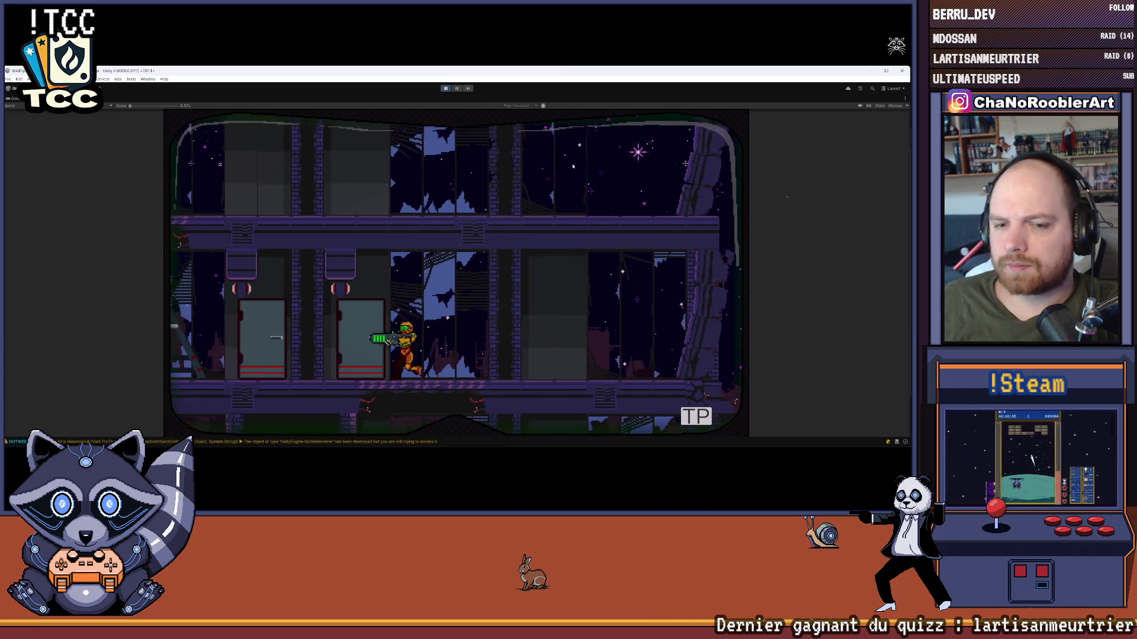
key(Right)
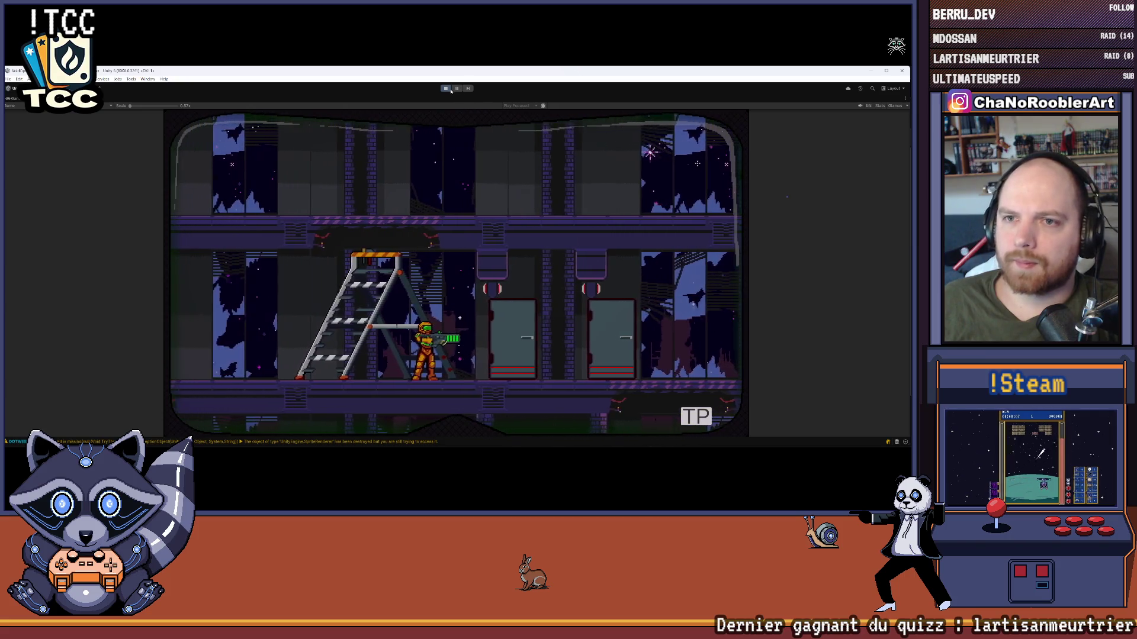
- Stop the playtest, dismiss the Play Mode save prompt, and zoom the Scene view
click(446, 88)
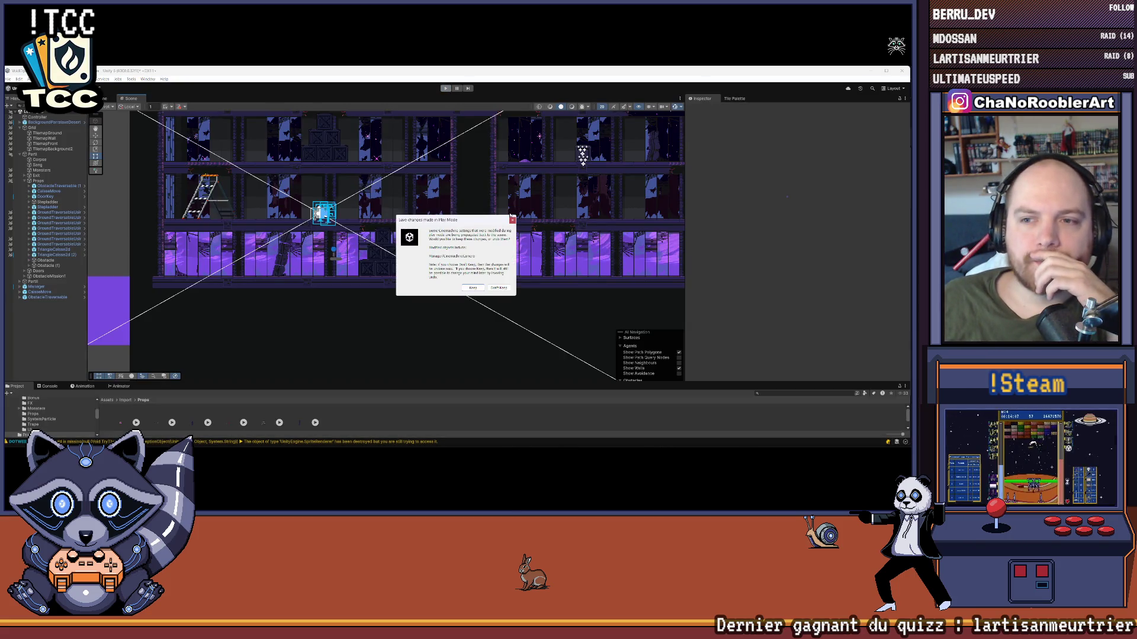
click(512, 223)
scroll(338, 175, up, 5)
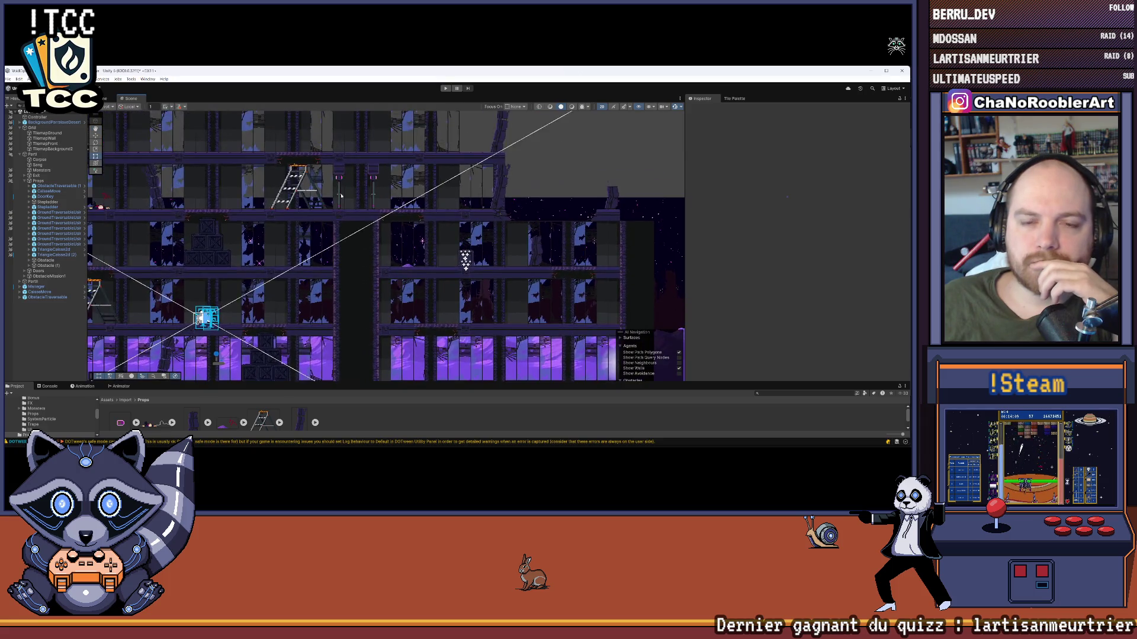
scroll(337, 176, up, 2)
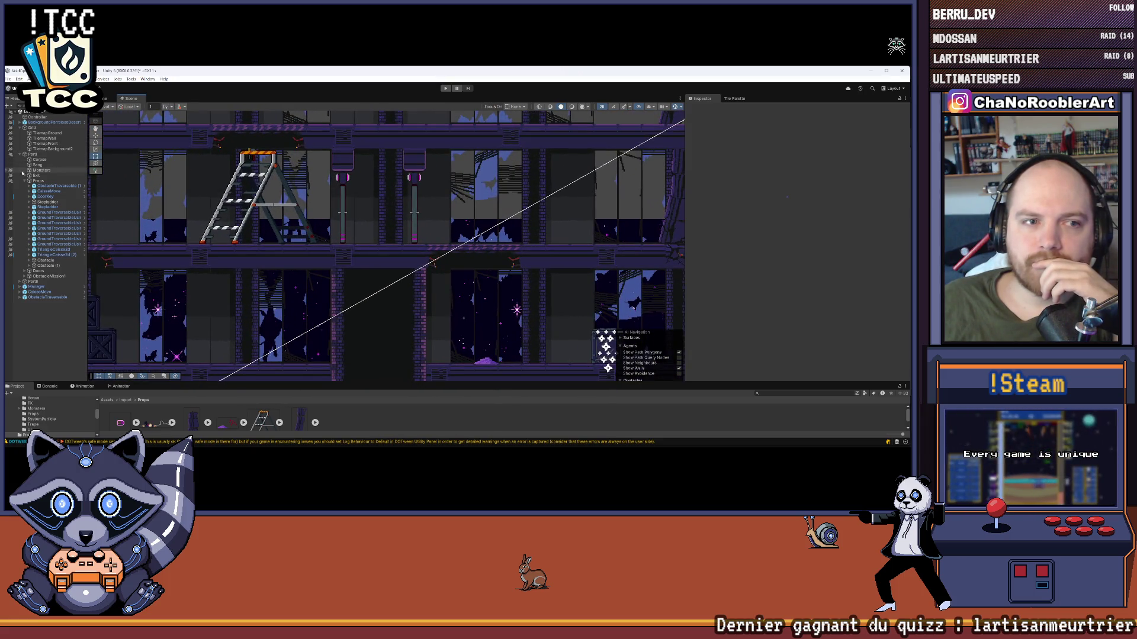
- Toggle the Props group in the Hierarchy and make the Project panel taller
click(25, 181)
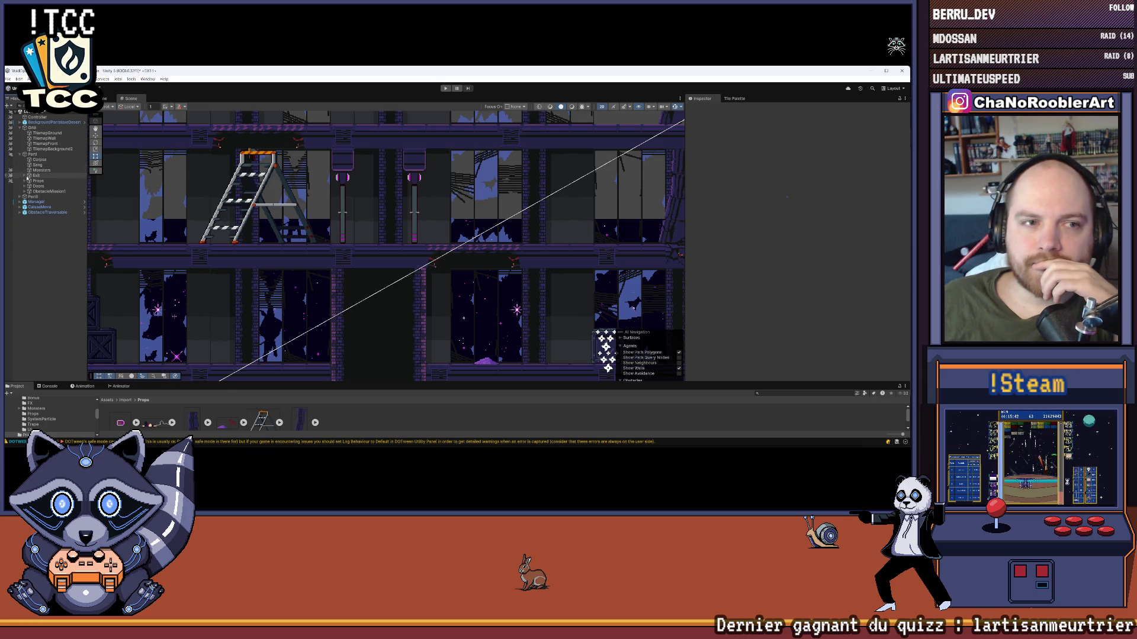
click(24, 180)
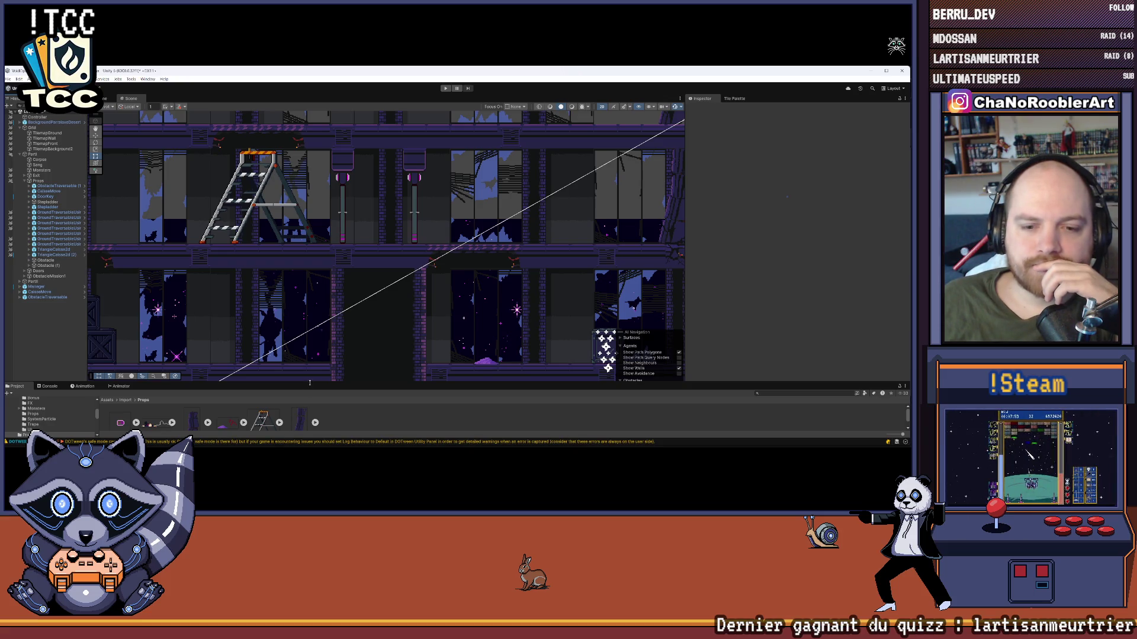
drag(309, 383, 309, 285)
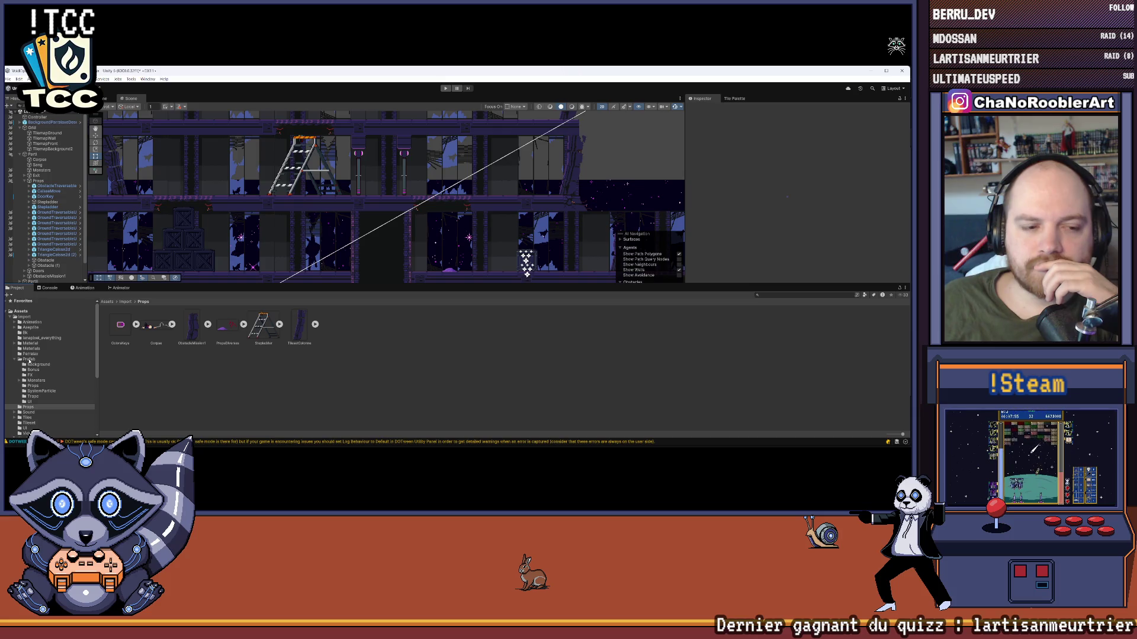
- Open Prefabs > Props, inspect the Obstacle prefab, and delete the duplicate Obstacle (1) from the scene
click(29, 359)
double_click(266, 325)
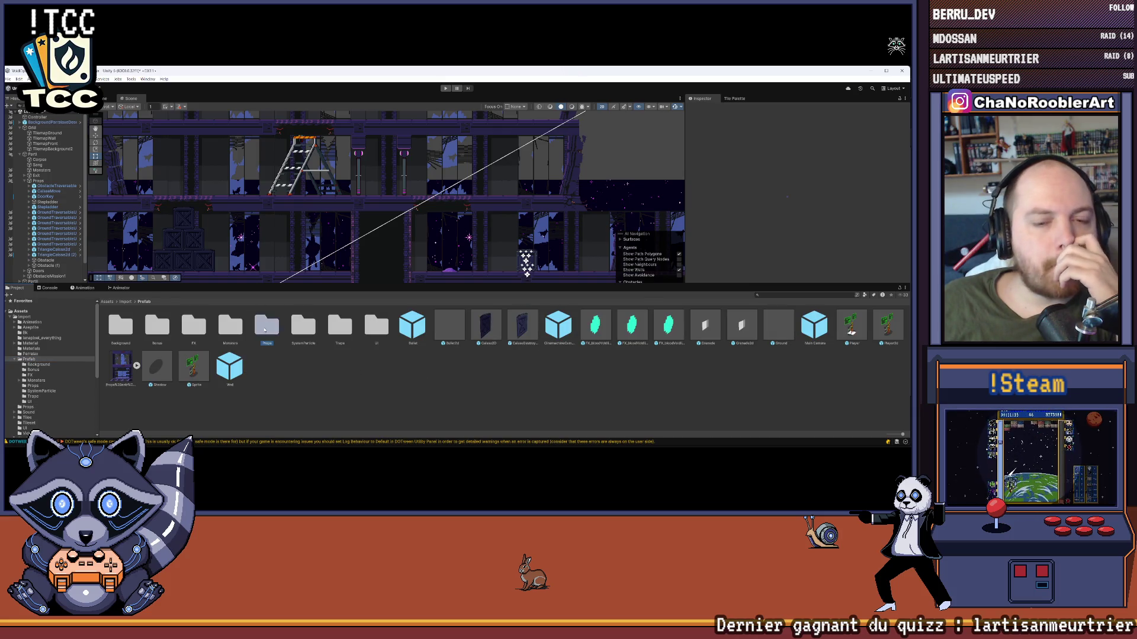
click(46, 260)
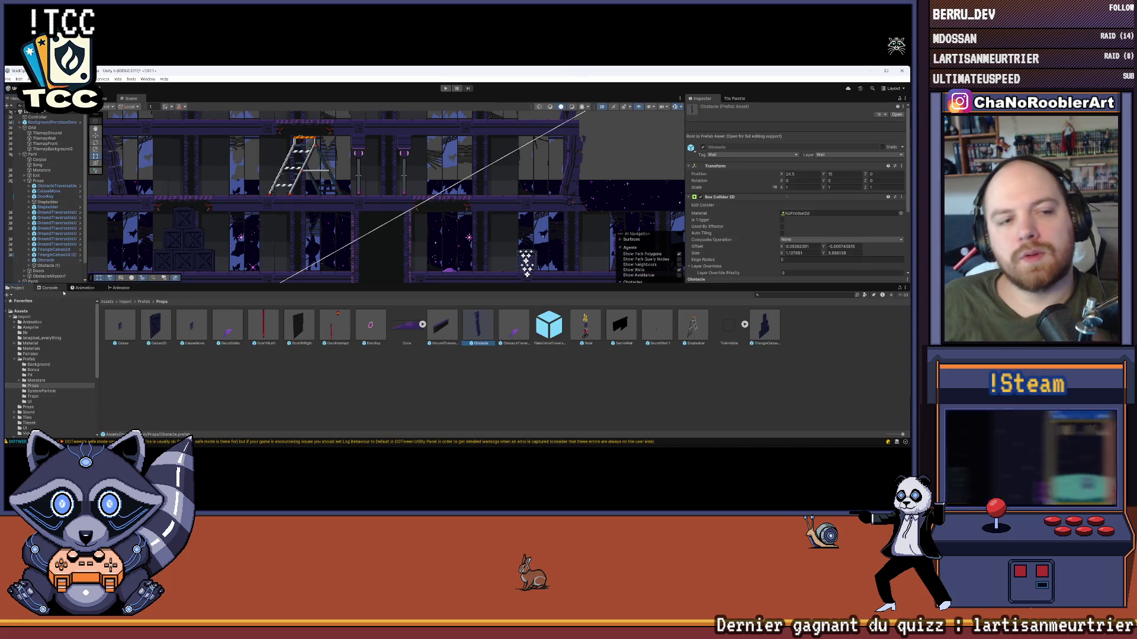
key(Delete)
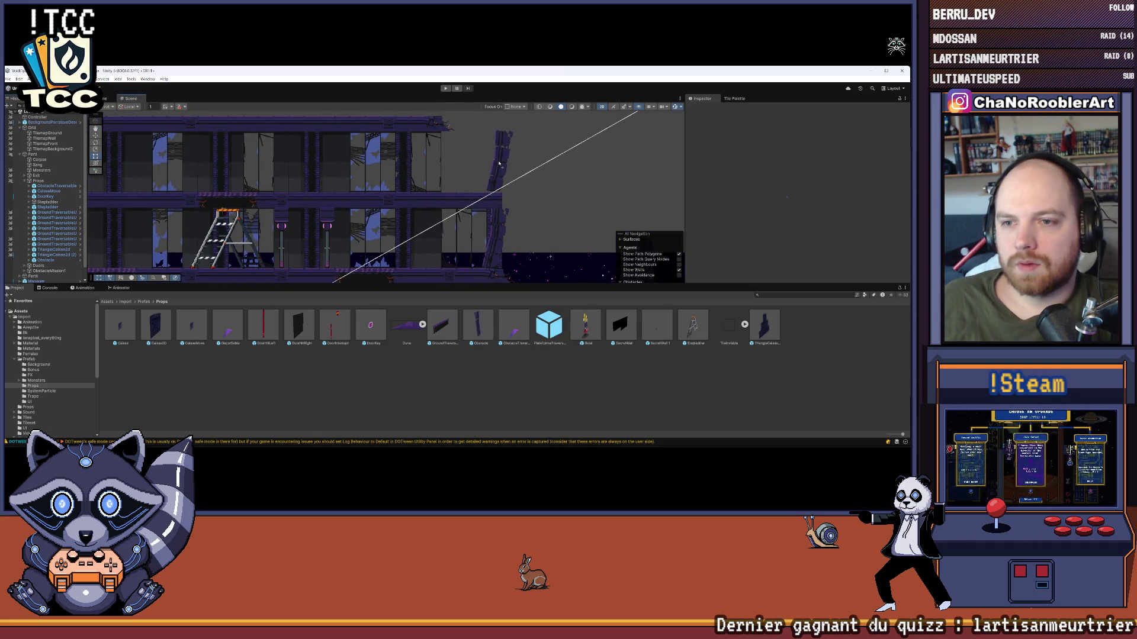
- Move the Obstacle pillar into the Props group and set its Position X to 24.5
click(500, 160)
scroll(510, 156, up, 2)
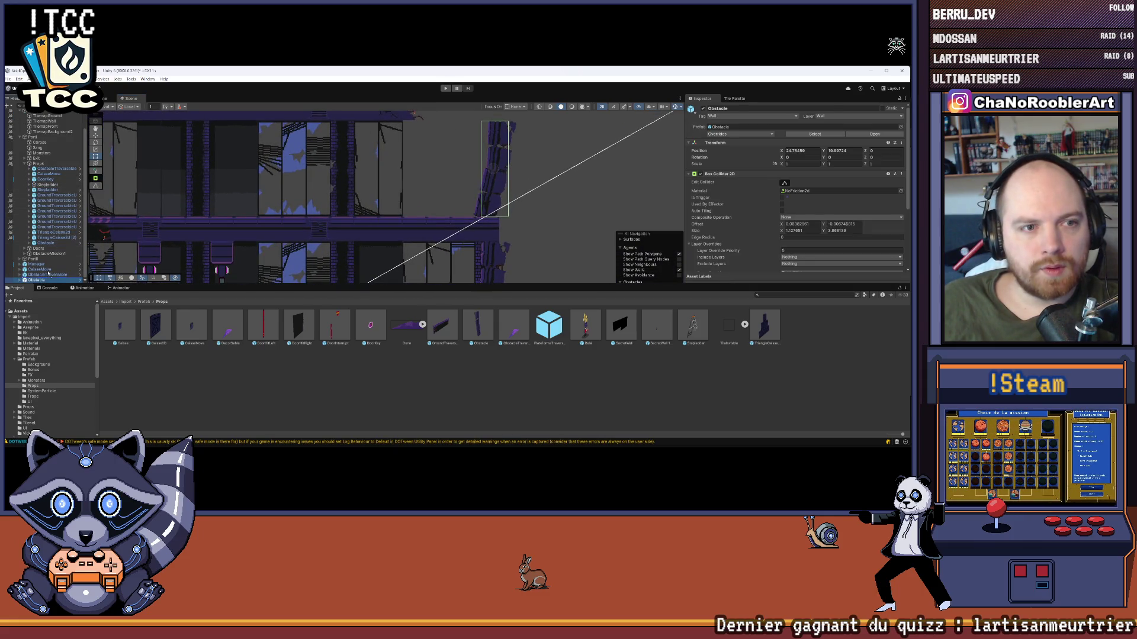
drag(55, 248, 55, 248)
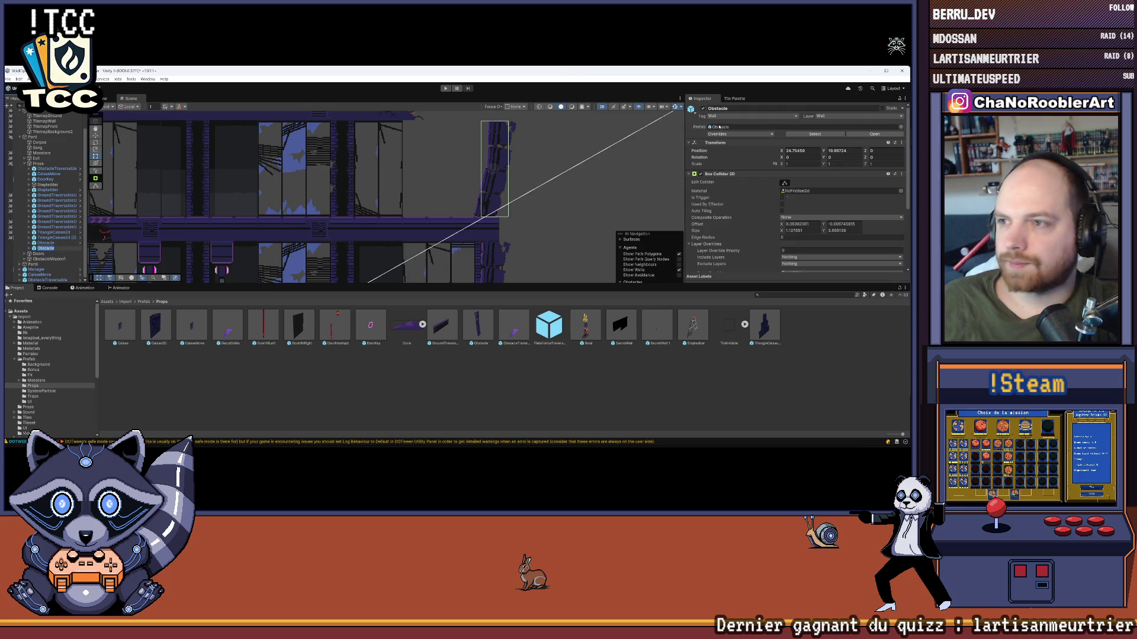
click(799, 150)
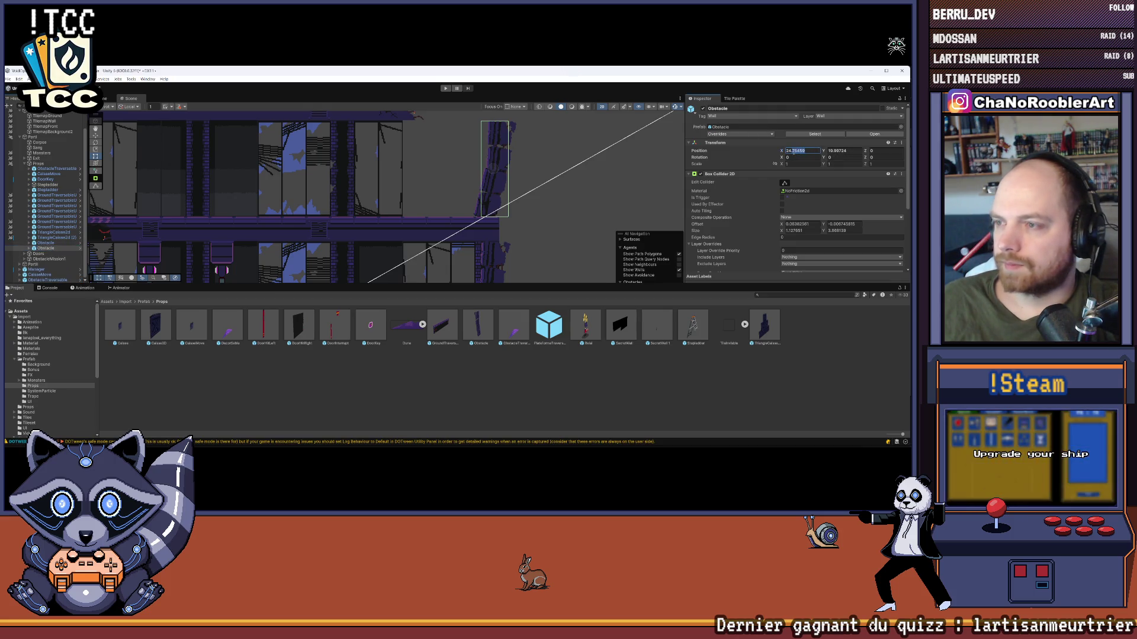
text(24.5)
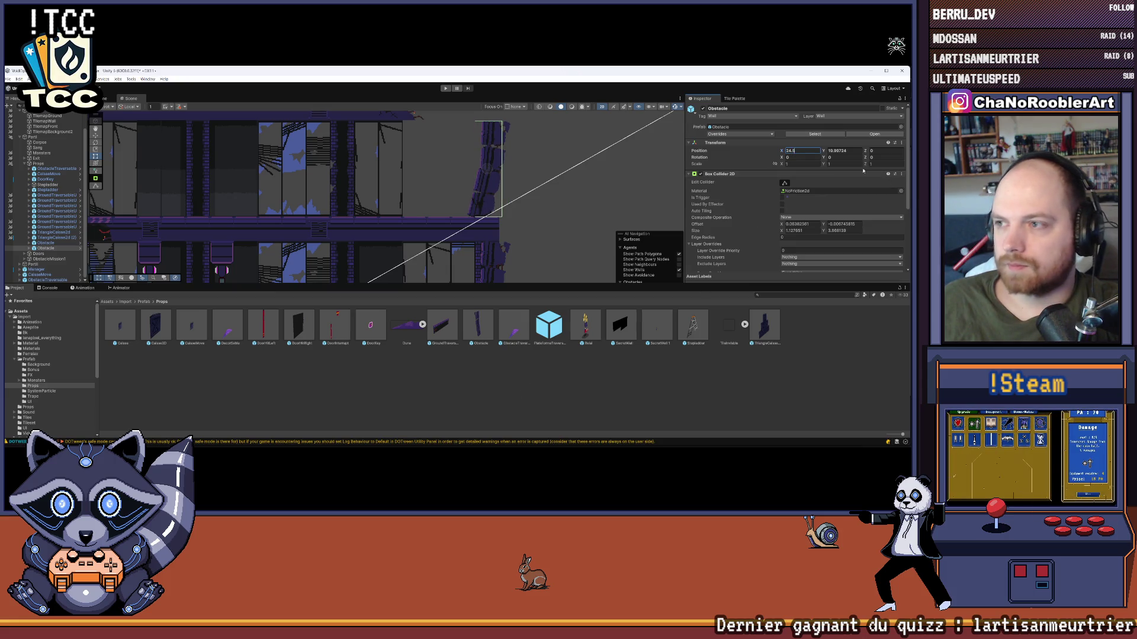
scroll(354, 227, down, 3)
click(354, 227)
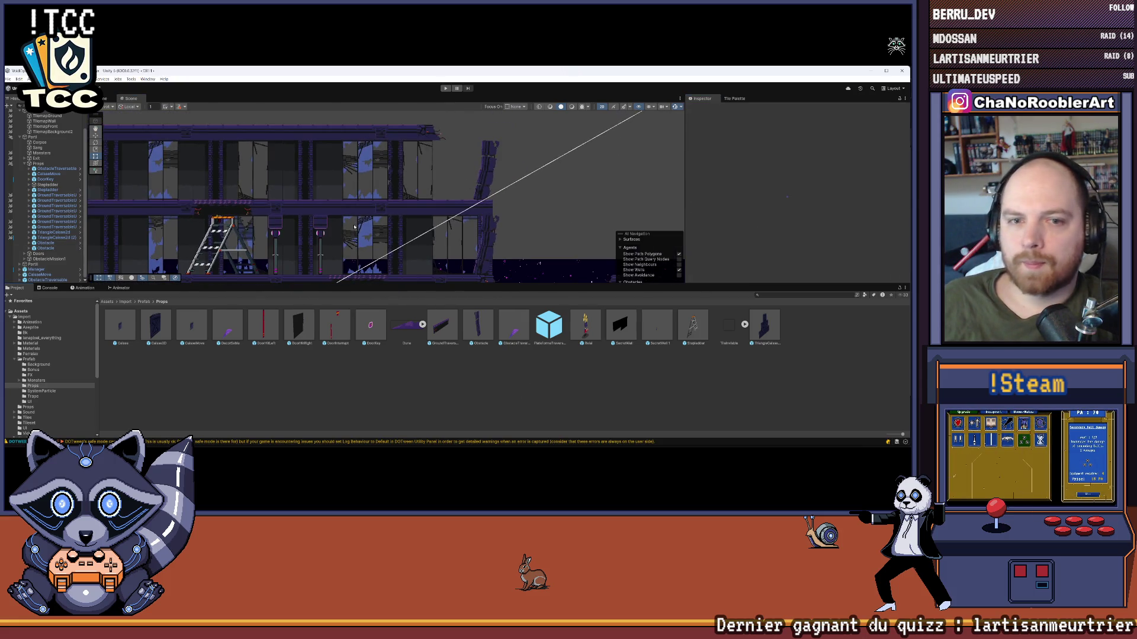
scroll(354, 227, up, 5)
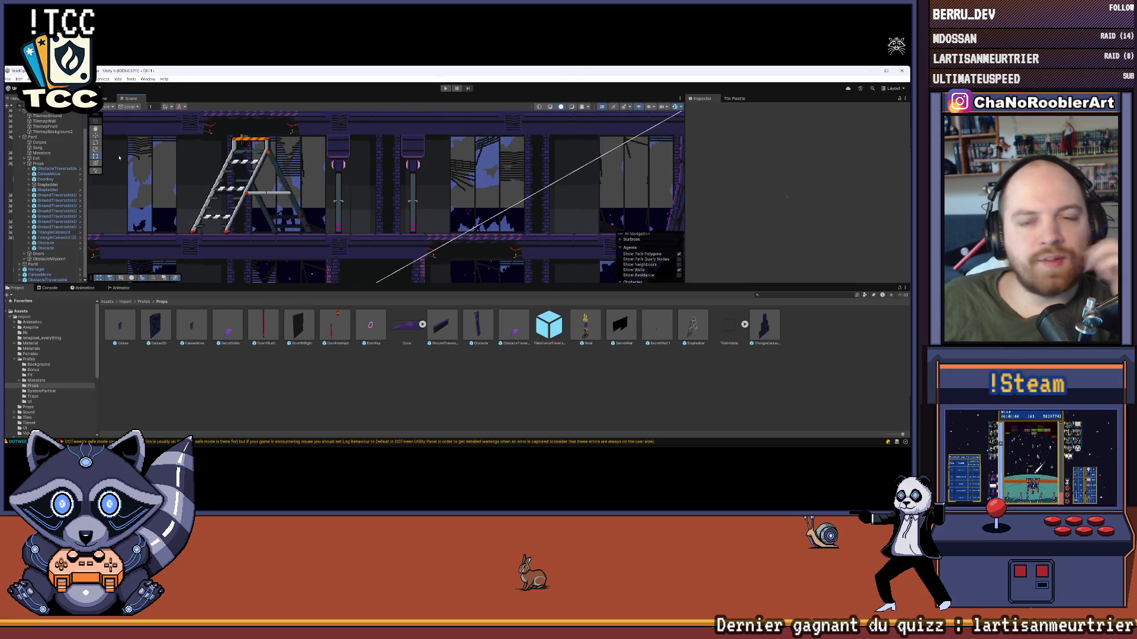
- Frame DoorHitRightRed in the Scene view and activate its BlackSprite child
scroll(55, 184, up, 1)
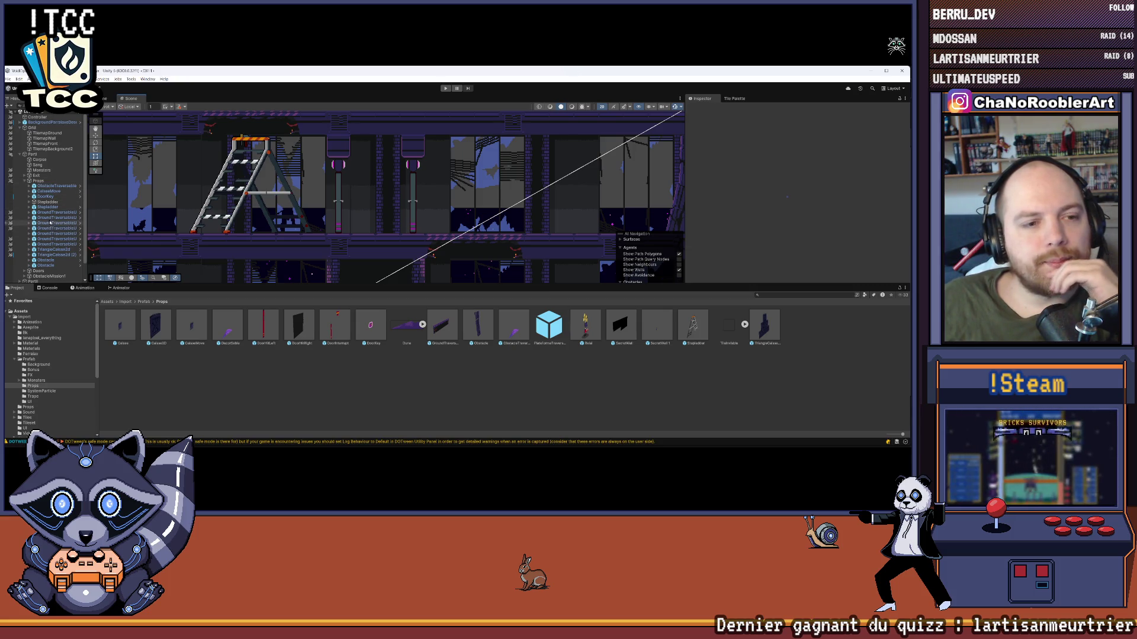
click(24, 182)
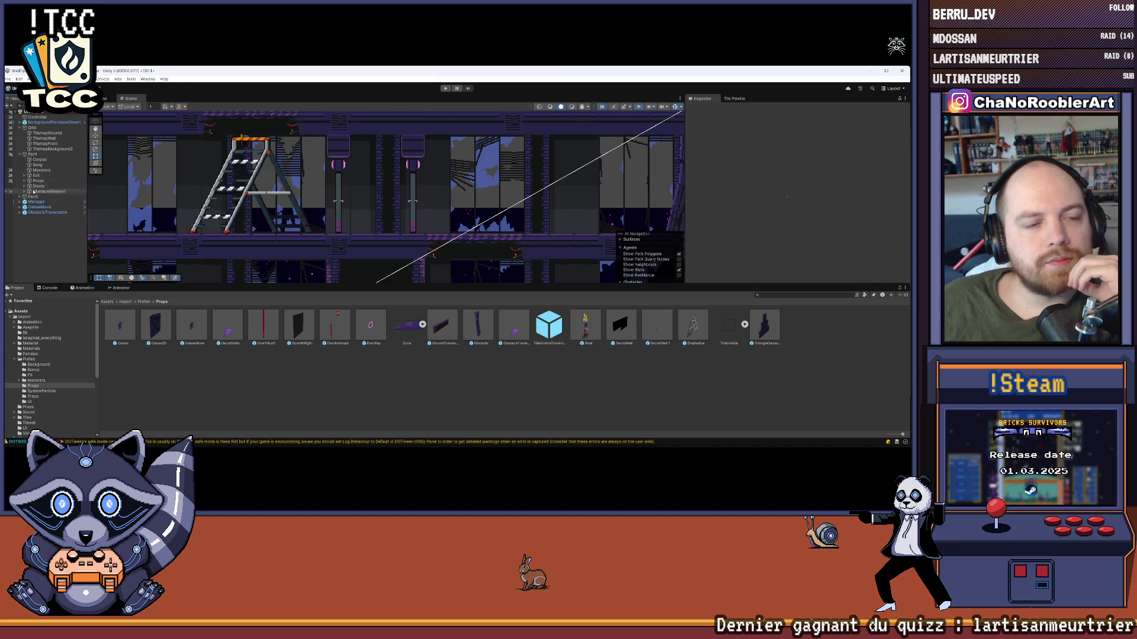
click(23, 186)
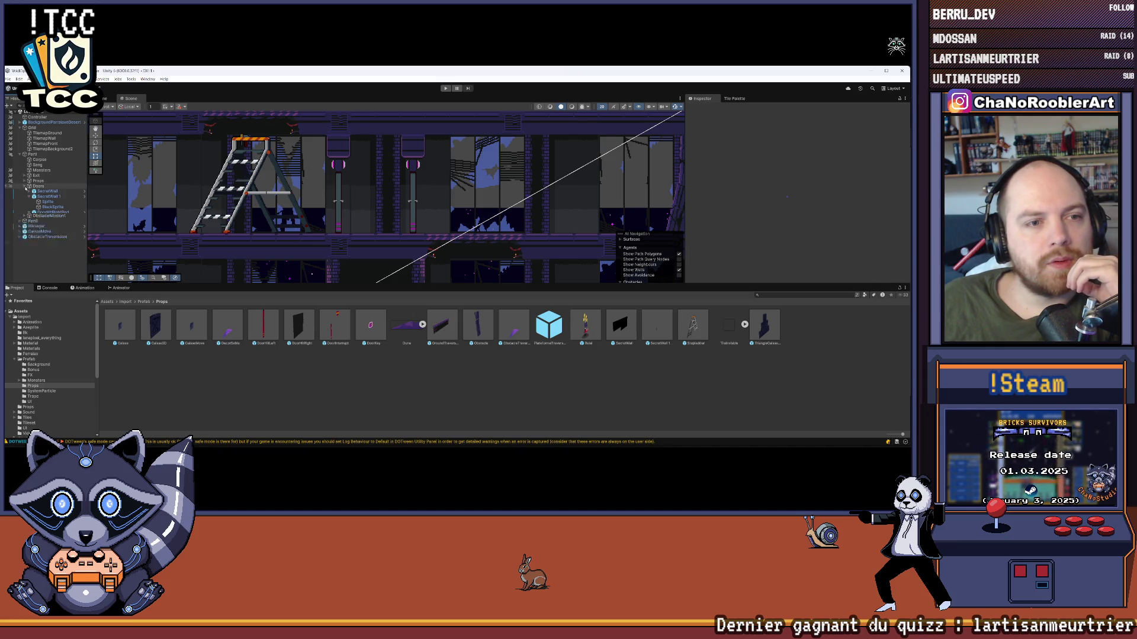
click(46, 213)
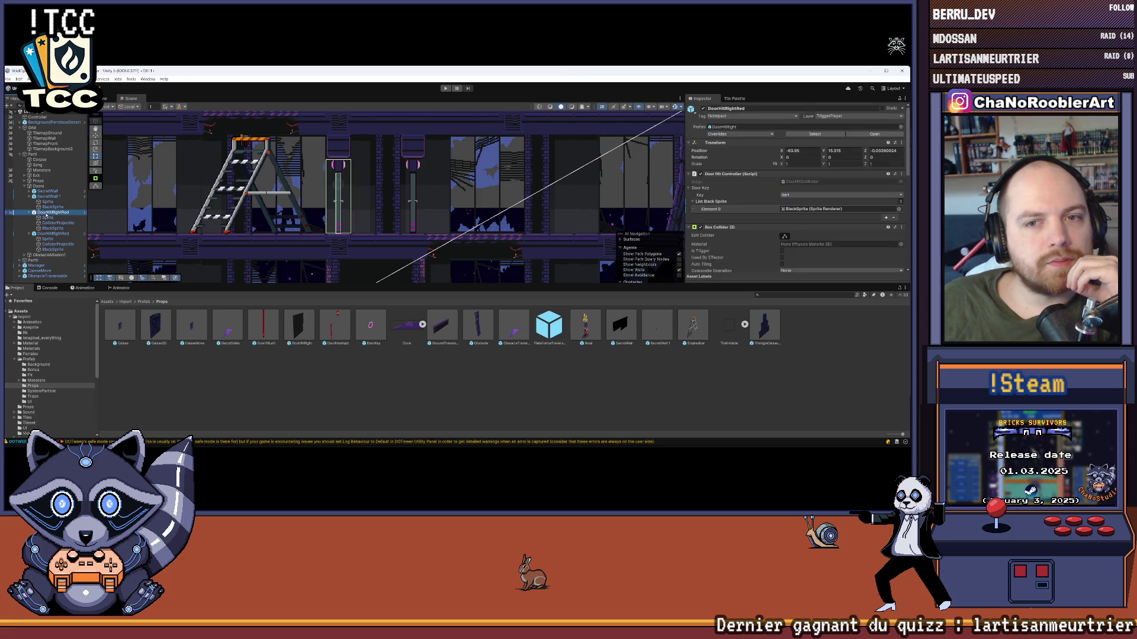
key(f)
click(53, 228)
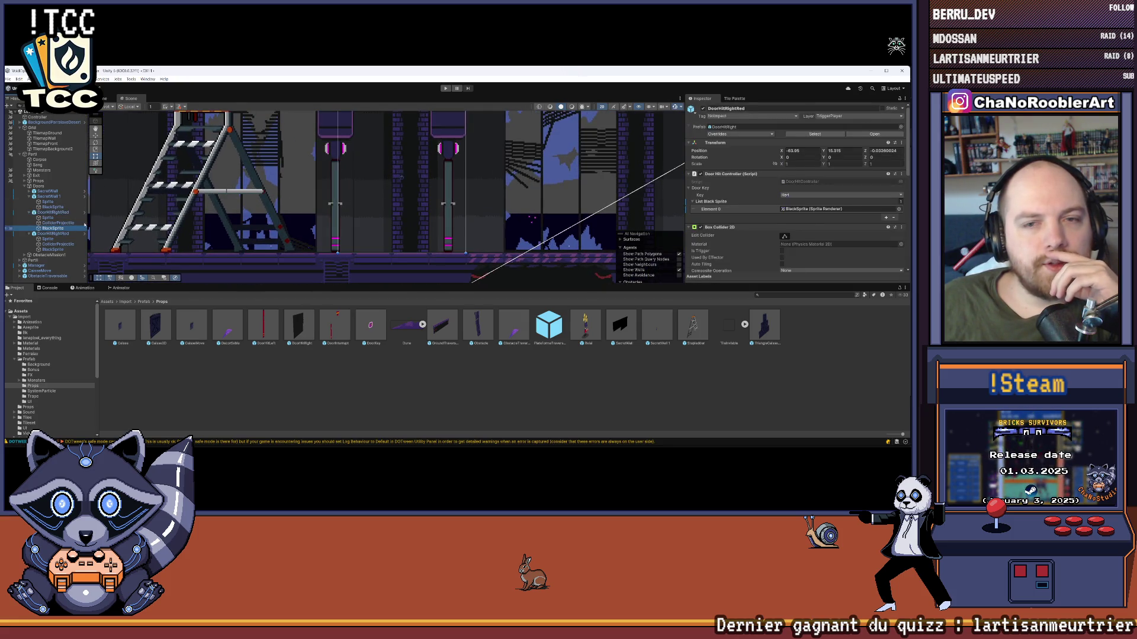
click(702, 157)
drag(486, 155, 437, 176)
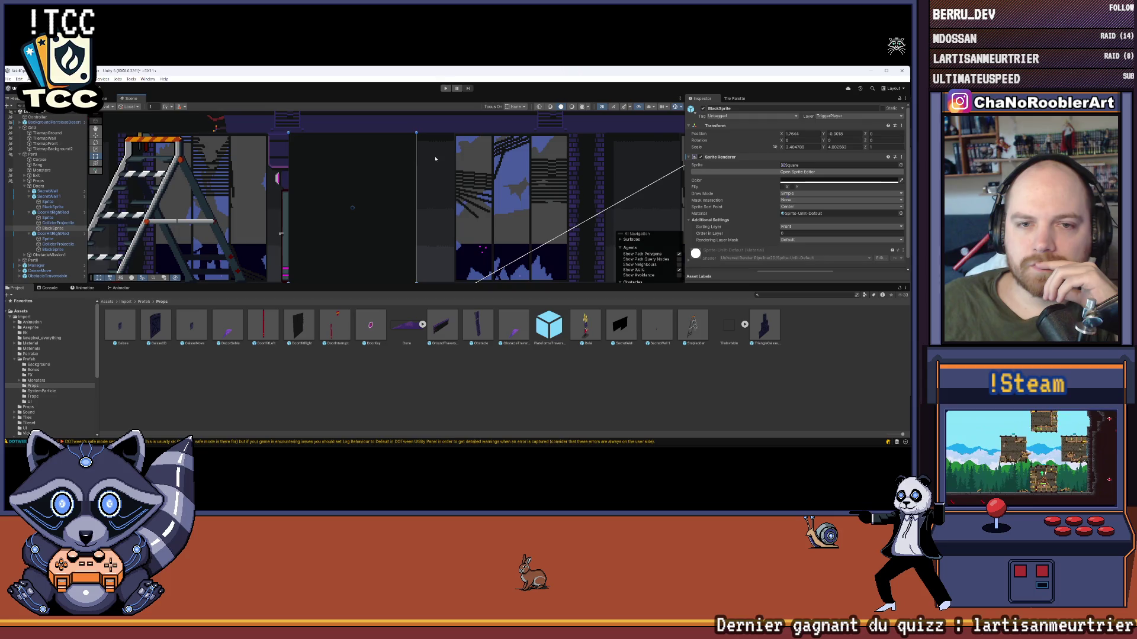
drag(435, 158, 454, 157)
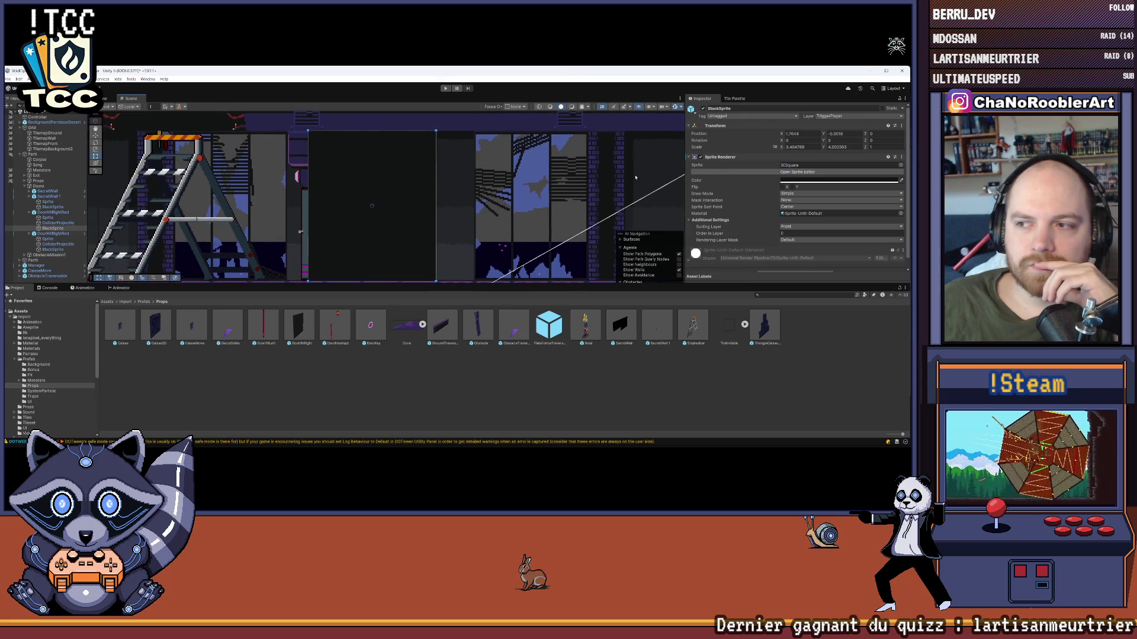
- Put DoorHitRightRed's BlackSprite on the Default sorting layer with Order in Layer 1
click(792, 226)
click(797, 241)
click(791, 235)
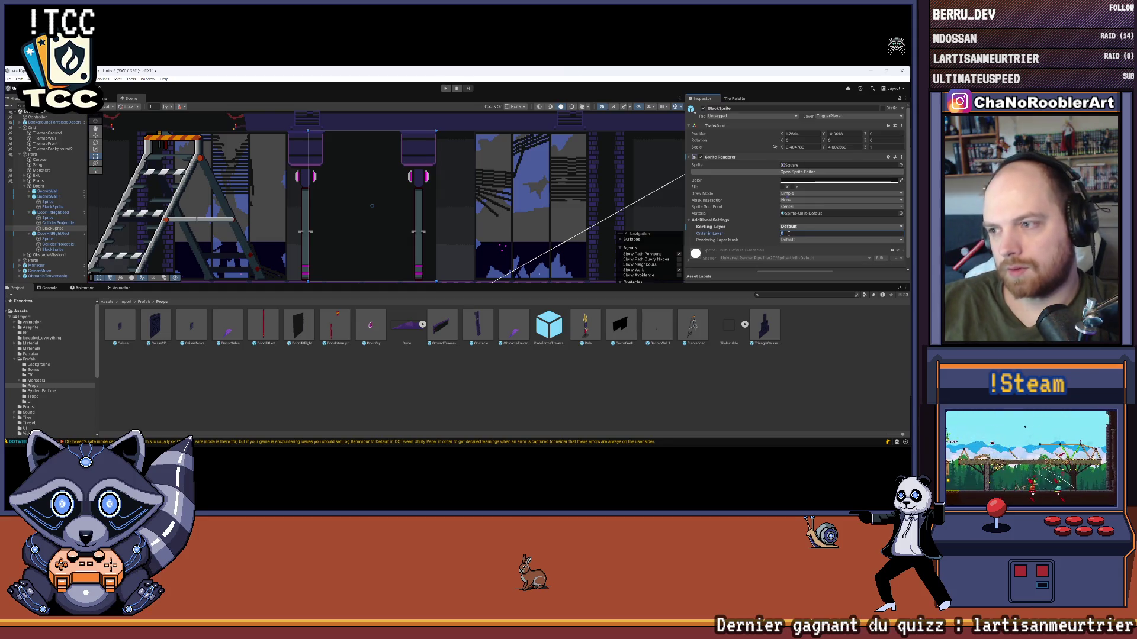
text(1)
click(631, 354)
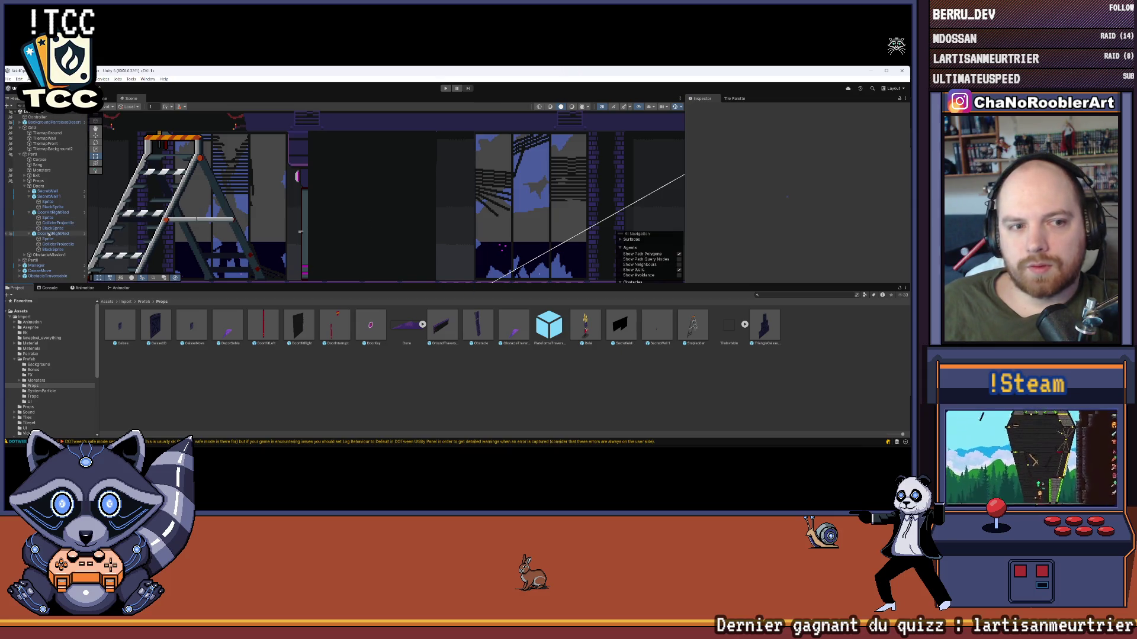
click(51, 250)
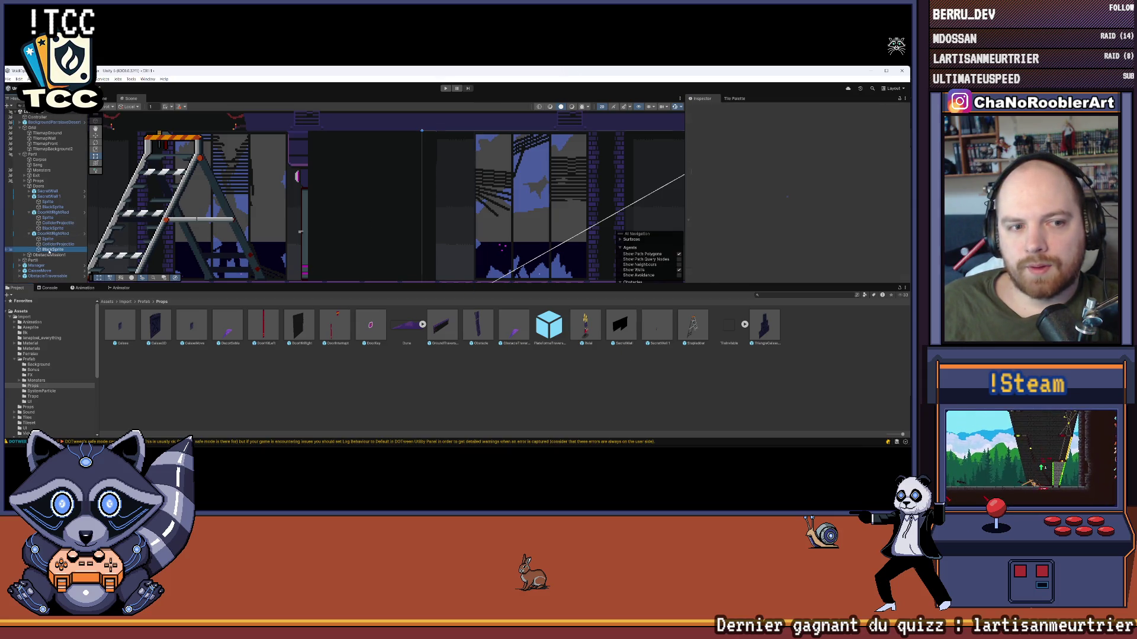
click(53, 207)
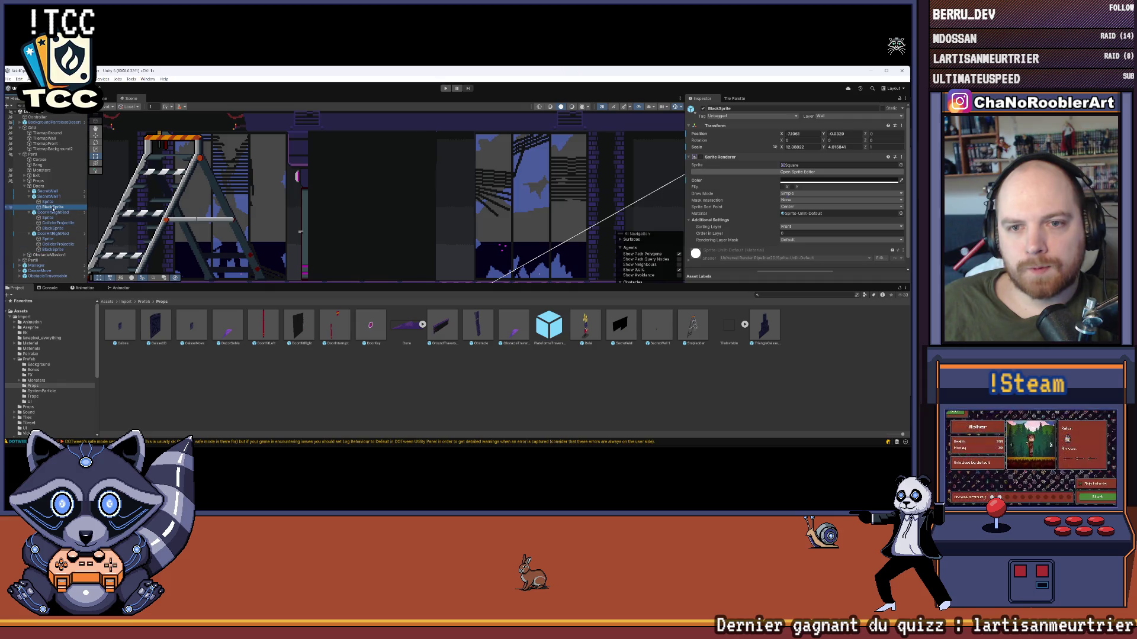
click(51, 228)
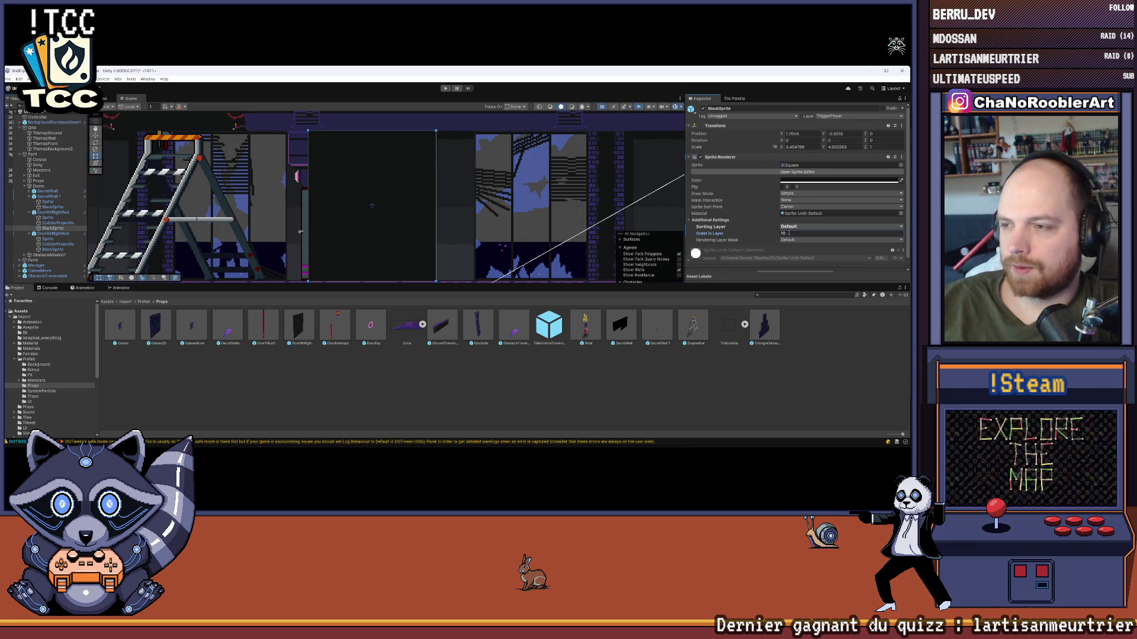
click(309, 268)
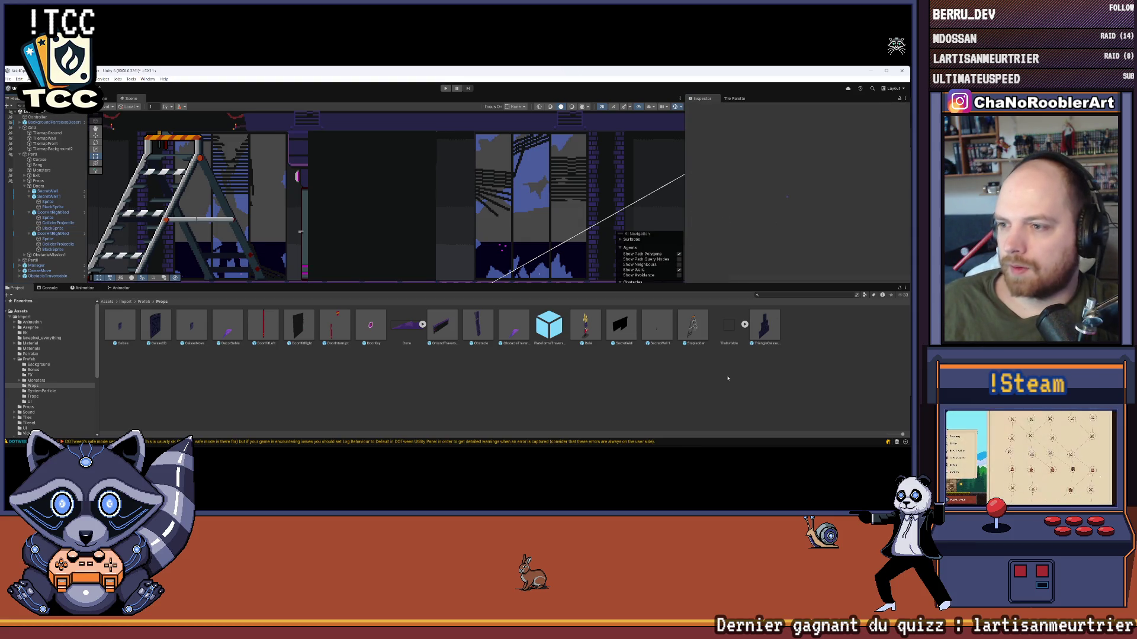
- Set the door's Sprite child Order in Layer to 1, then select TilemapFront
click(50, 213)
click(48, 218)
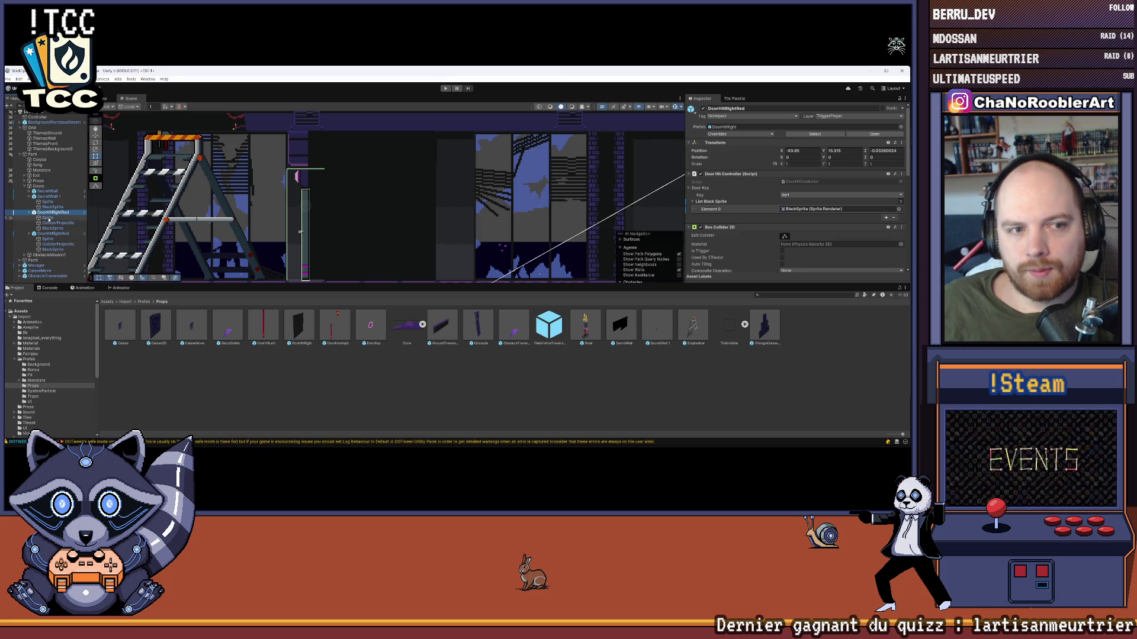
click(792, 234)
text(1)
click(469, 370)
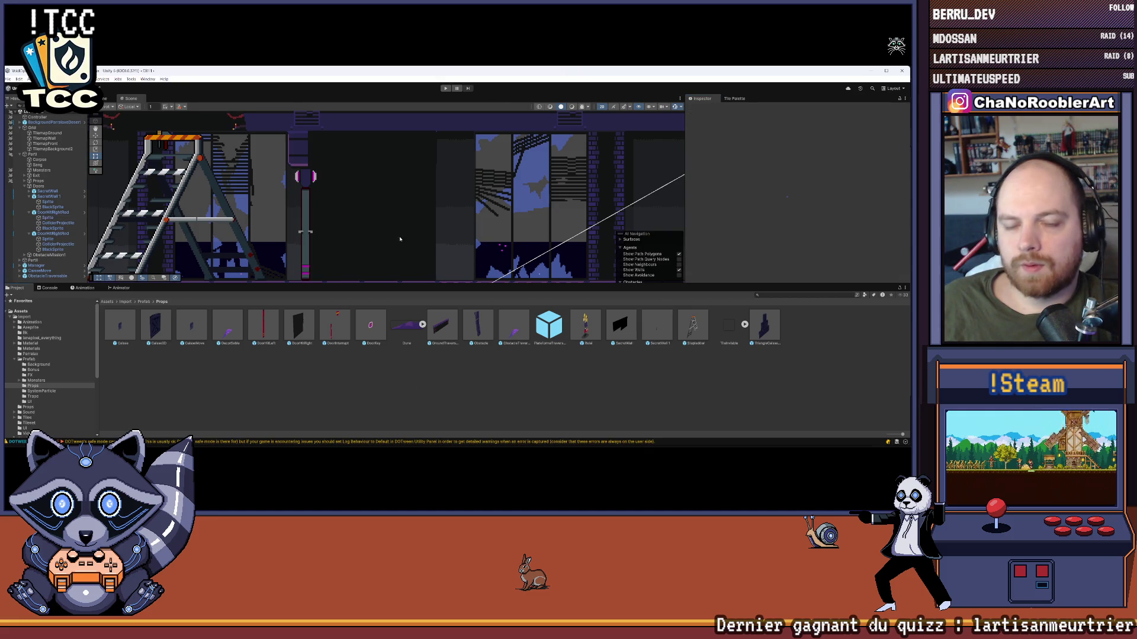
scroll(432, 224, down, 3)
drag(432, 224, 437, 225)
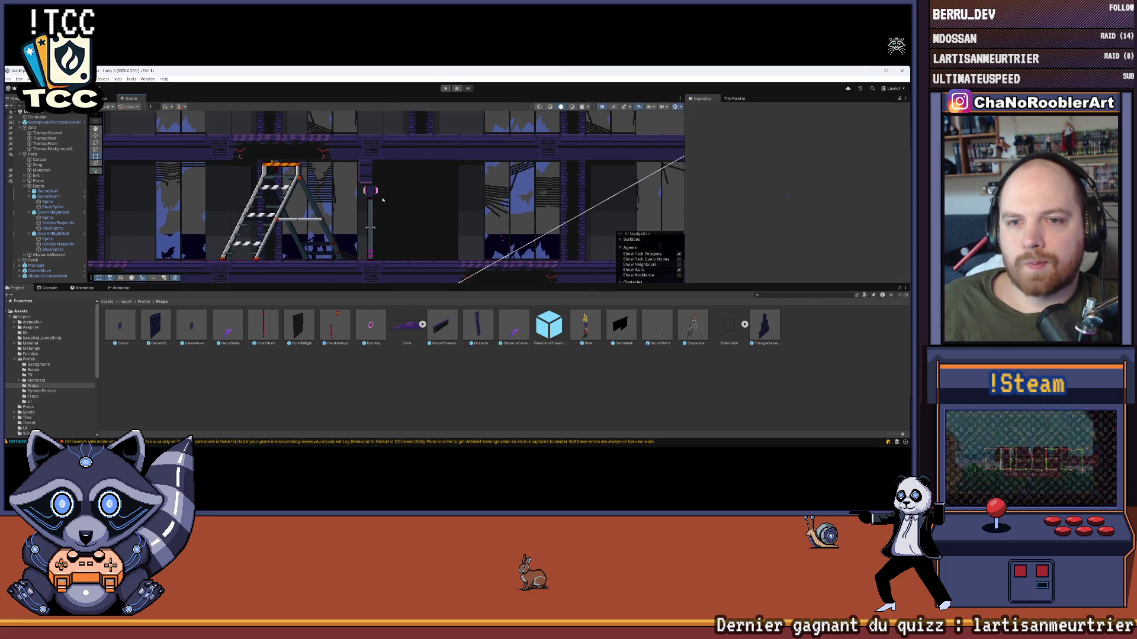
scroll(386, 204, up, 3)
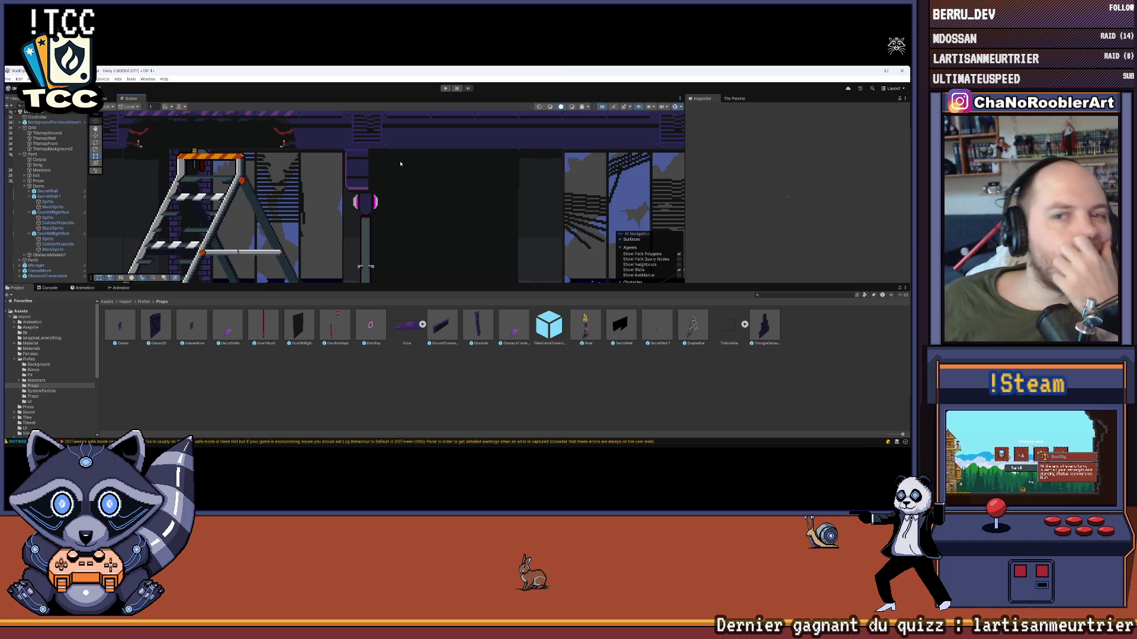
scroll(415, 188, down, 2)
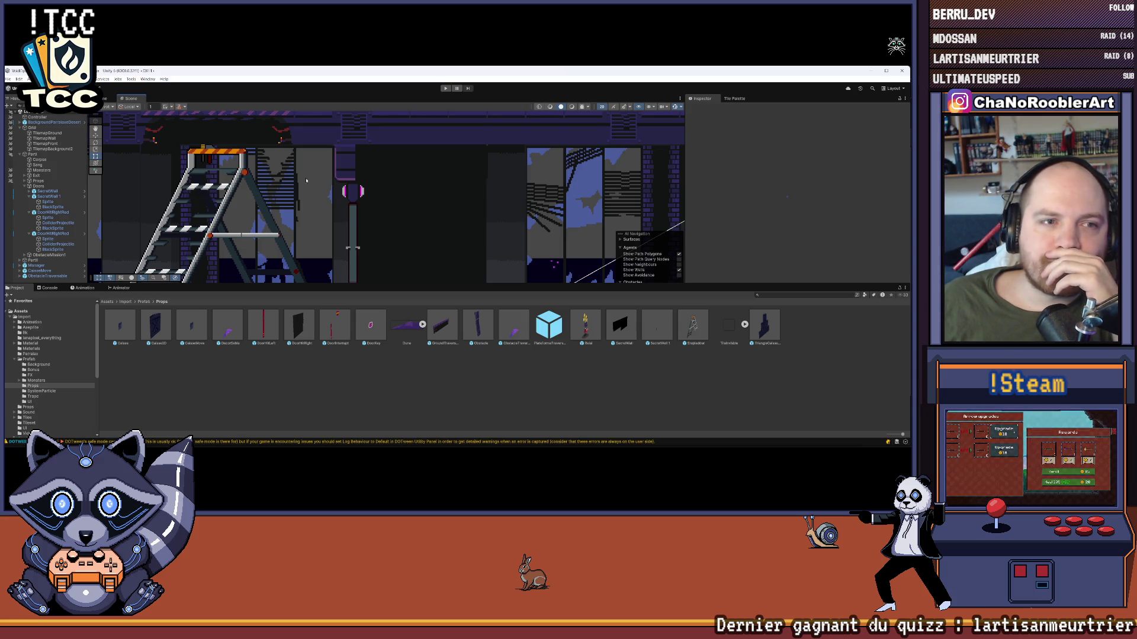
click(55, 144)
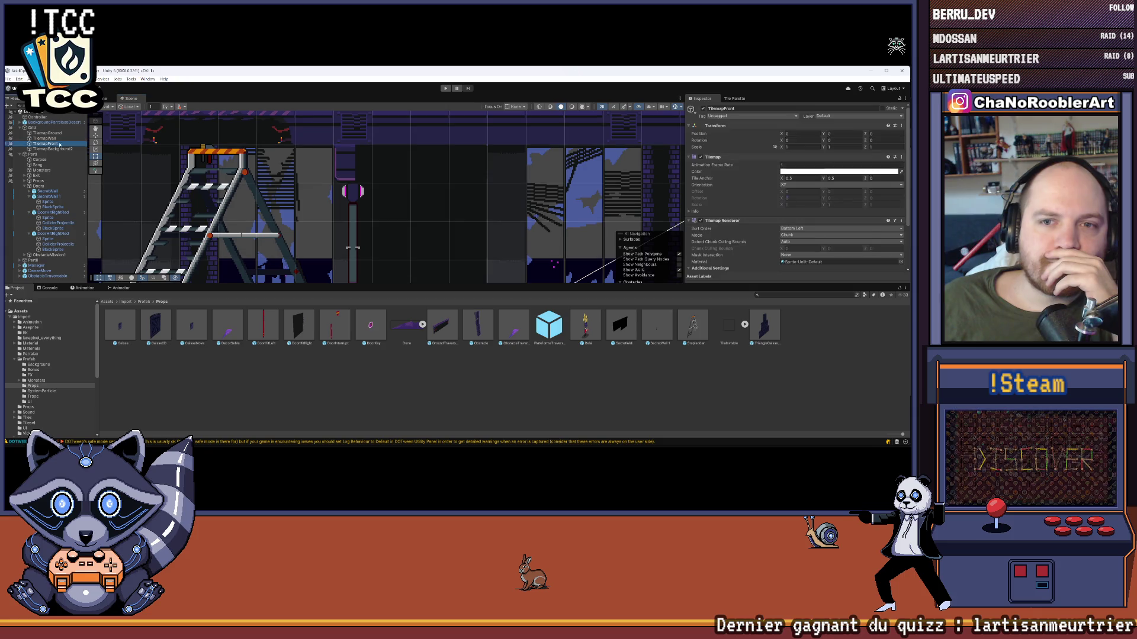
- Pick a tile in the Tile Palette, enlarge the Scene view, and reselect DoorHitRightRed
click(750, 99)
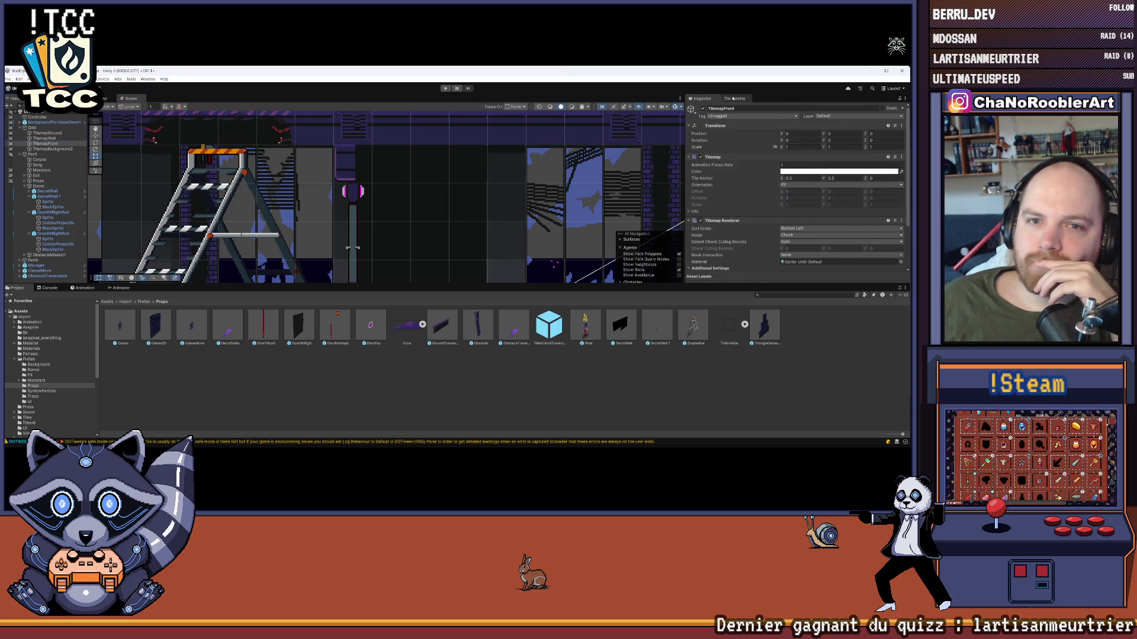
click(778, 178)
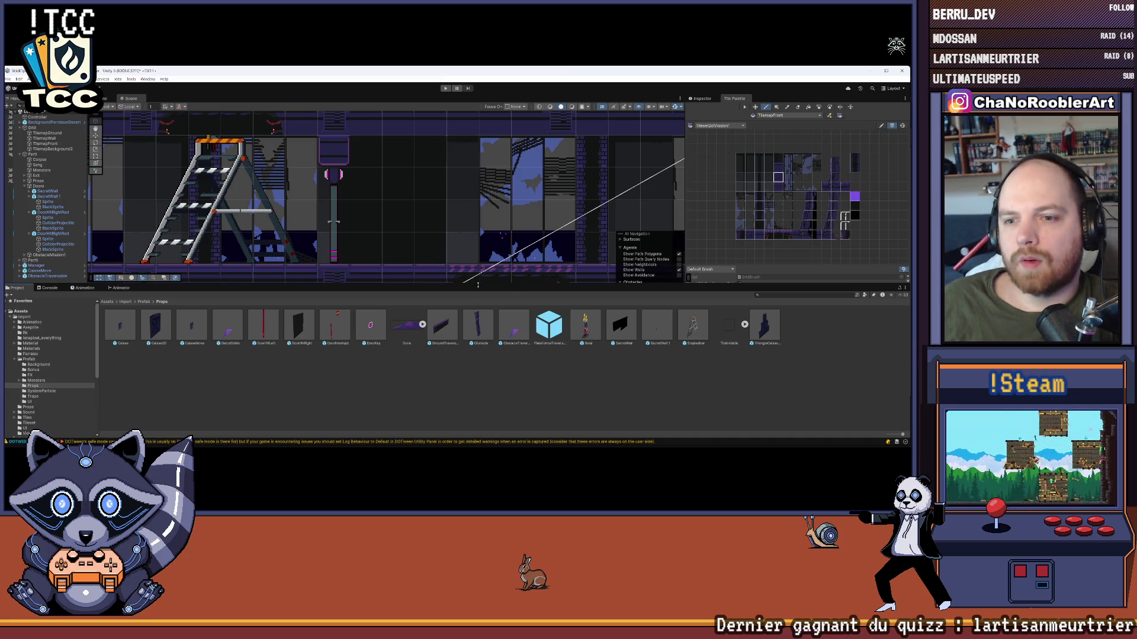
drag(477, 285, 478, 360)
scroll(681, 254, up, 3)
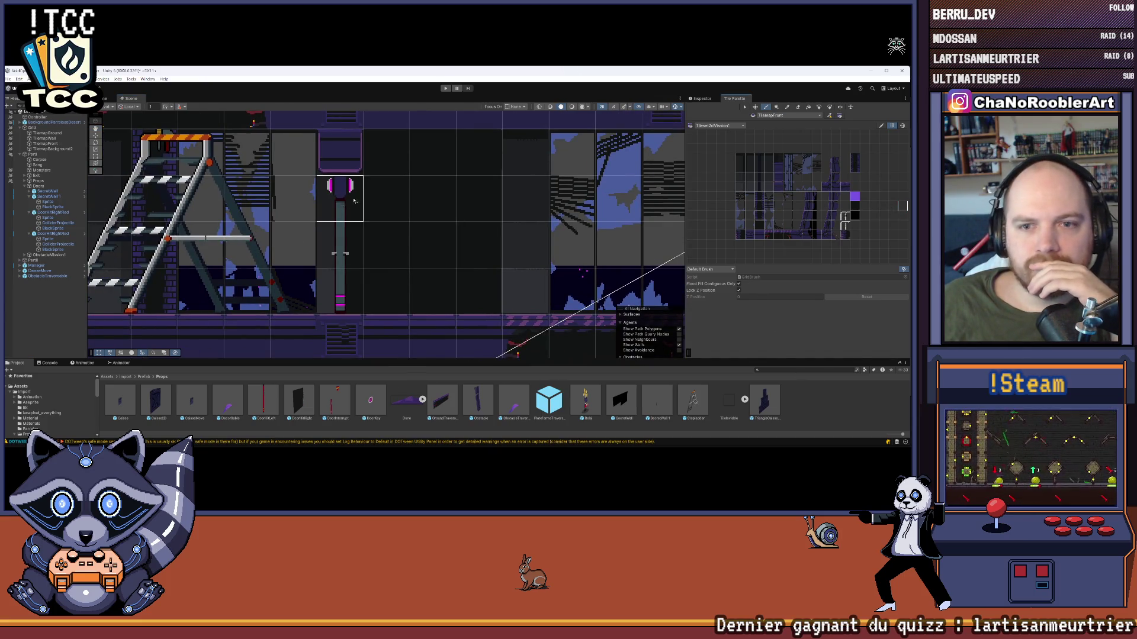
scroll(431, 187, down, 1)
scroll(368, 205, down, 1)
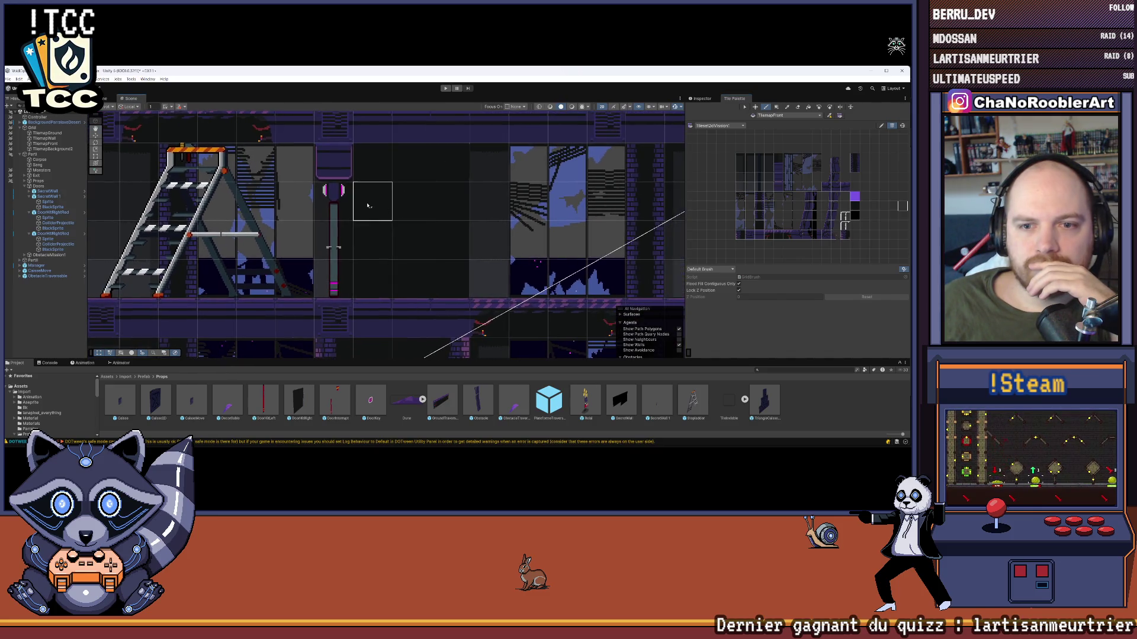
scroll(178, 219, down, 2)
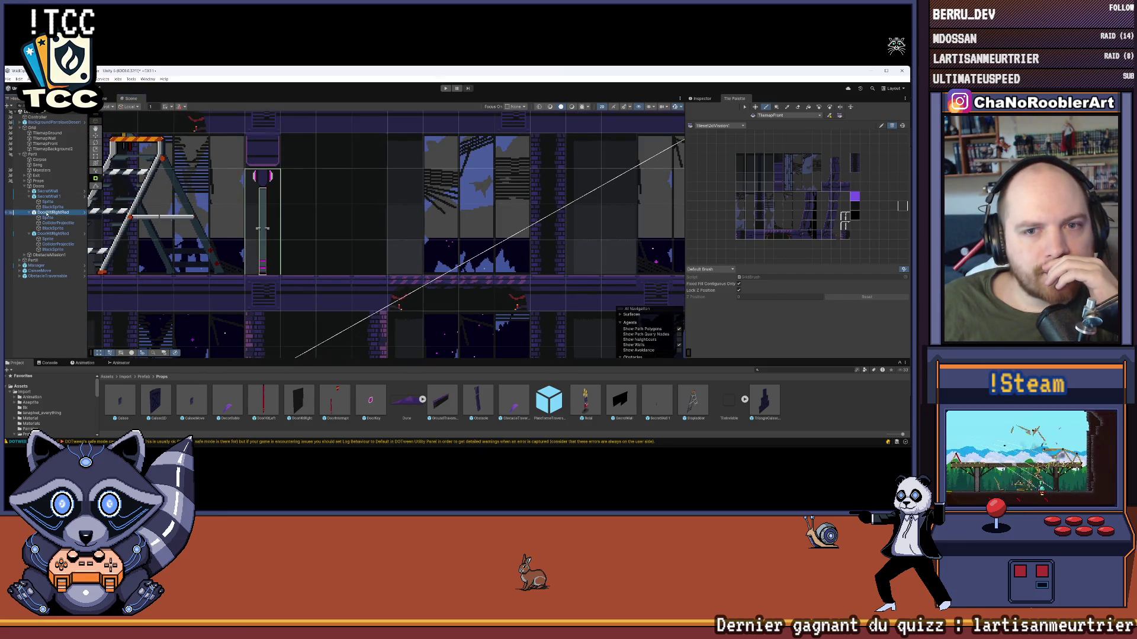
click(44, 234)
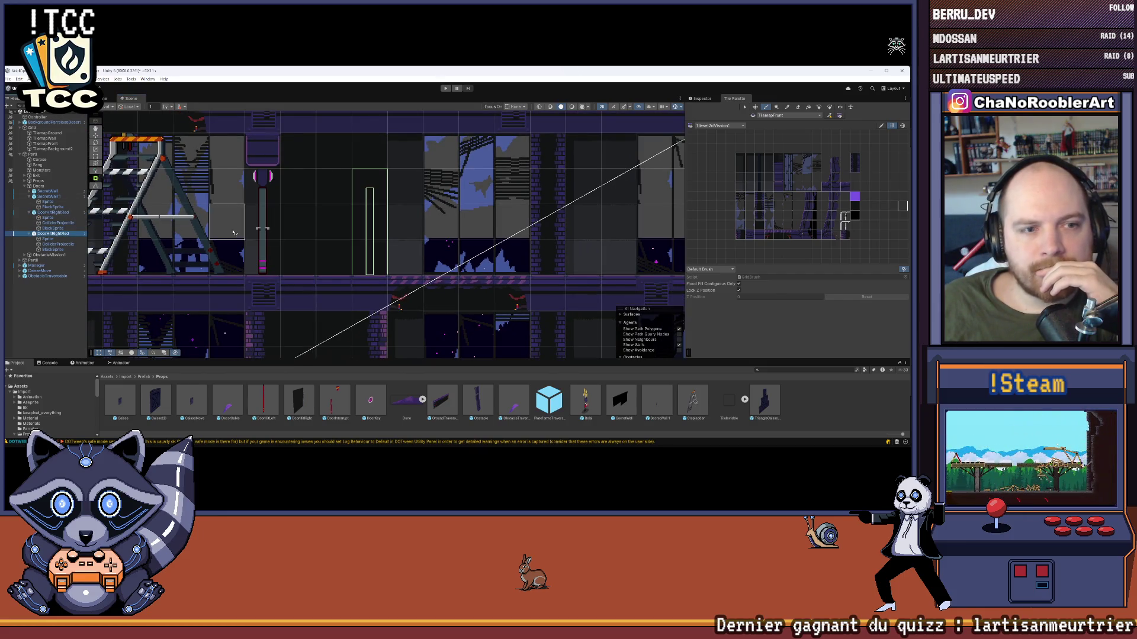
- Put the door's BlackSprite on the Default sorting layer with Order in Layer 10
click(51, 249)
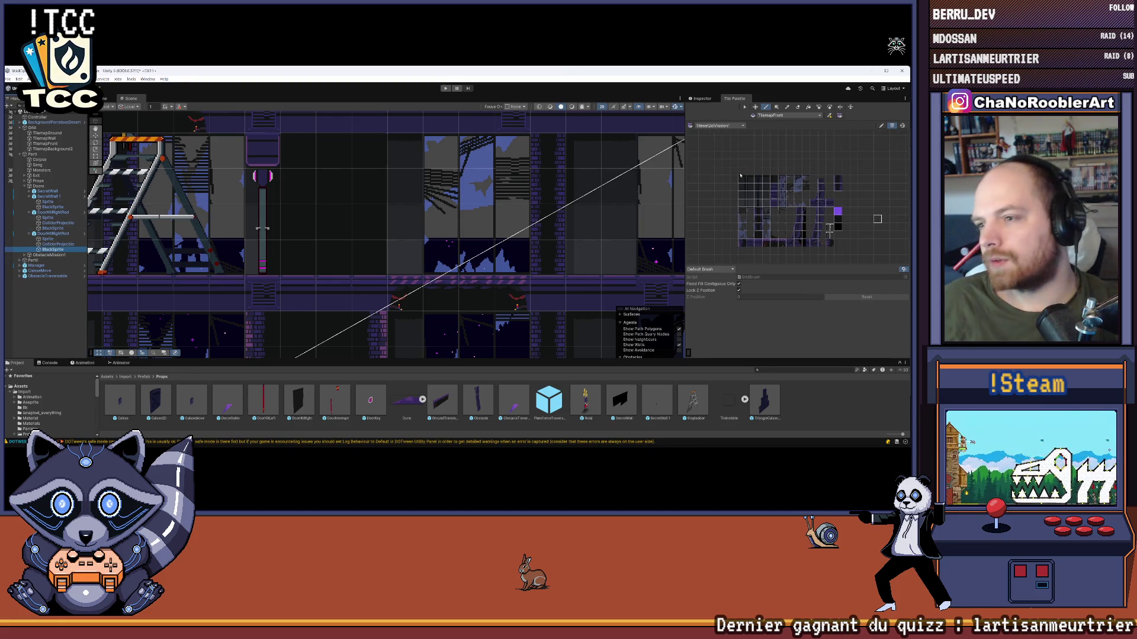
click(702, 98)
click(798, 234)
click(798, 228)
click(797, 235)
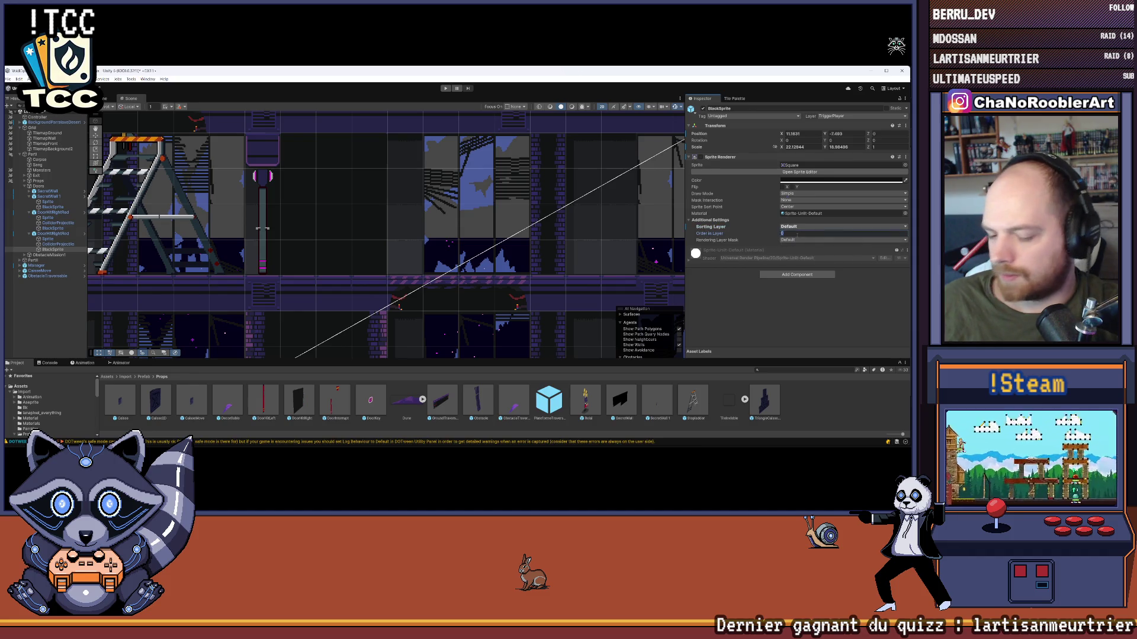
text(10)
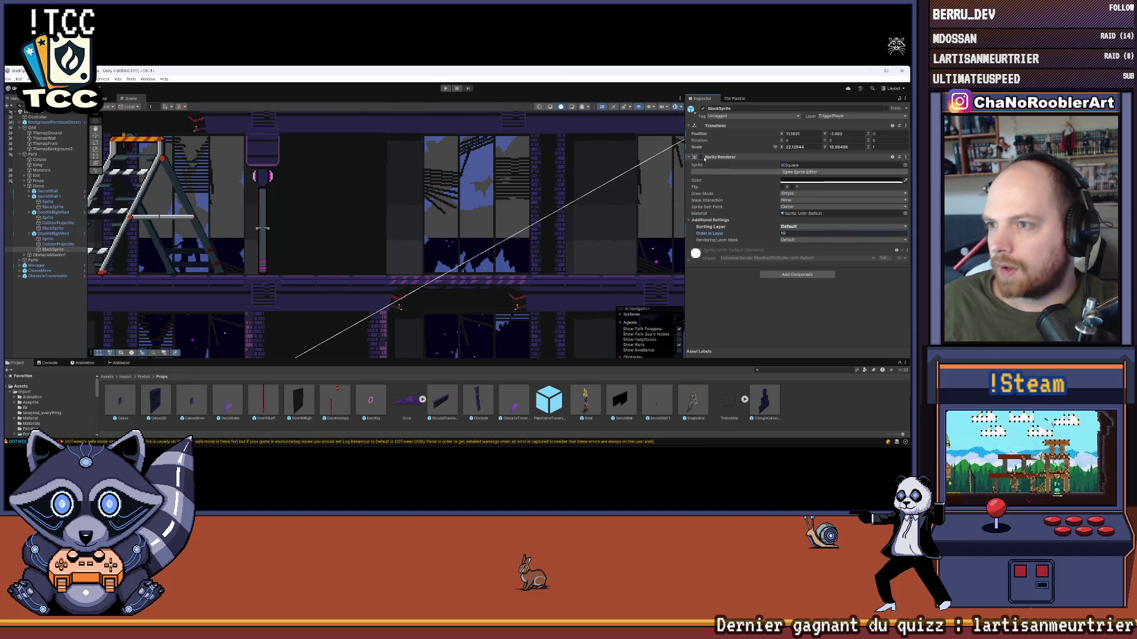
click(46, 311)
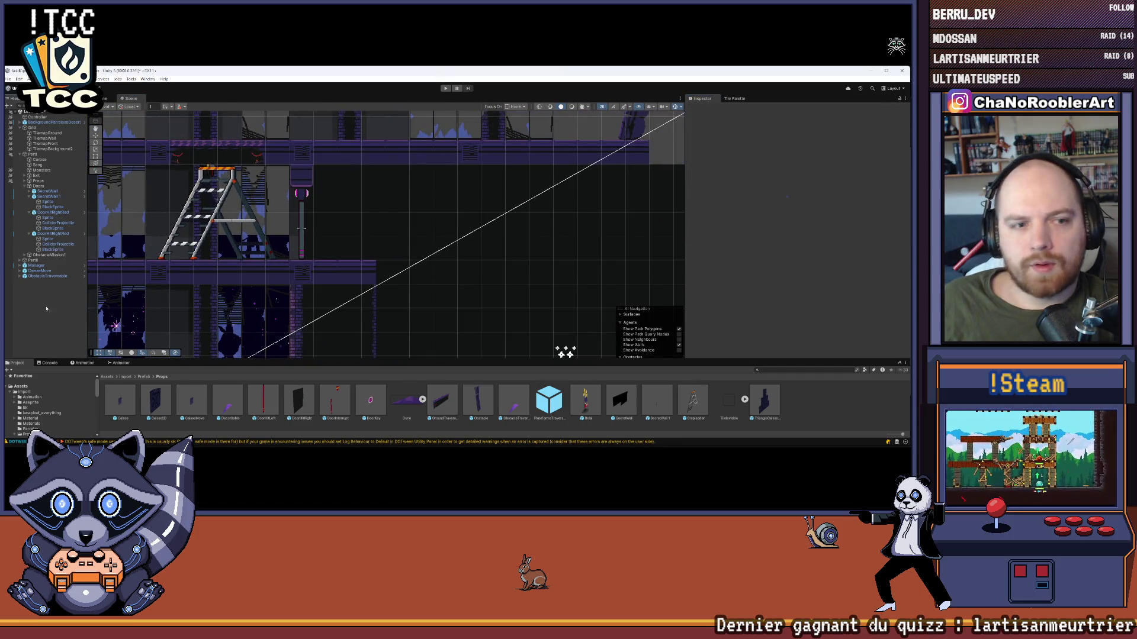
- Apply all DoorHitRightRed overrides to its prefab
click(53, 234)
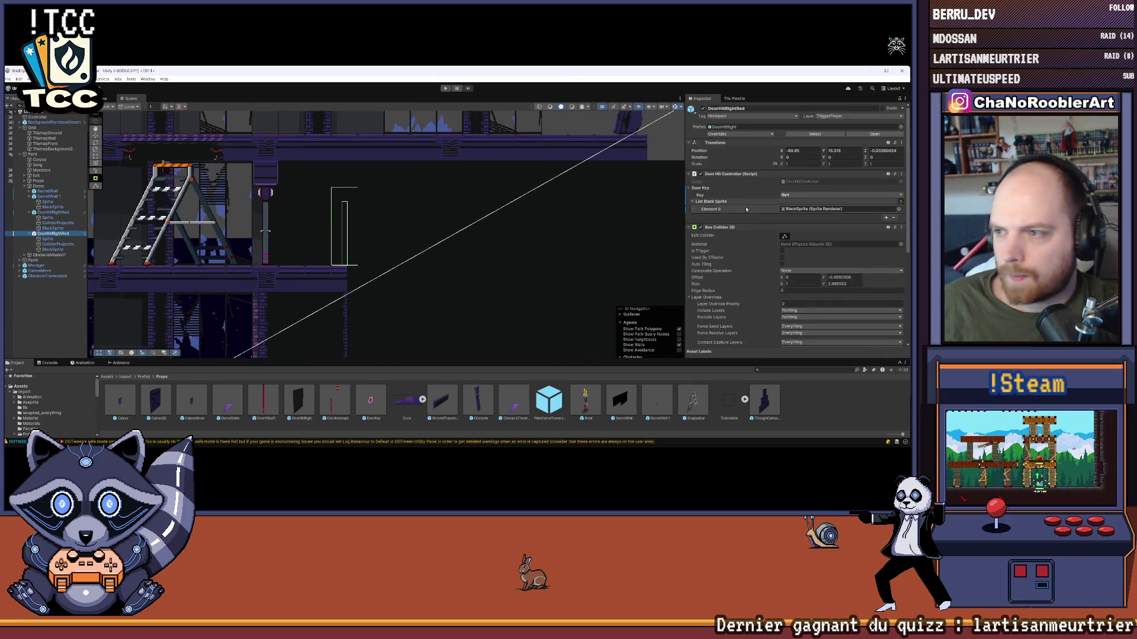
click(46, 238)
click(53, 212)
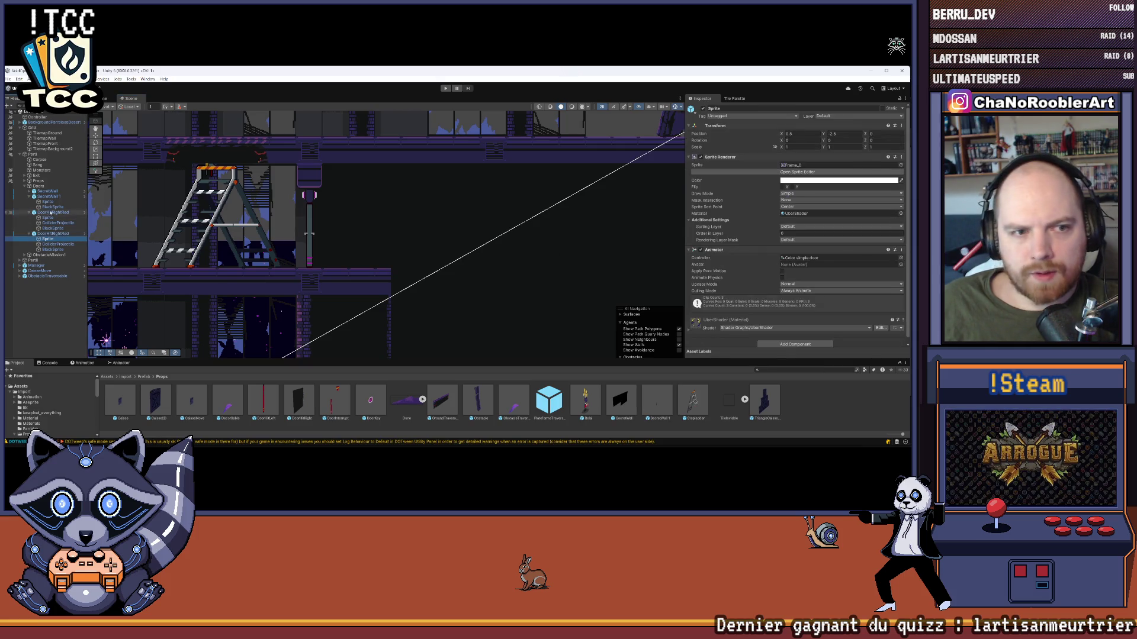
click(740, 134)
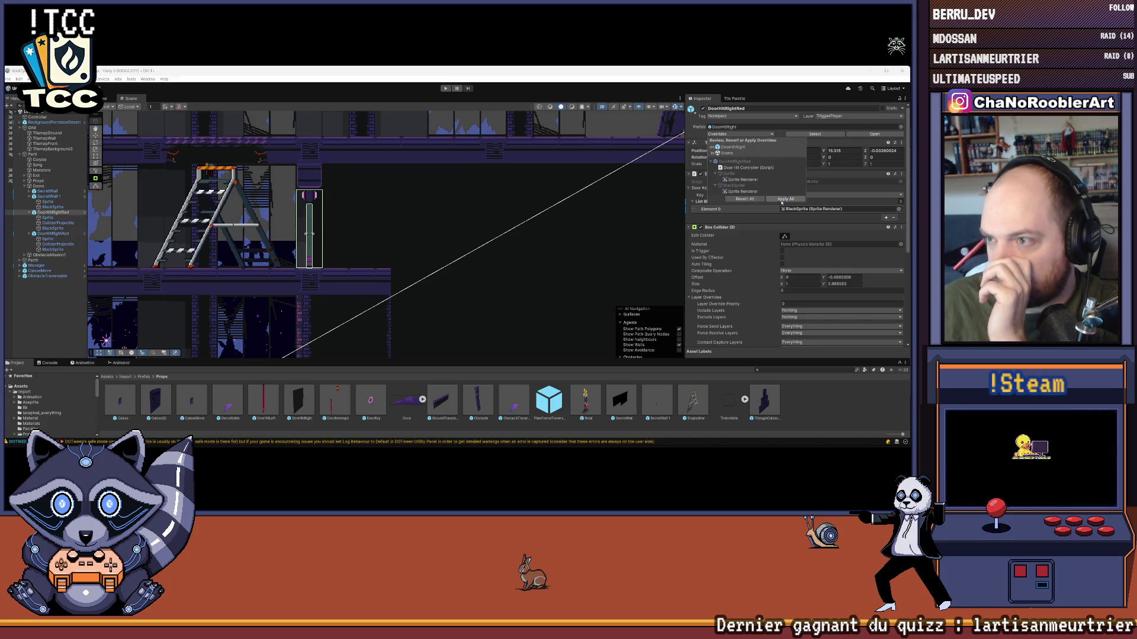
click(787, 200)
click(68, 324)
scroll(429, 223, down, 5)
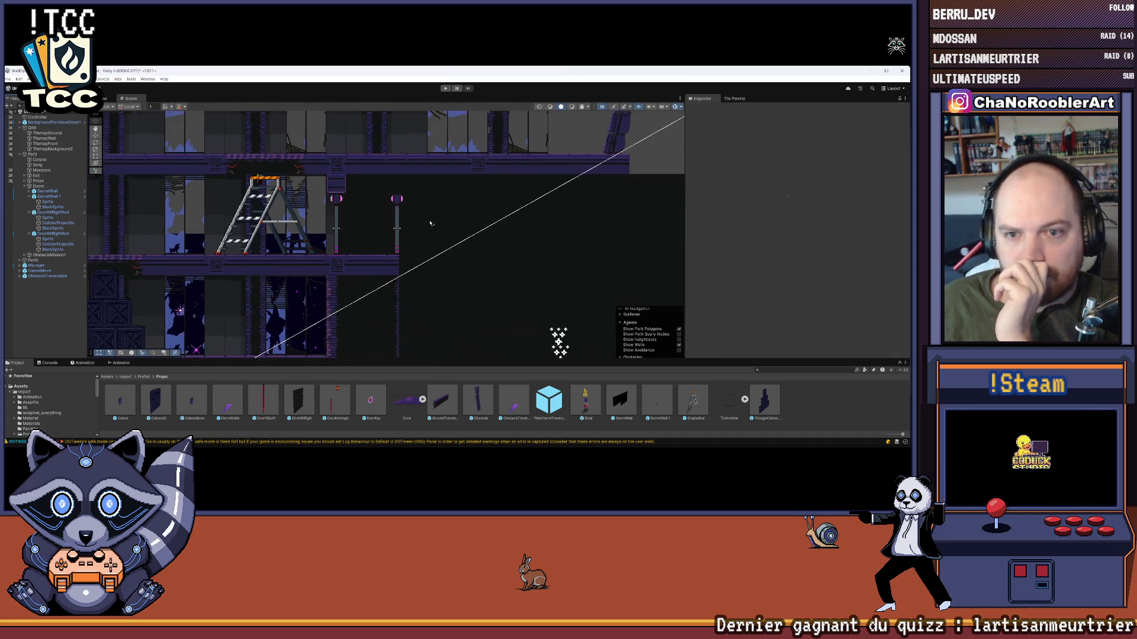
scroll(306, 131, up, 3)
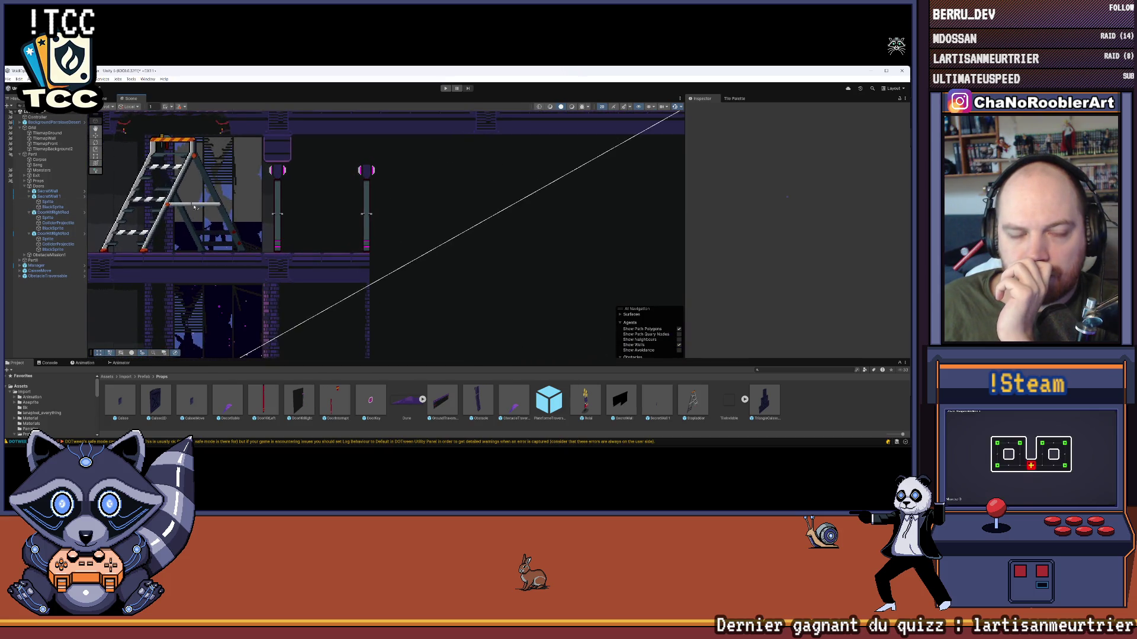
- Select TilemapFront and pick a brush tile from the Tile Palette
click(52, 186)
click(45, 144)
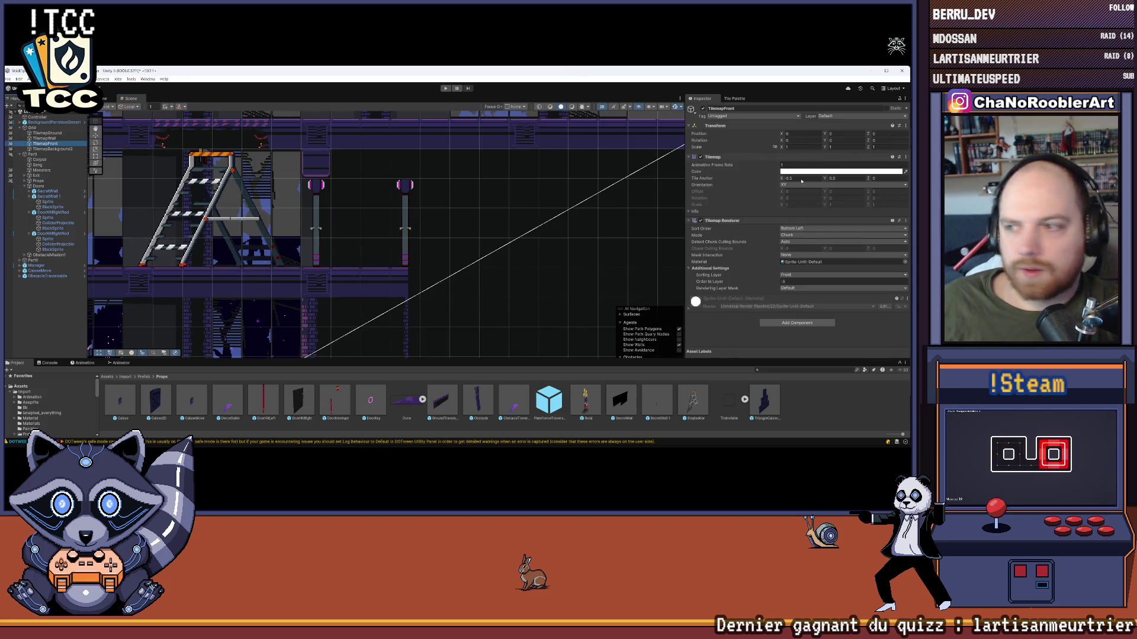
click(736, 98)
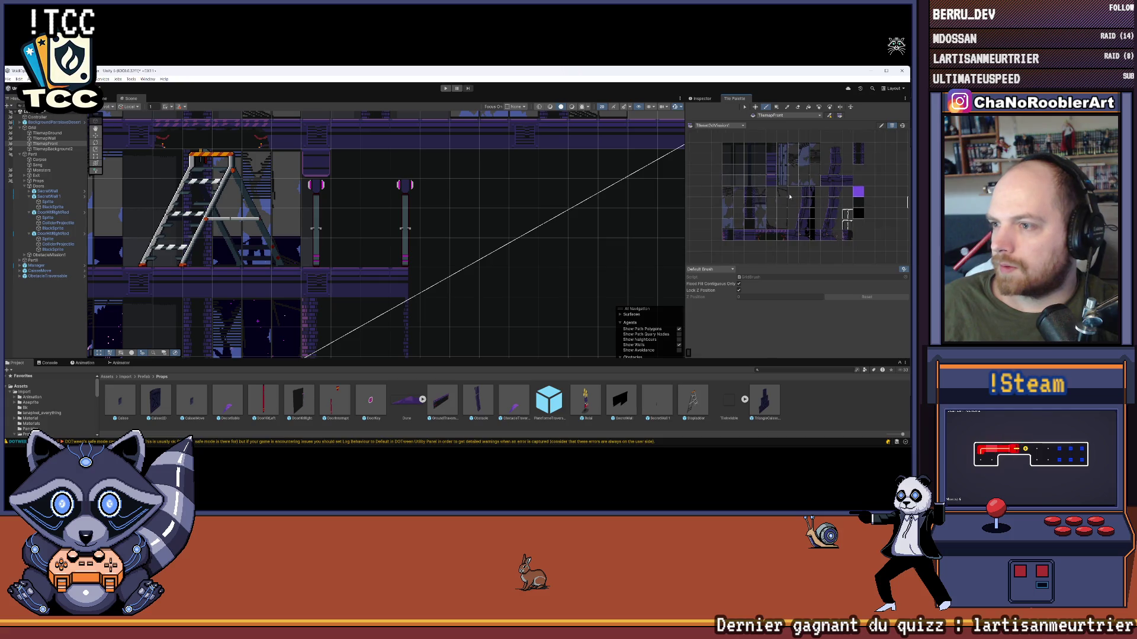
click(771, 172)
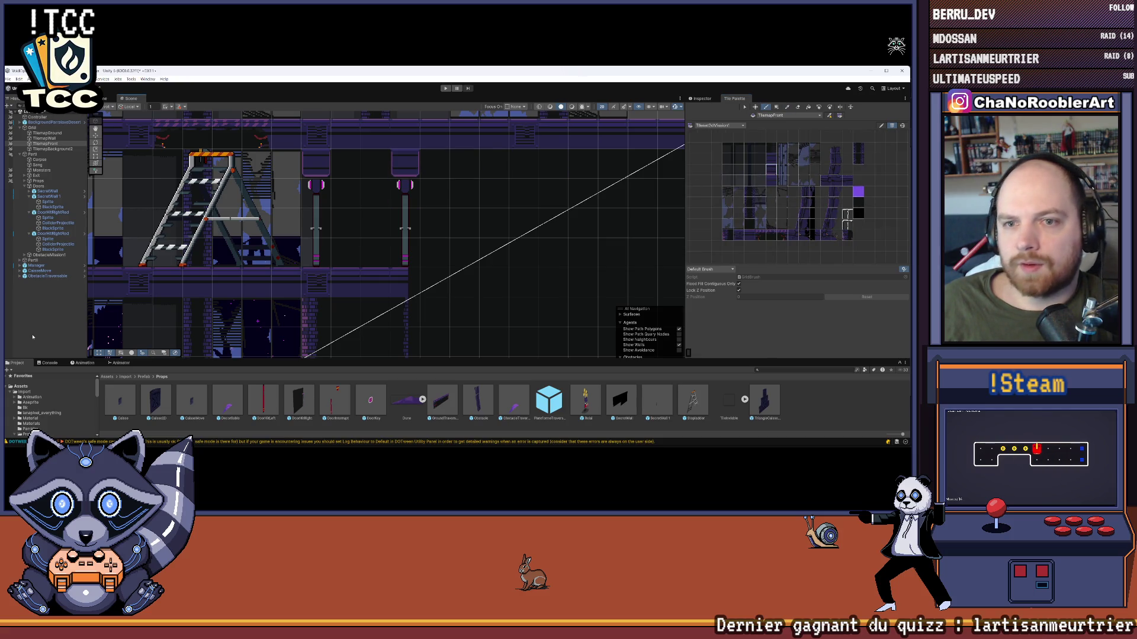
scroll(272, 294, down, 1)
scroll(404, 240, up, 2)
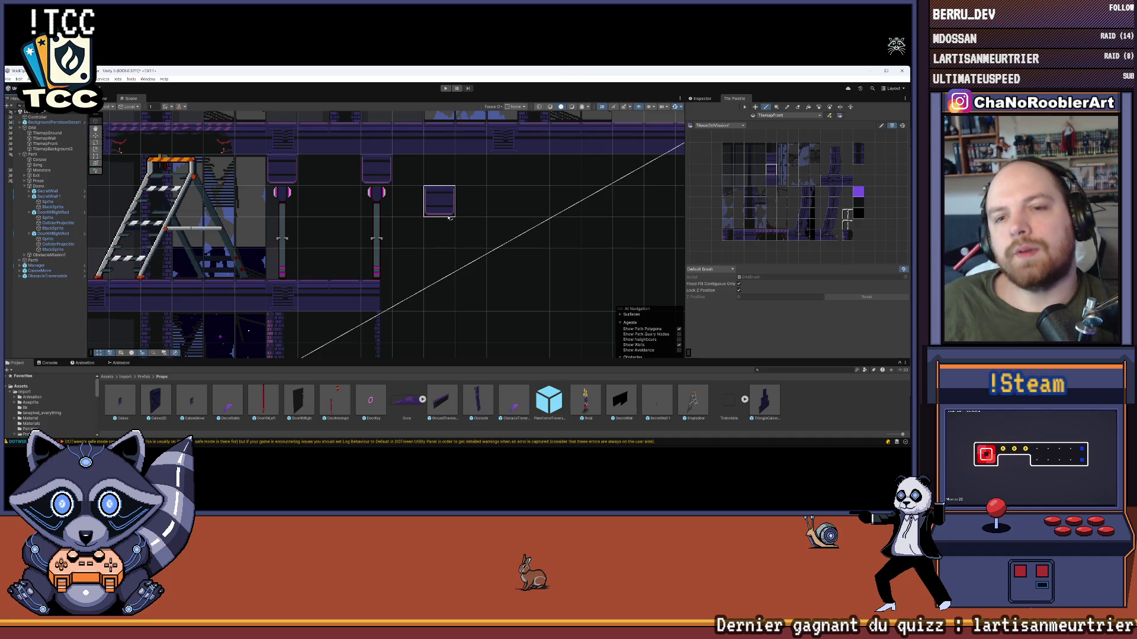
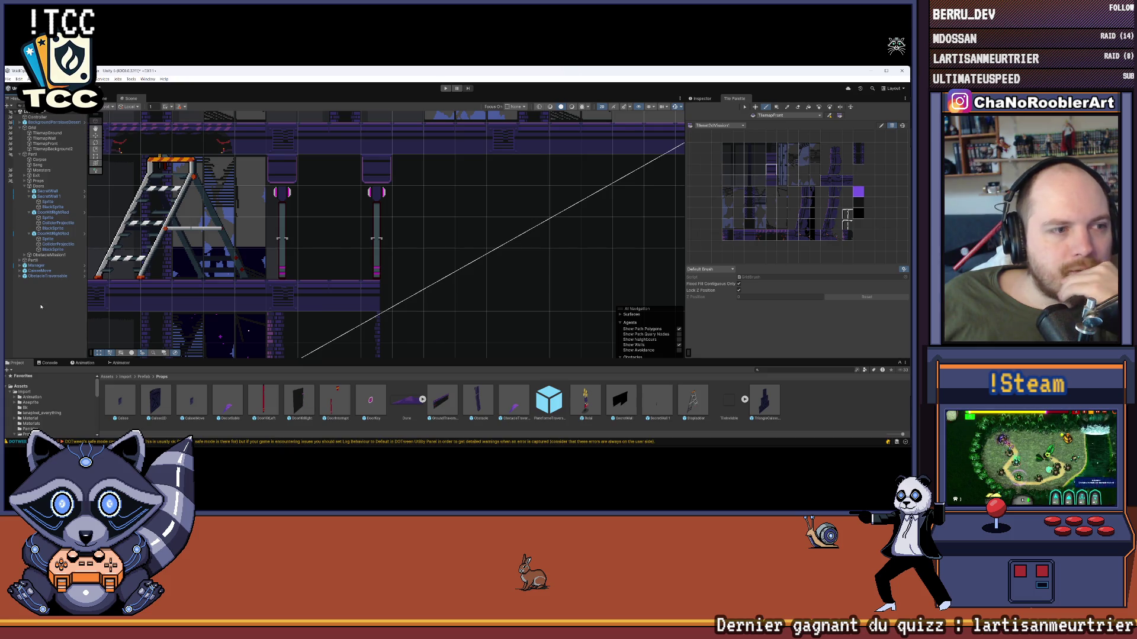
- Zoom and pan the Scene view to bring the ladder room back into view
scroll(436, 351, down, 5)
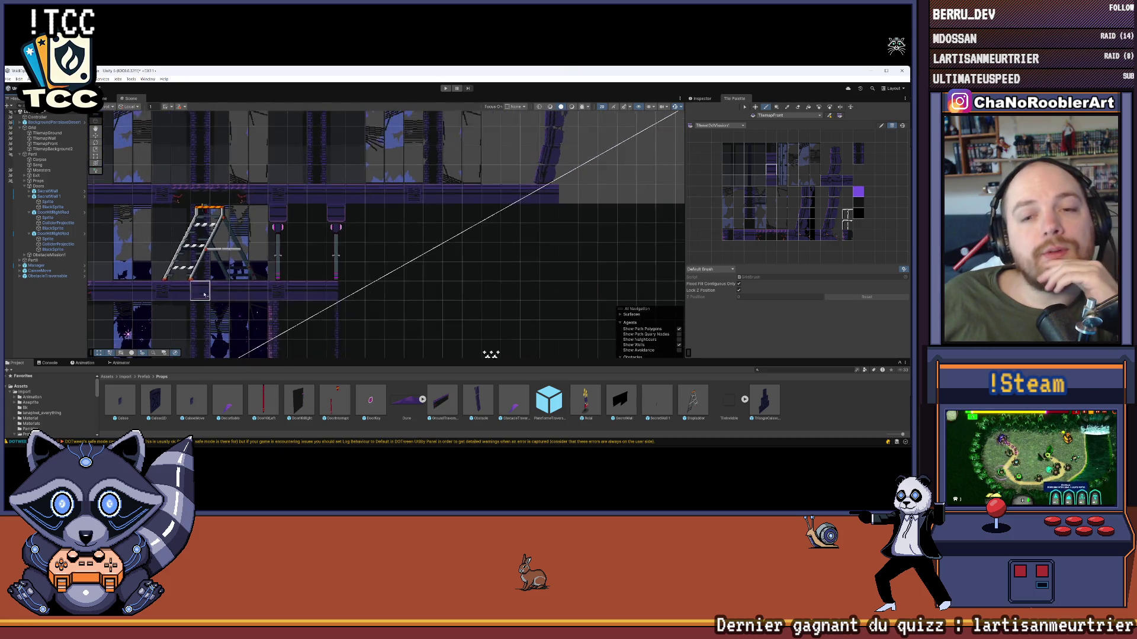
scroll(303, 279, down, 3)
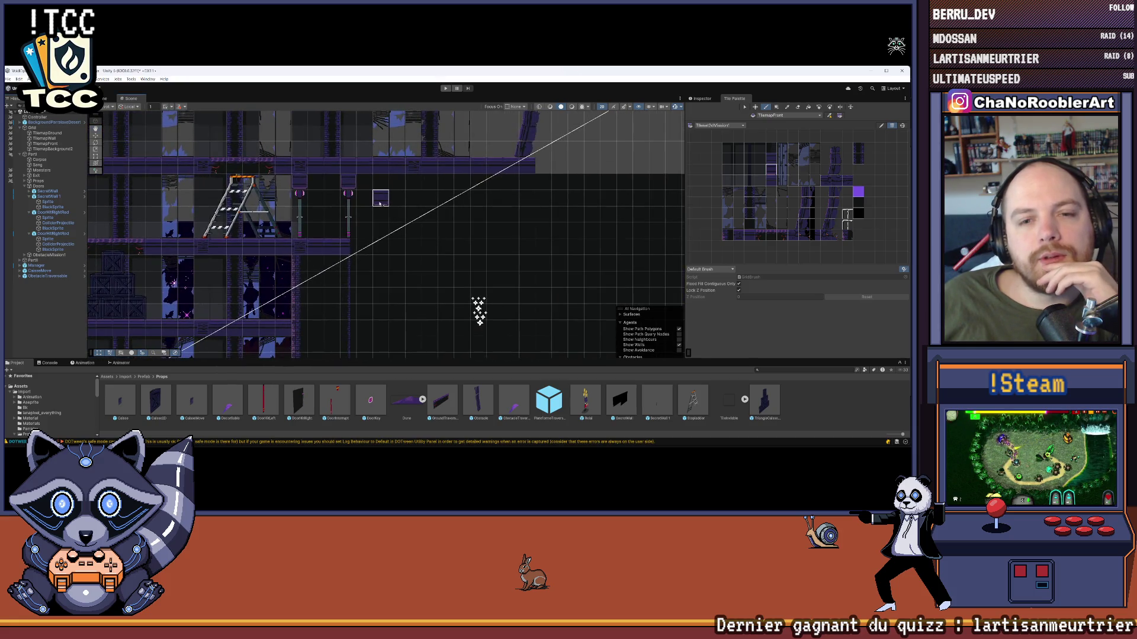
scroll(304, 280, down, 3)
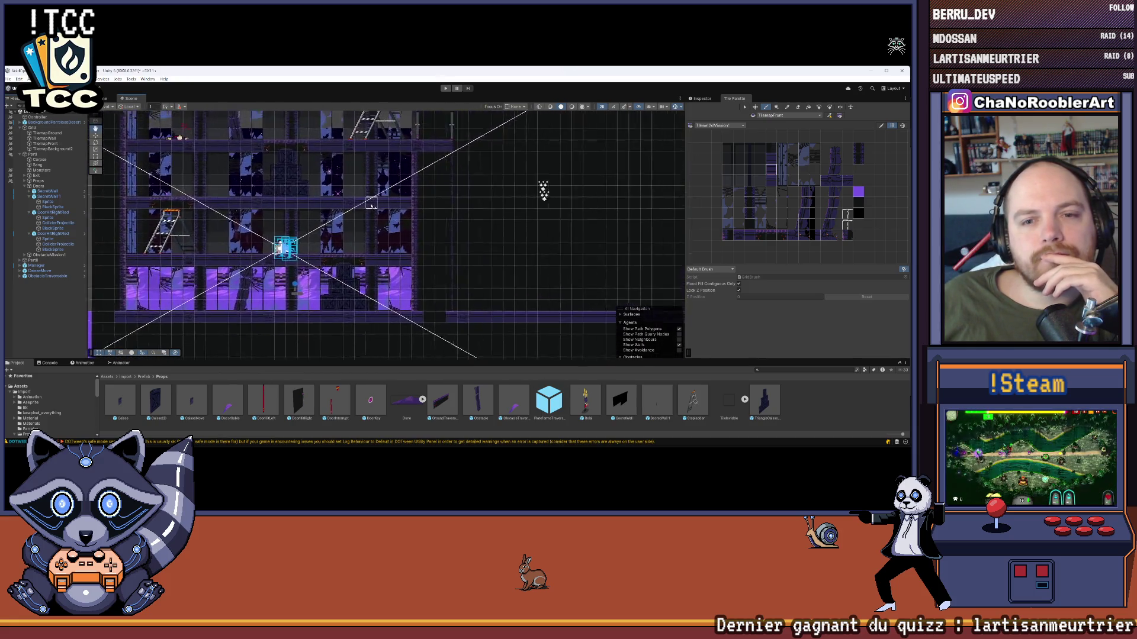
drag(319, 251, 423, 264)
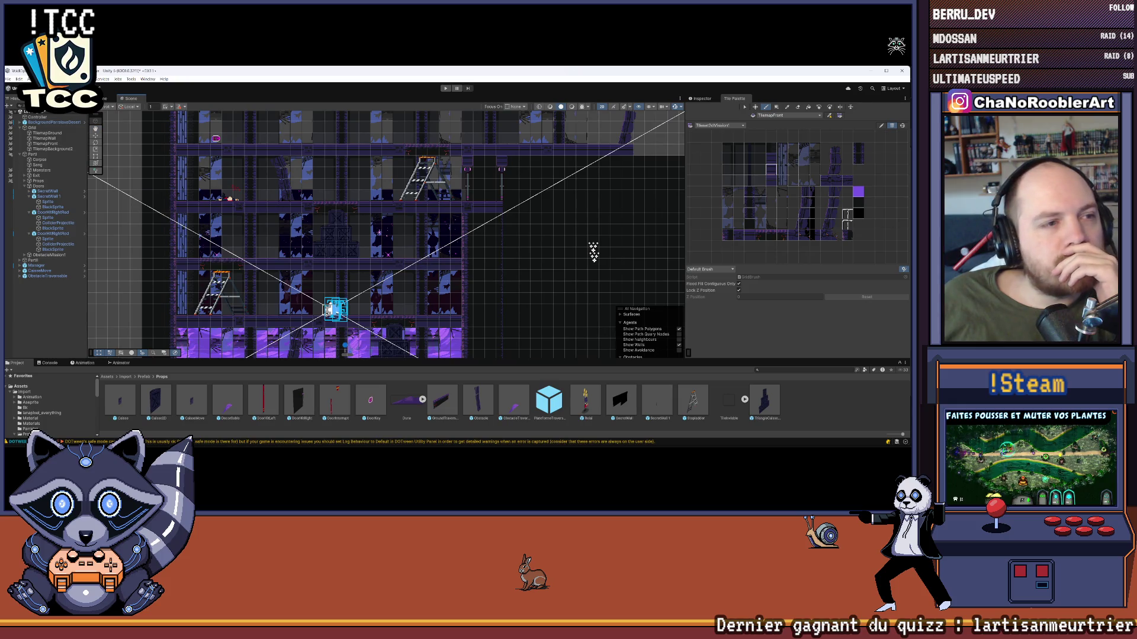
scroll(518, 191, up, 5)
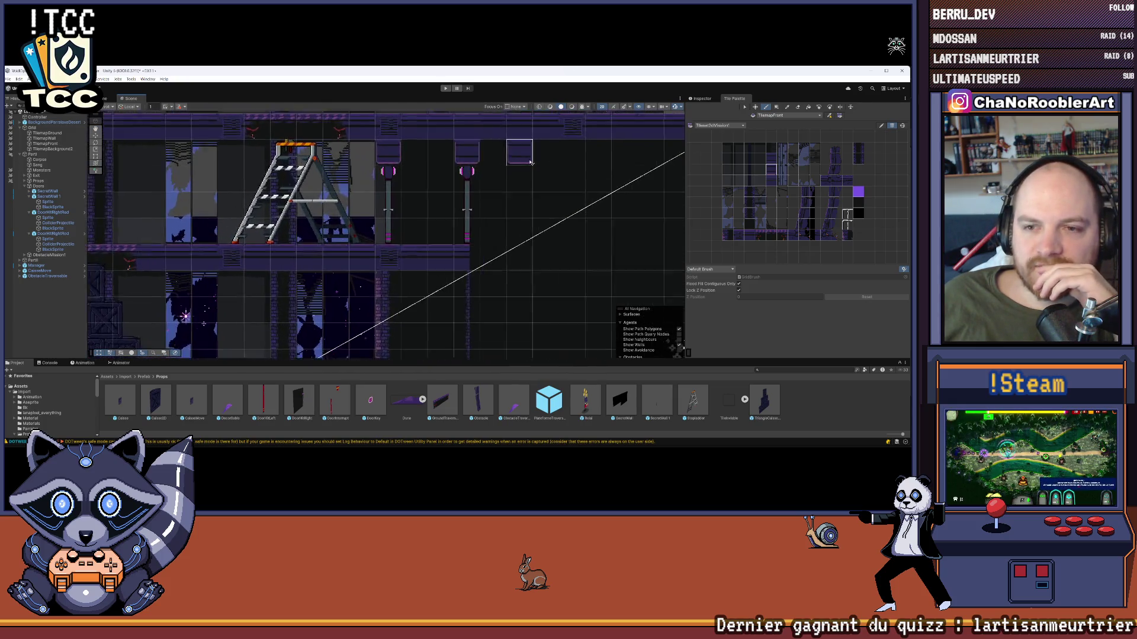
drag(519, 191, 442, 203)
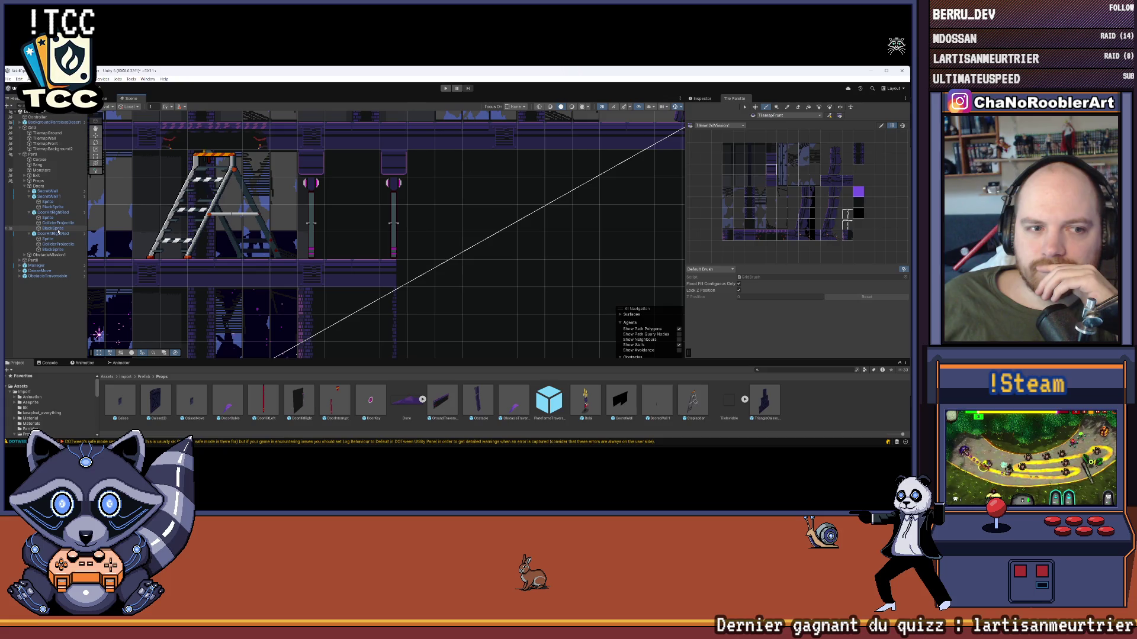
- Give DoorHitRightRed's BlackSprite Order in Layer 20, then check its Sprite child
click(53, 208)
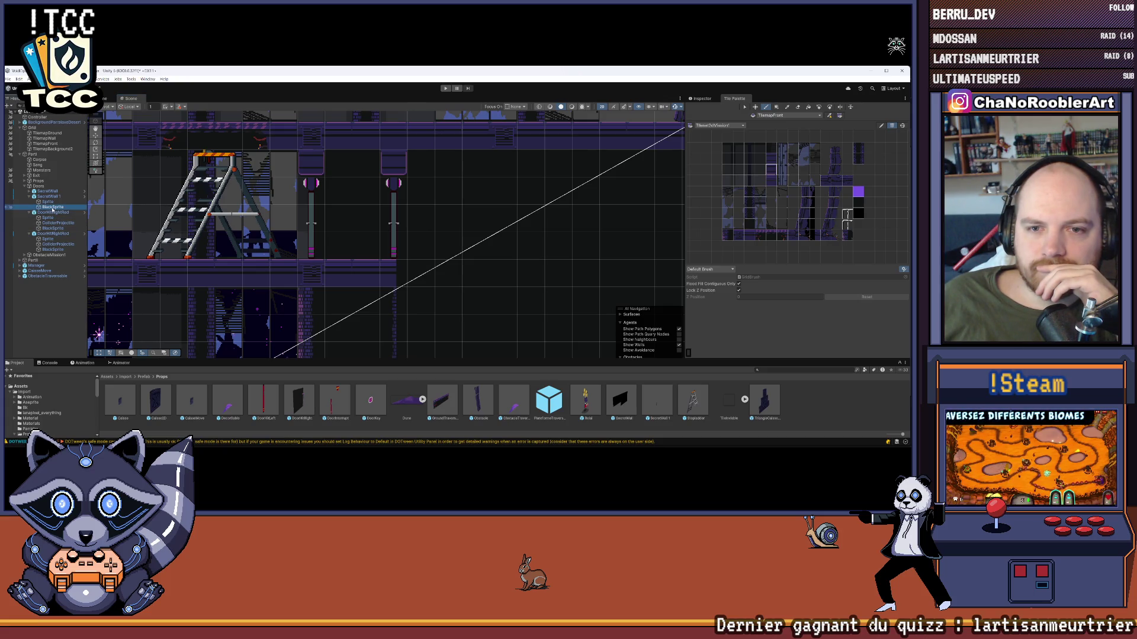
click(52, 228)
click(703, 98)
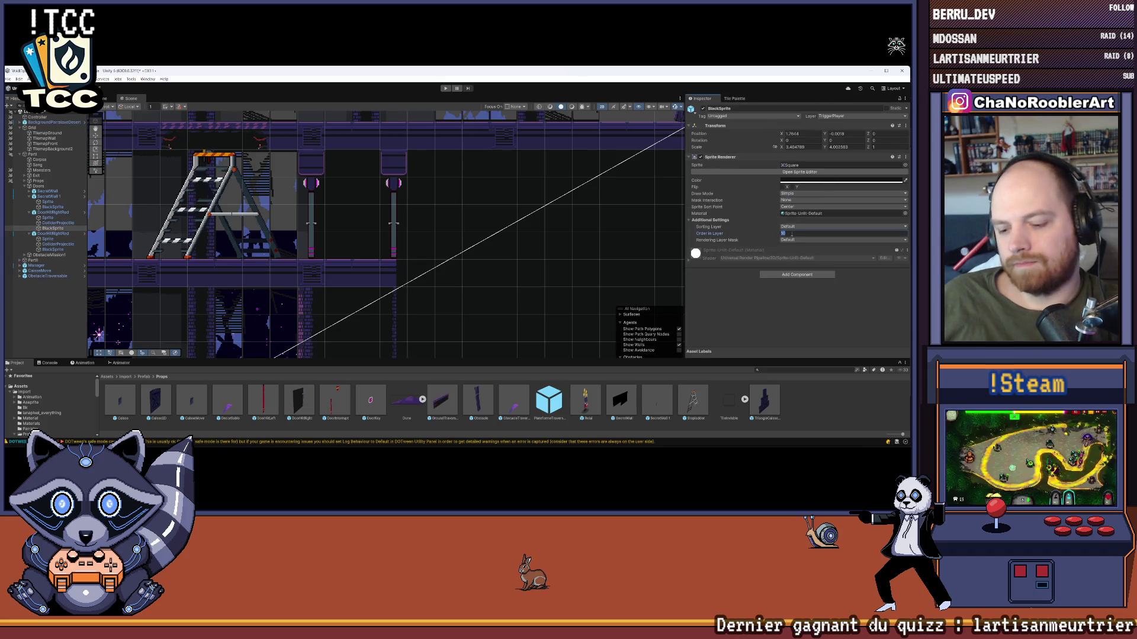
text(20)
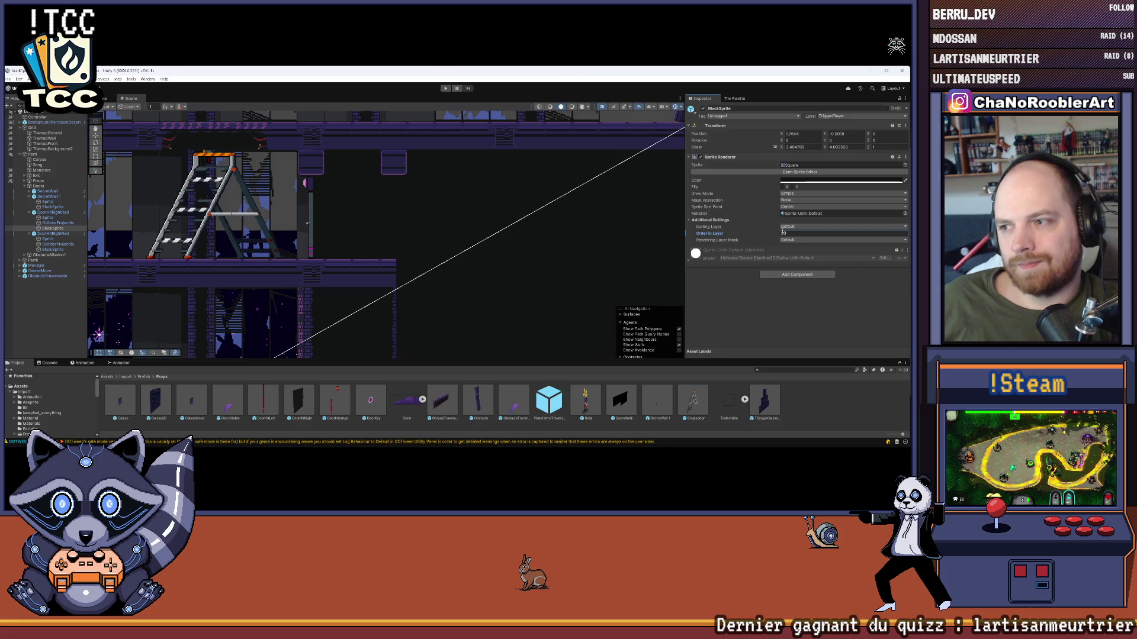
click(73, 217)
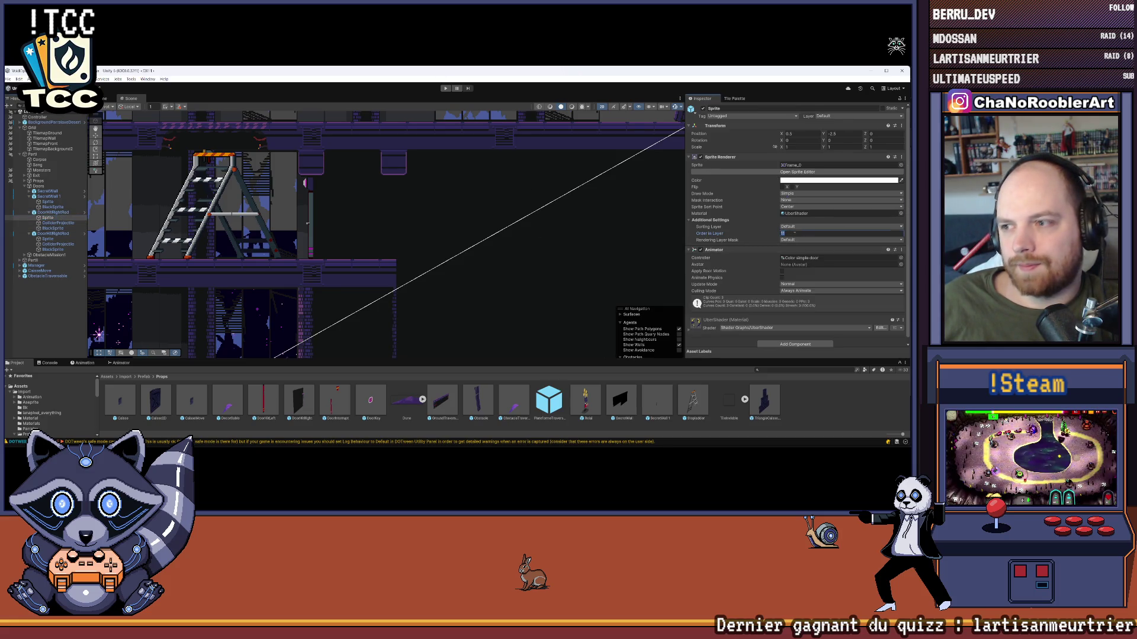
click(414, 219)
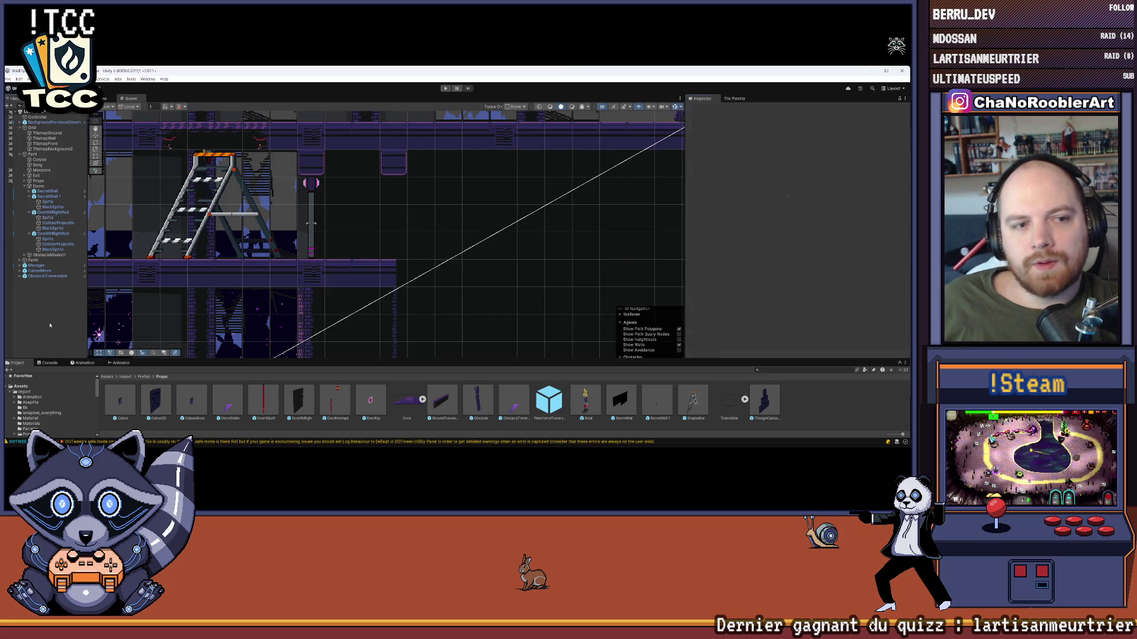
scroll(340, 200, down, 6)
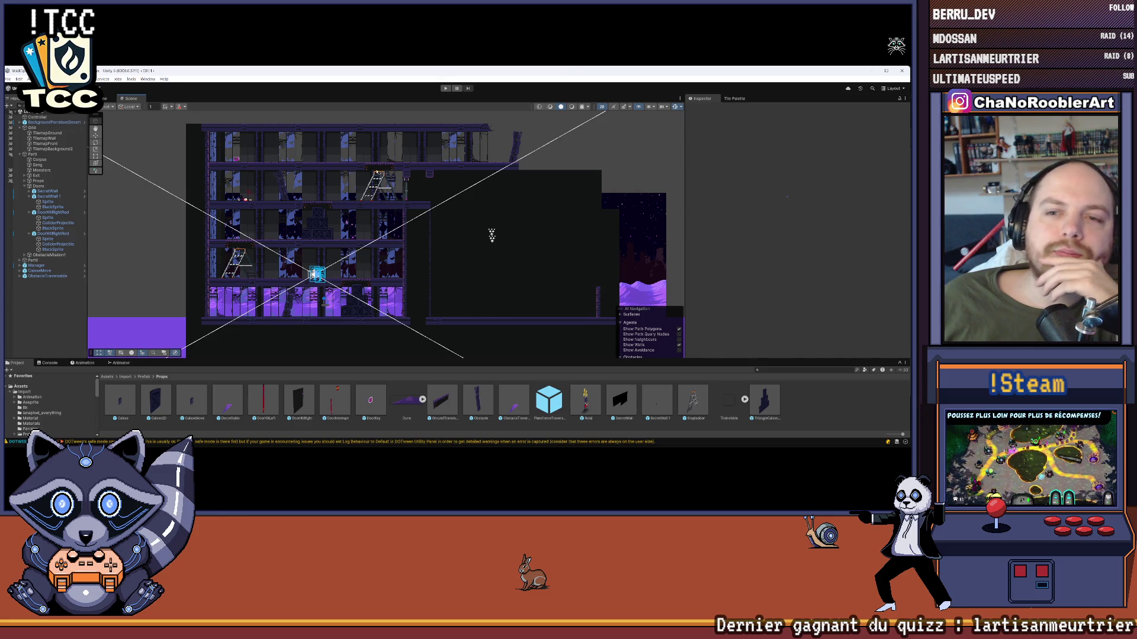
- Survey the whole level in the Scene view, then start Play mode with Ctrl+P
drag(402, 185, 364, 196)
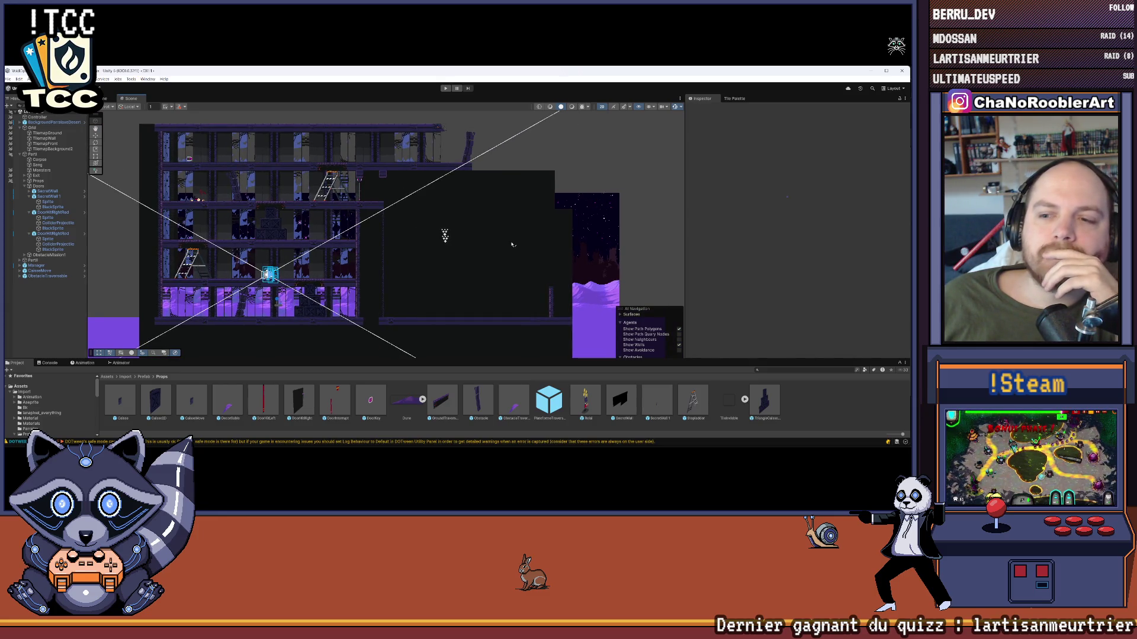
scroll(415, 202, up, 3)
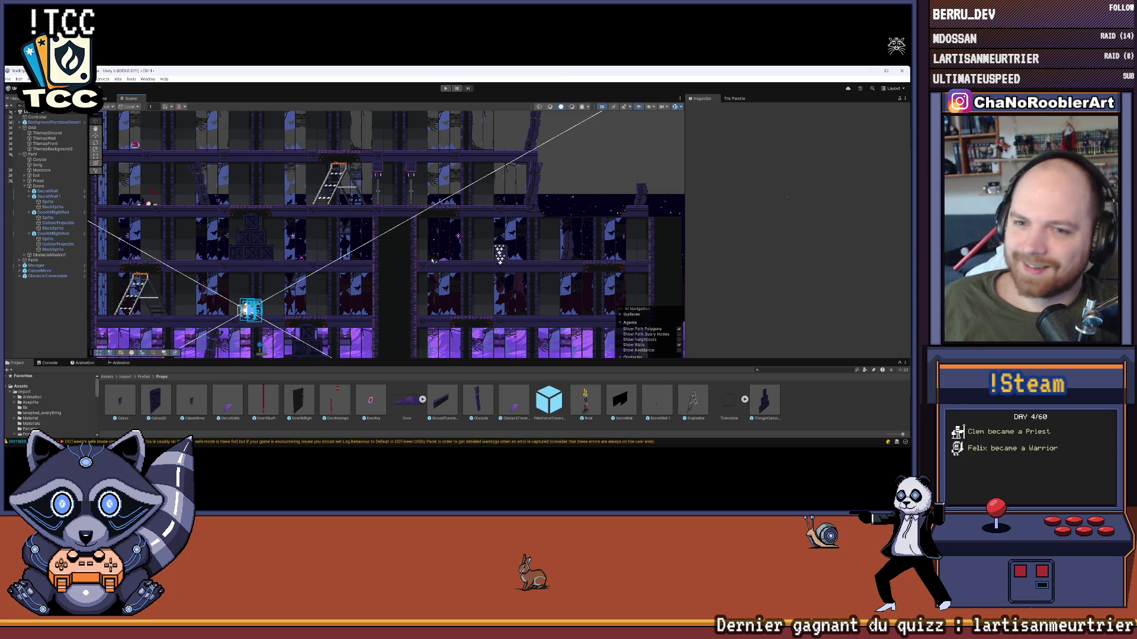
scroll(432, 248, down, 3)
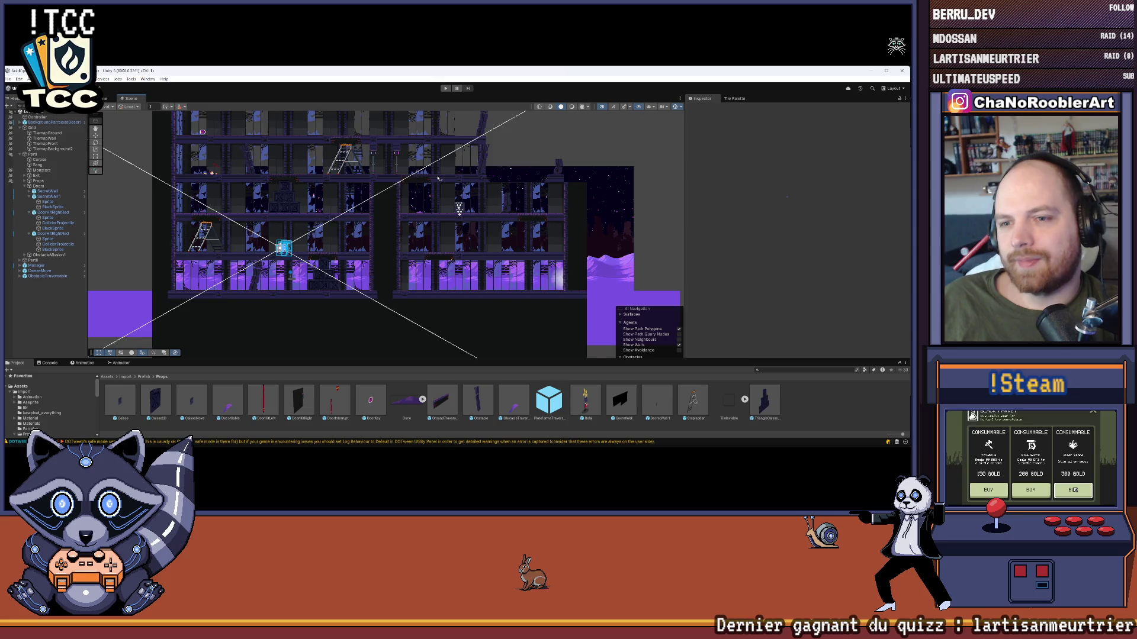
scroll(439, 178, down, 3)
drag(397, 197, 456, 186)
key(ctrl+p)
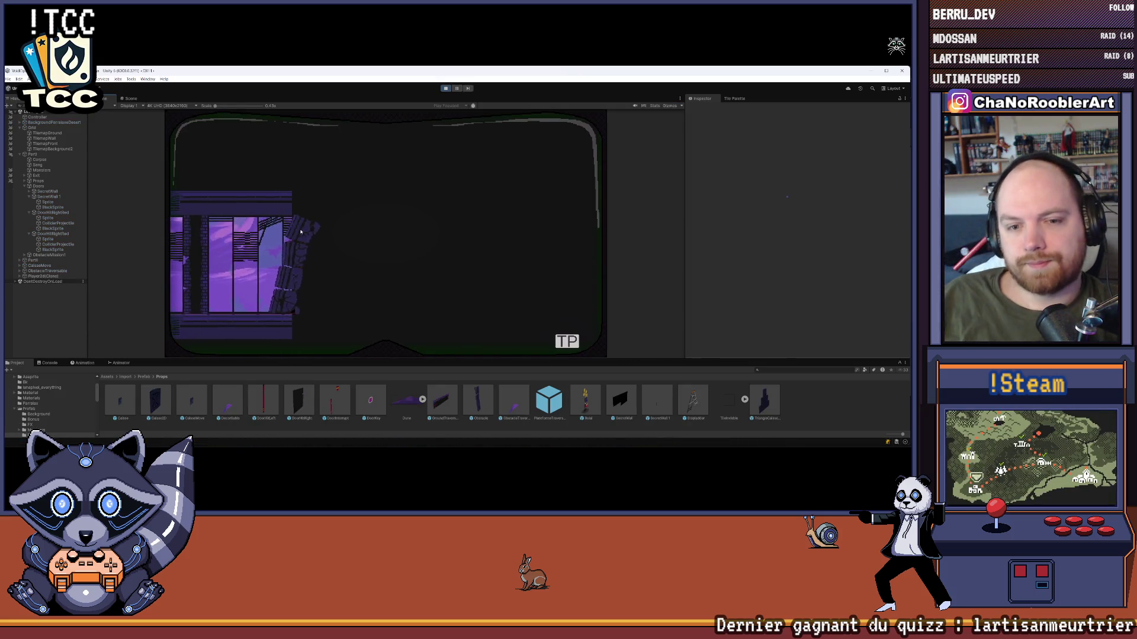
- Walk the character left and right, climb the ladder and drop to the lower floor toward the door
key(Left)
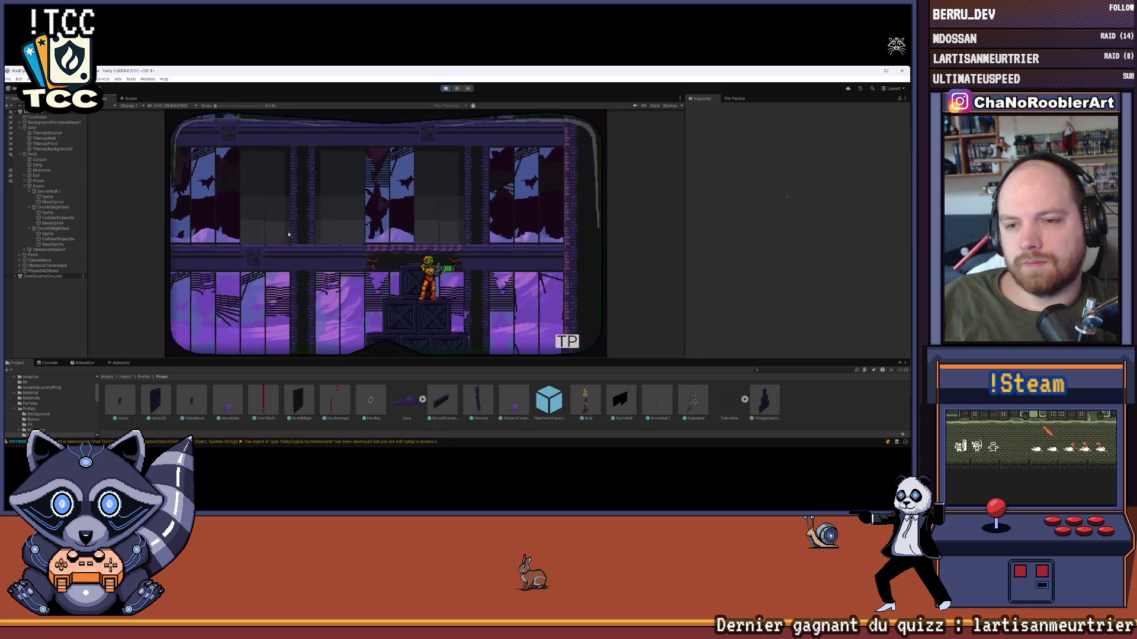
key(Left)
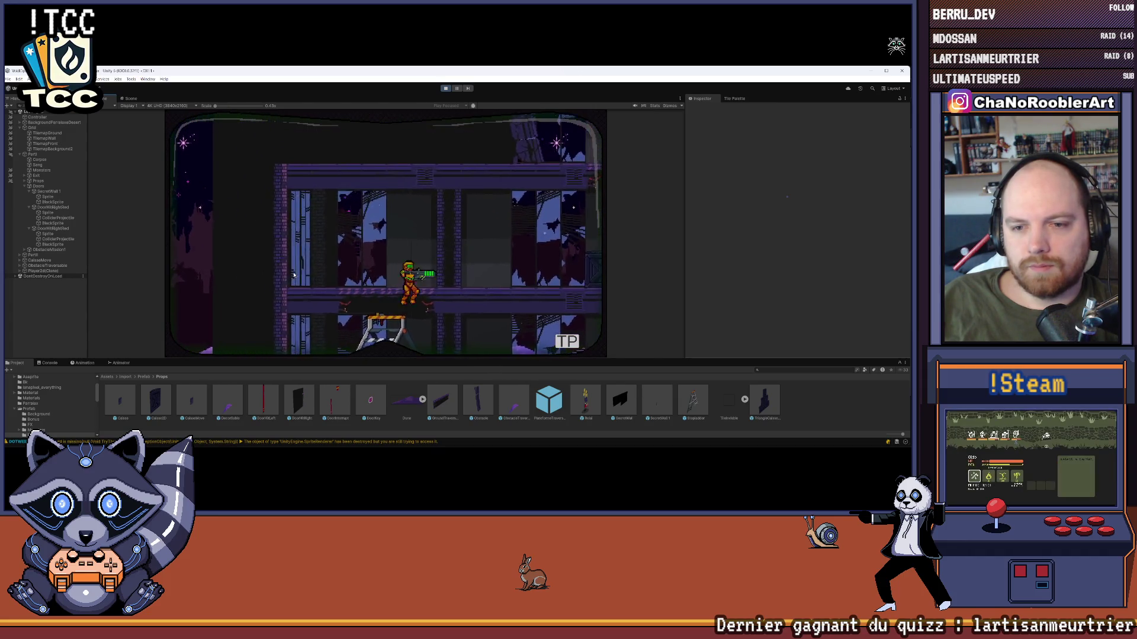
key(Right)
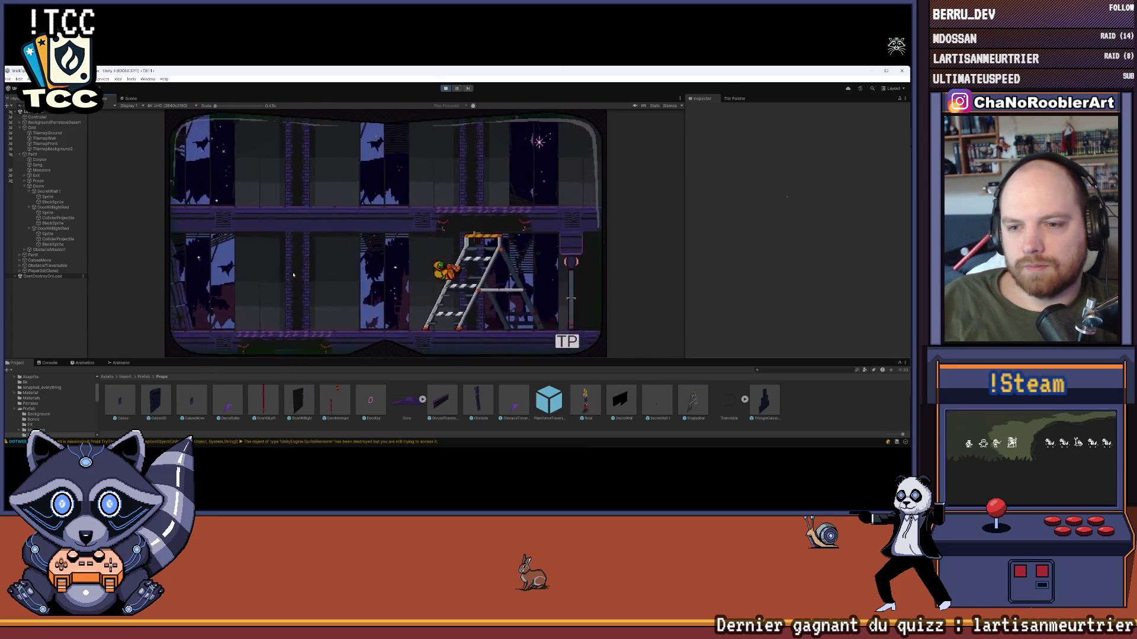
key(Up)
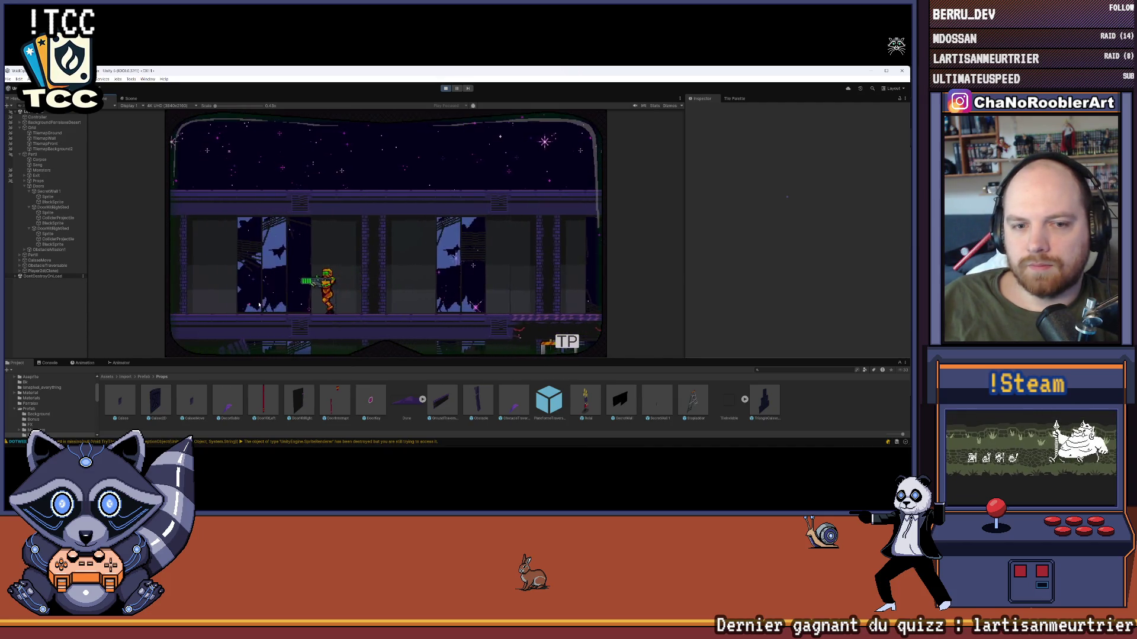
key(Right)
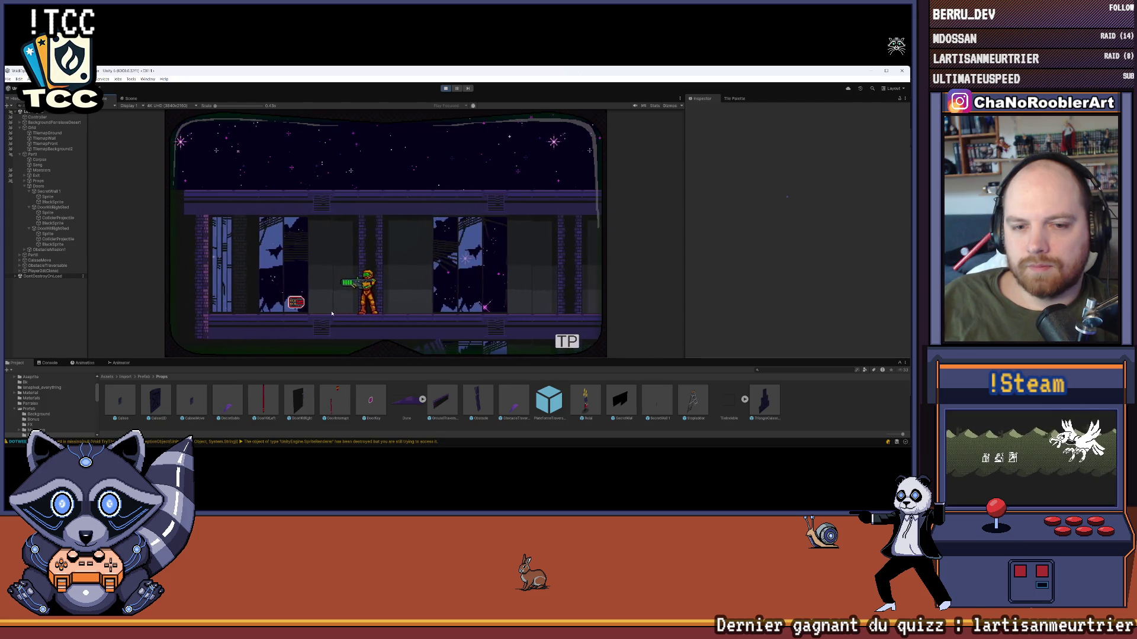
key(Right)
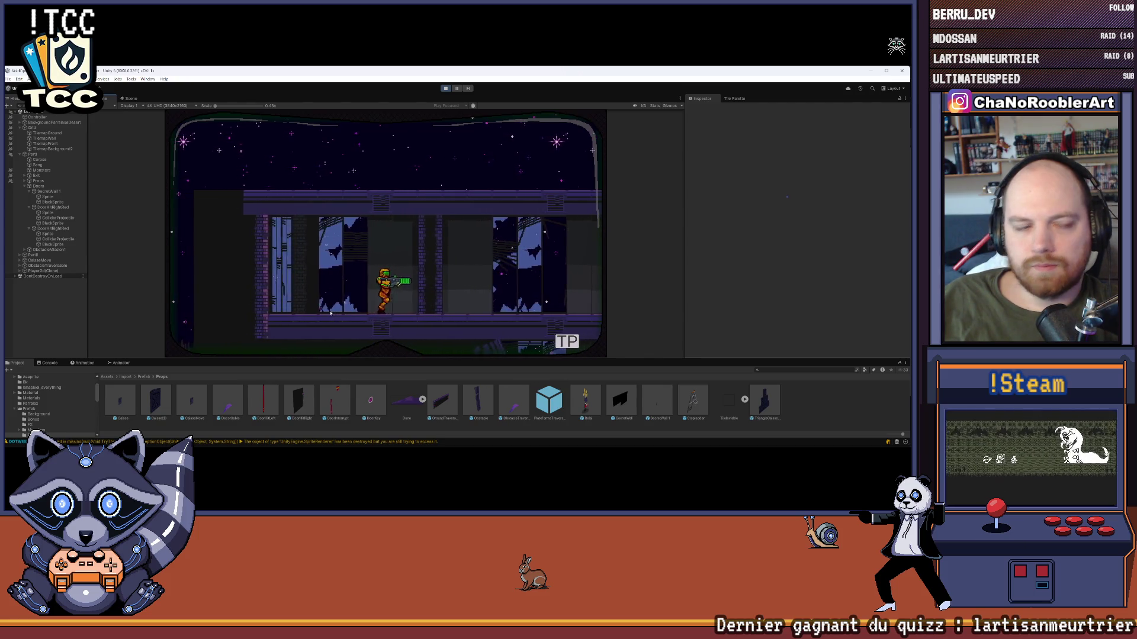
key(Left)
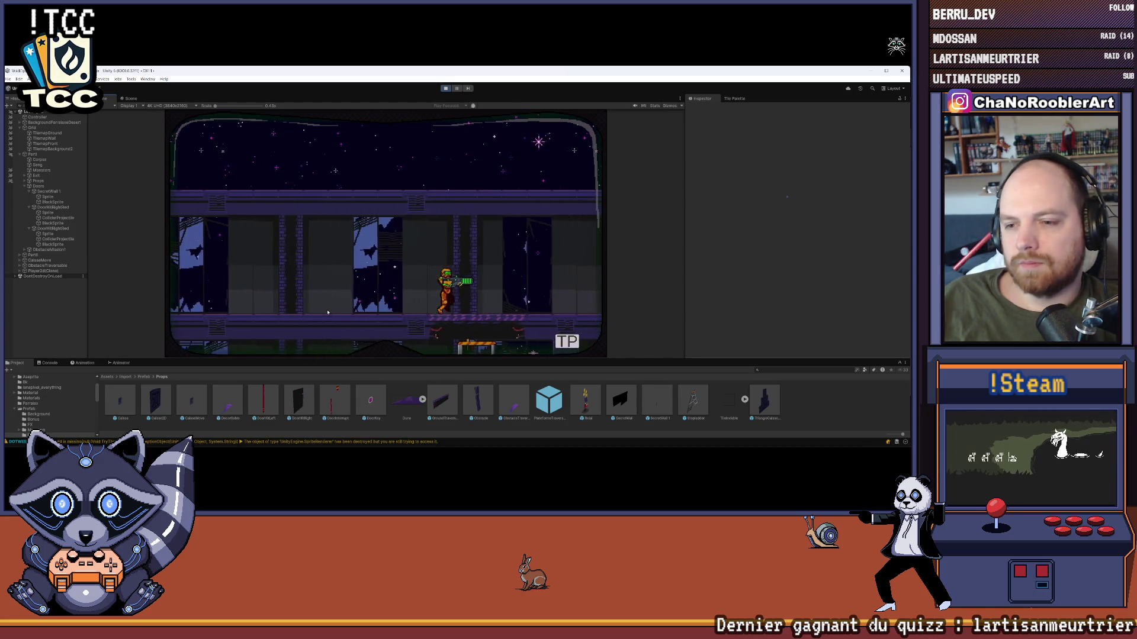
key(Right)
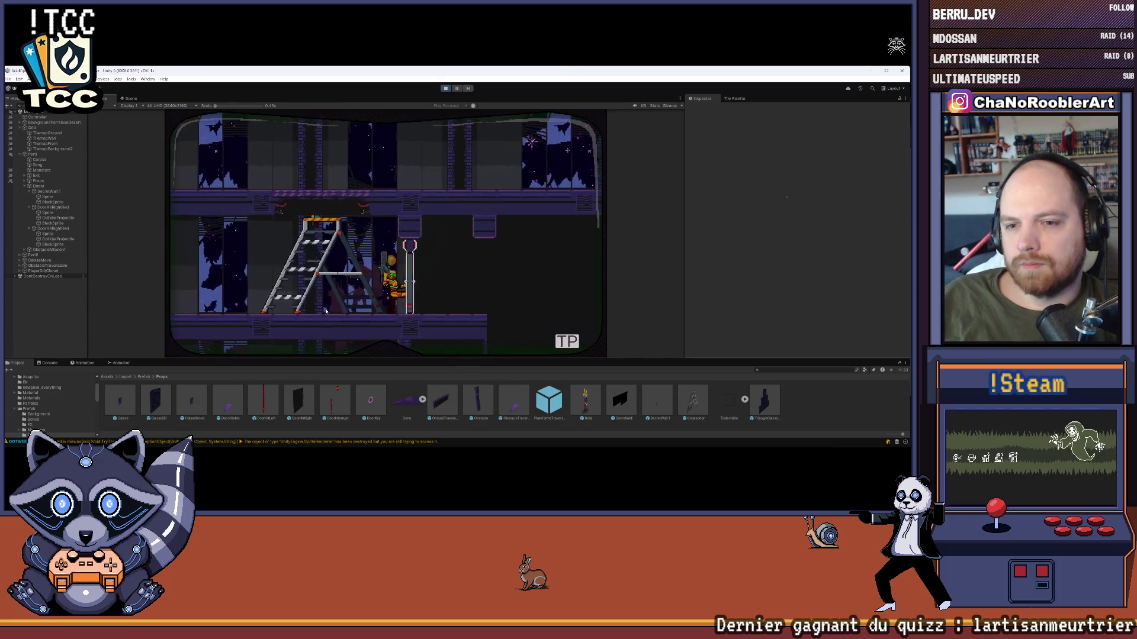
key(Left)
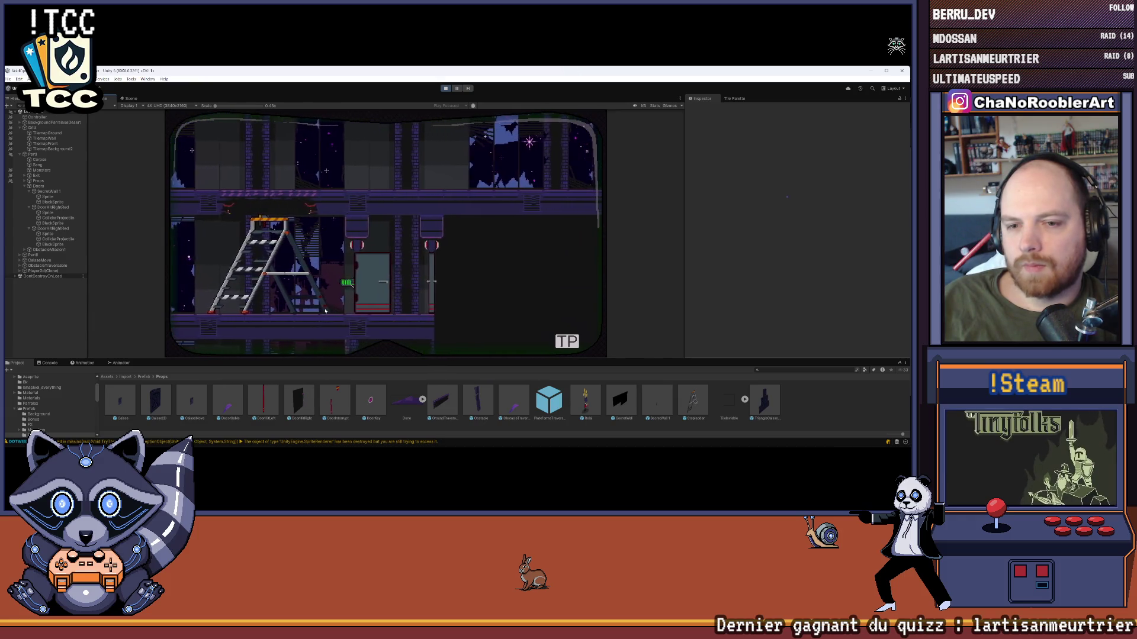
key(Right)
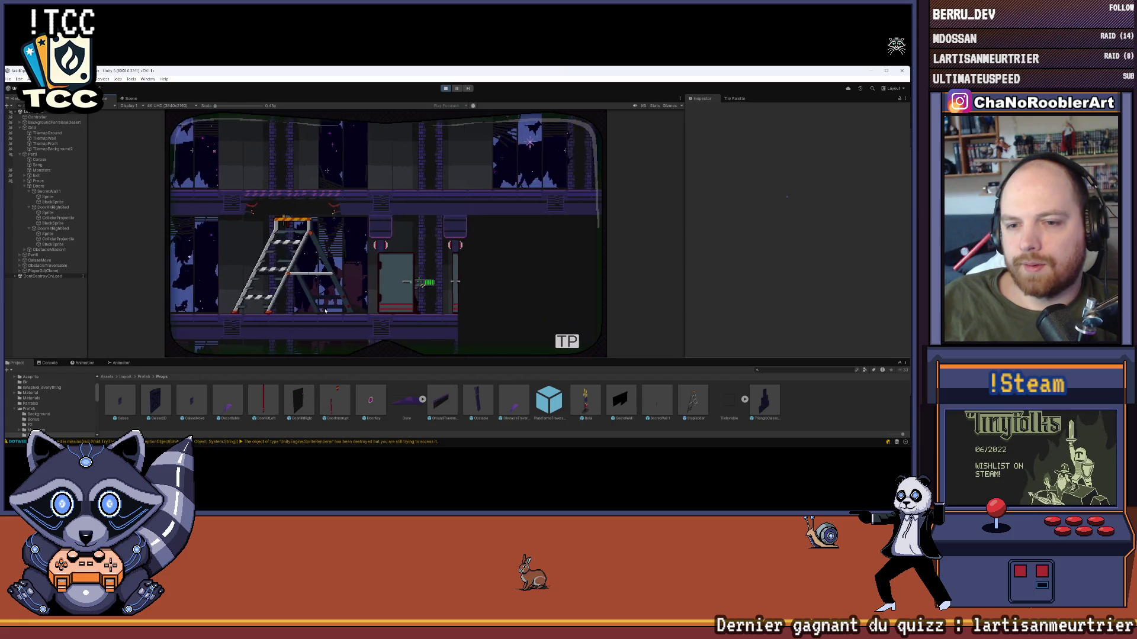
key(Left)
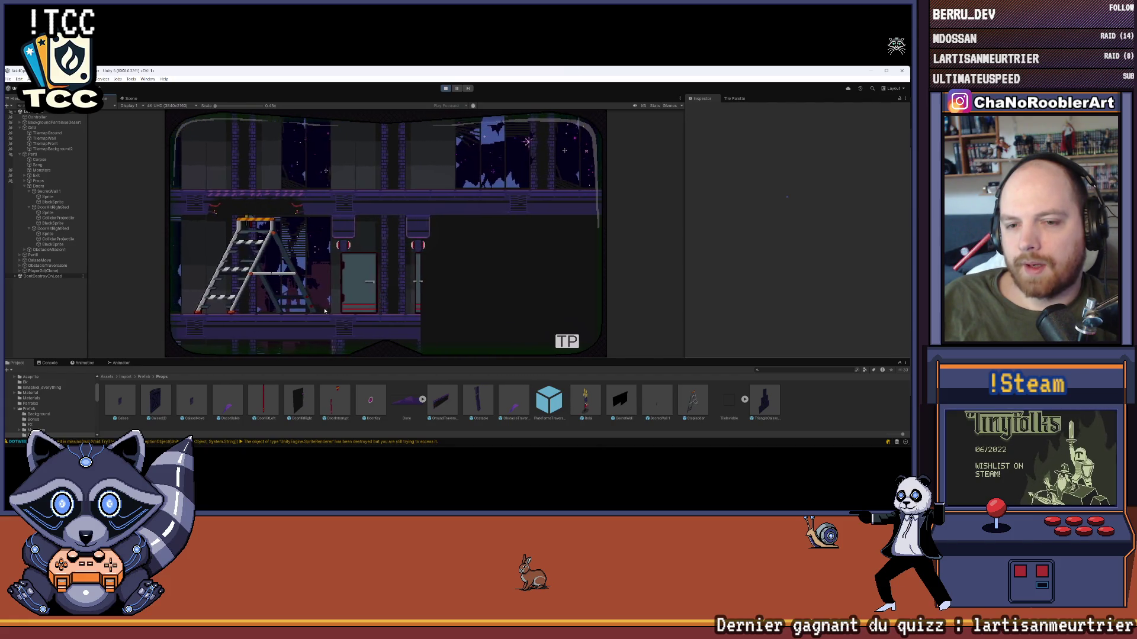
key(Right)
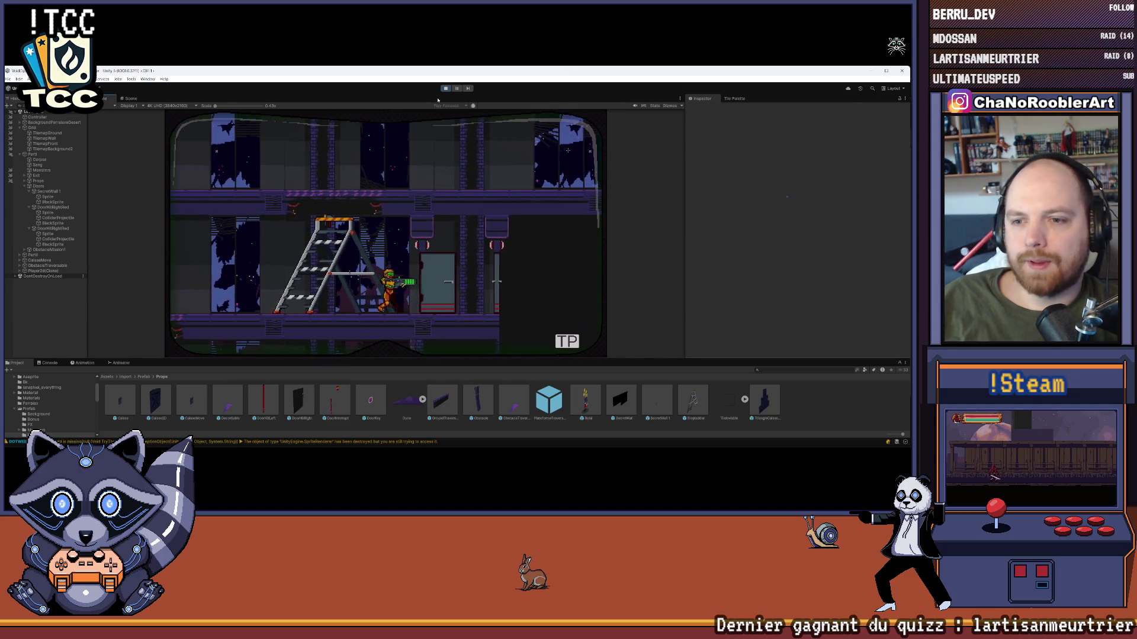
- Run past the door, drop a floor, jump and run both ways, then stop the play test
key(Right)
key(Right)
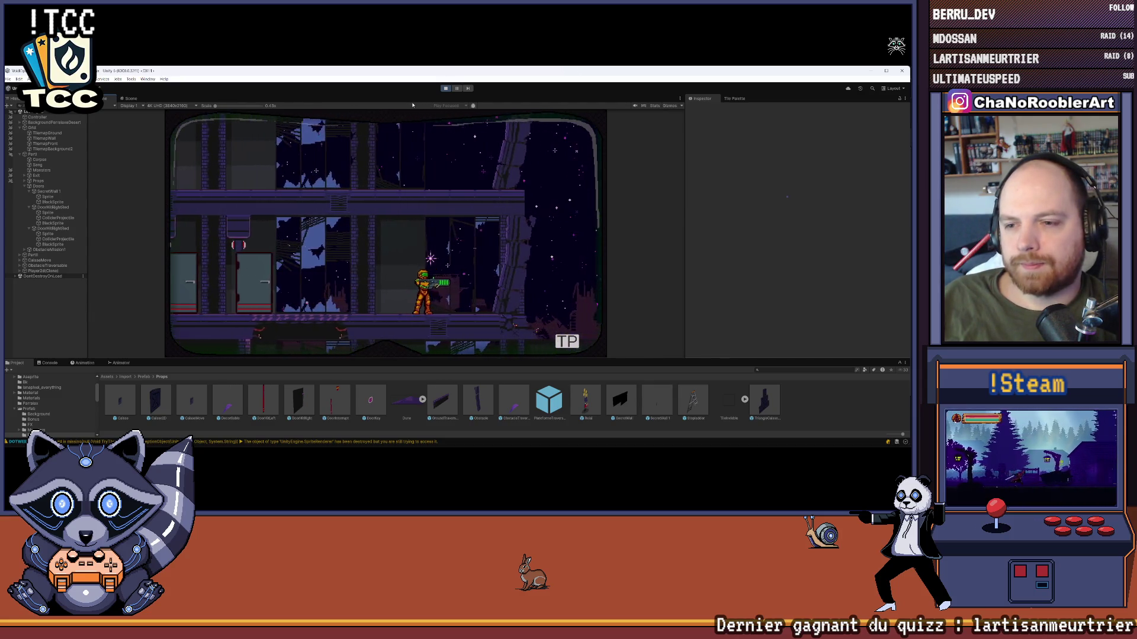
key(Left)
key(Right)
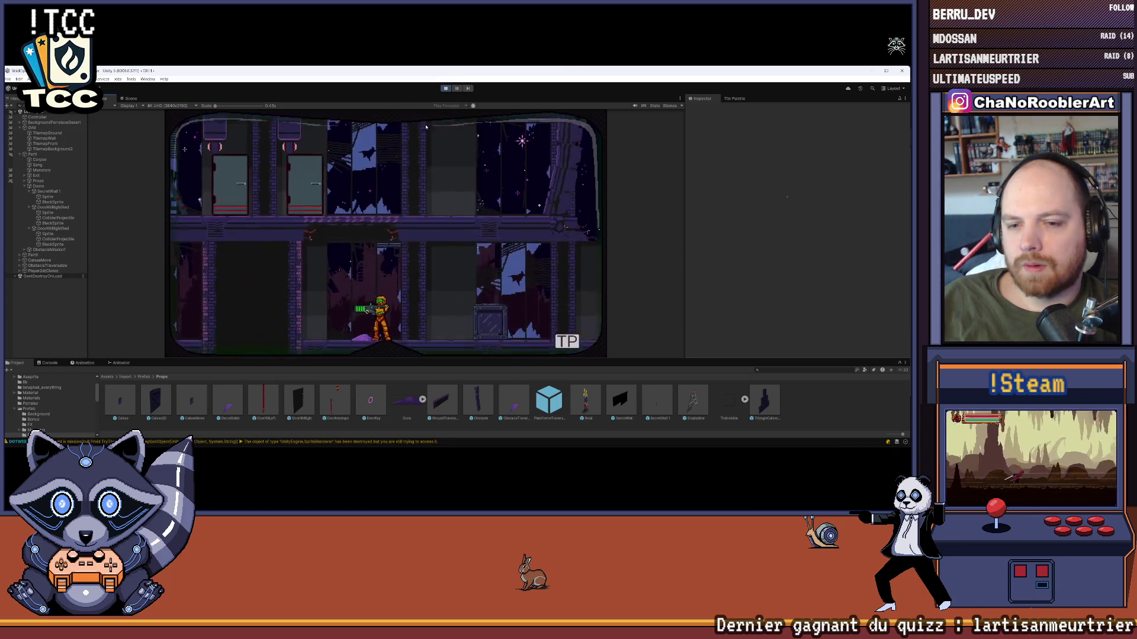
key(space)
key(Left)
key(space)
key(Right)
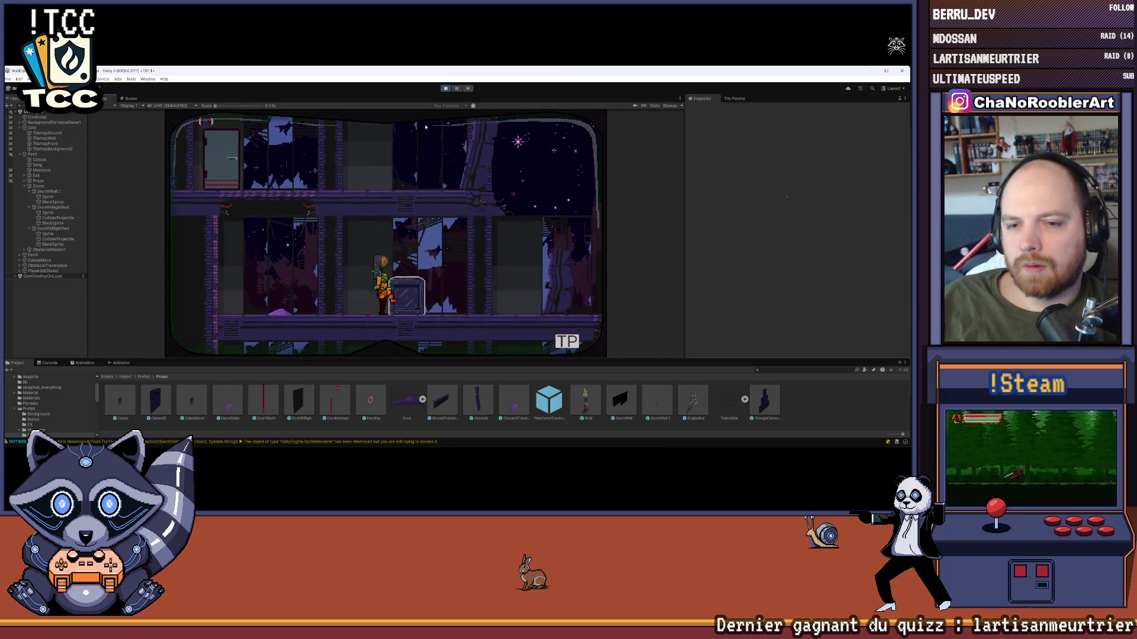
key(space)
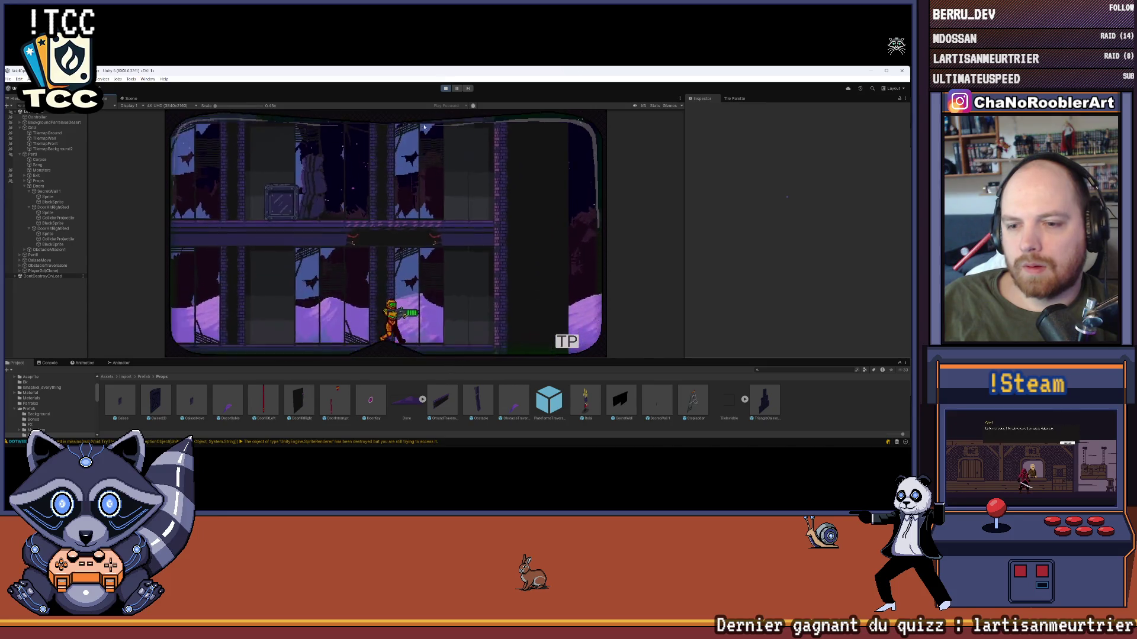
key(Left)
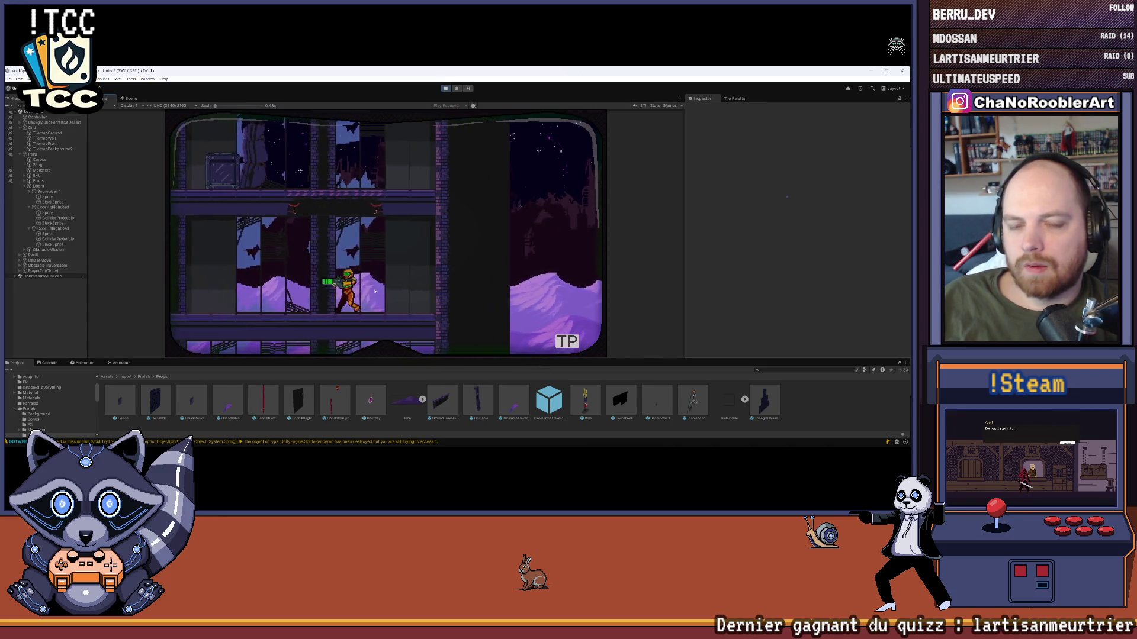
key(Left)
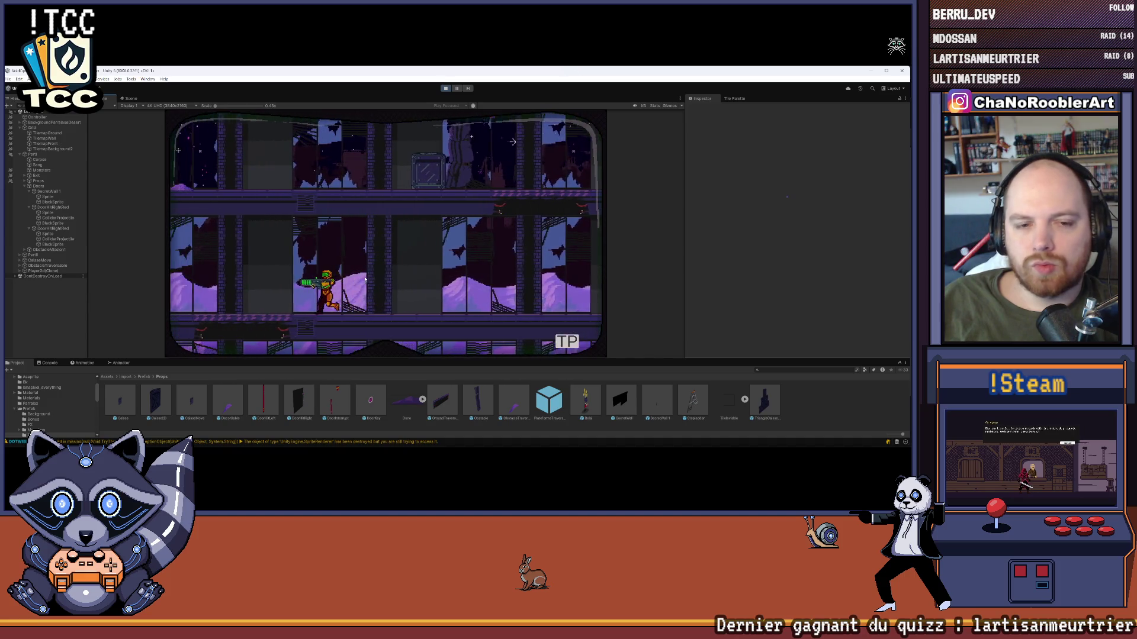
key(Right)
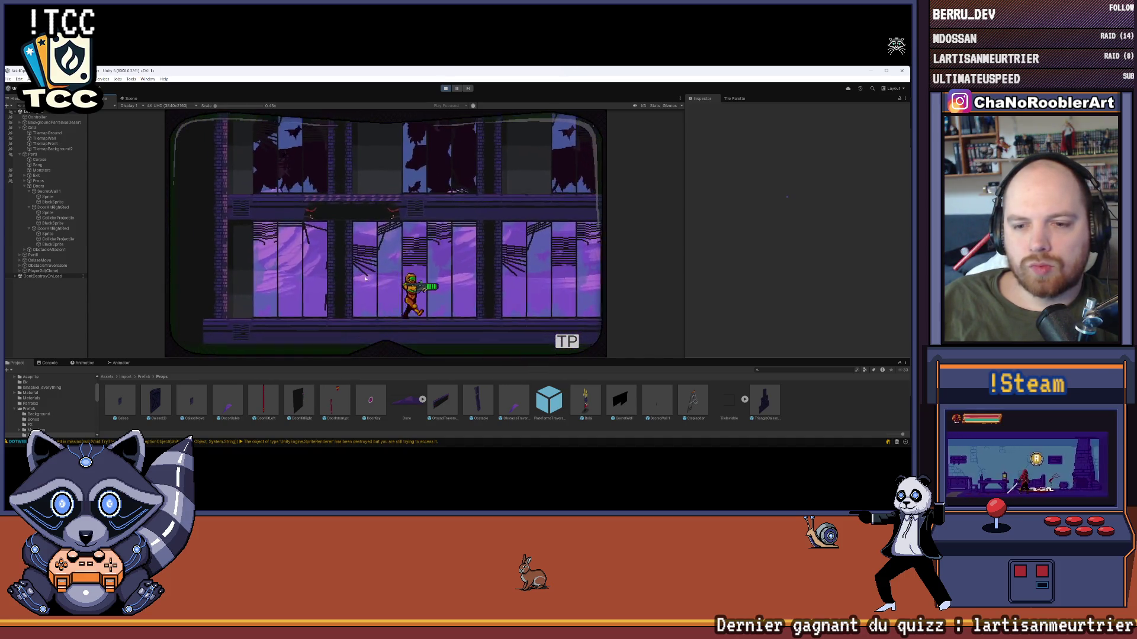
key(Right)
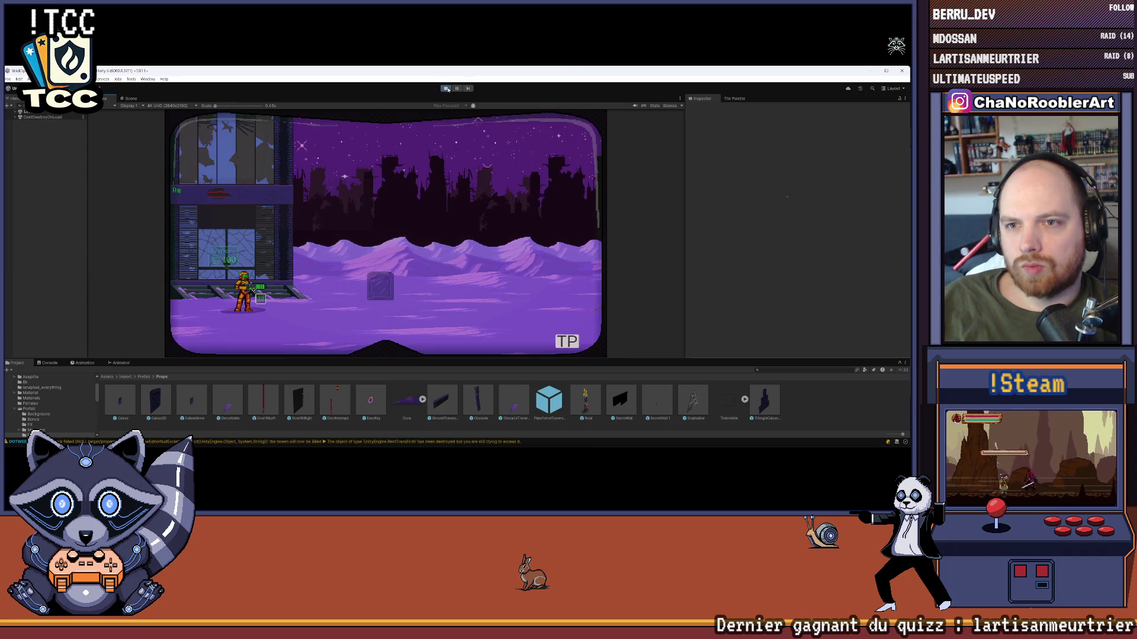
click(447, 89)
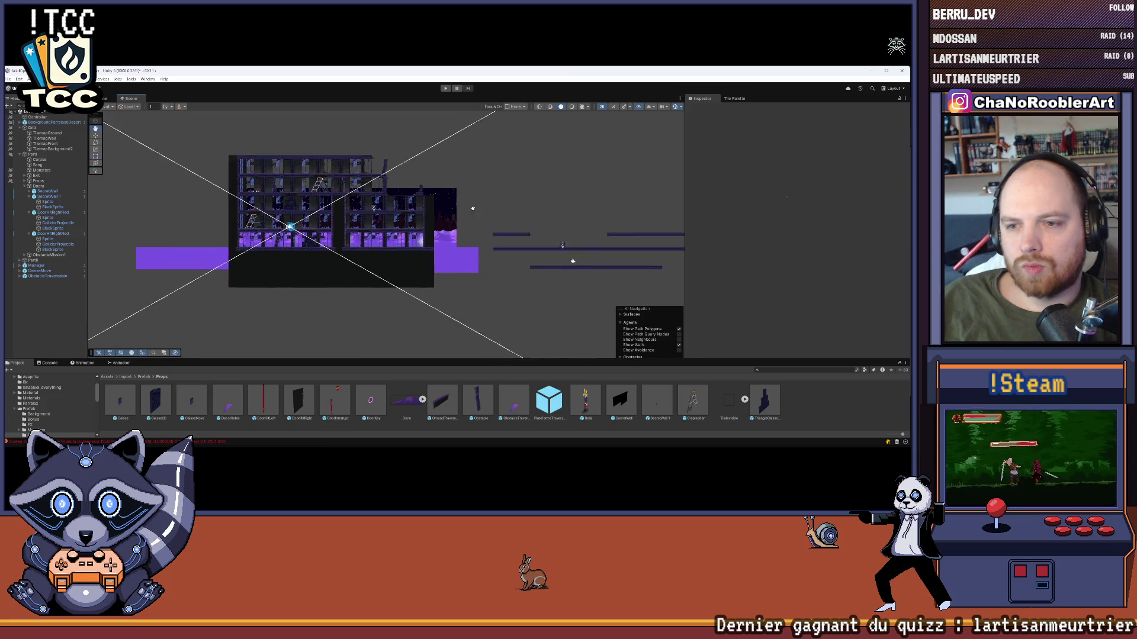
- Zoom onto the door pillars, select SecretWall1's BlackSprite and turn its Sprite Renderer on
scroll(477, 209, up, 3)
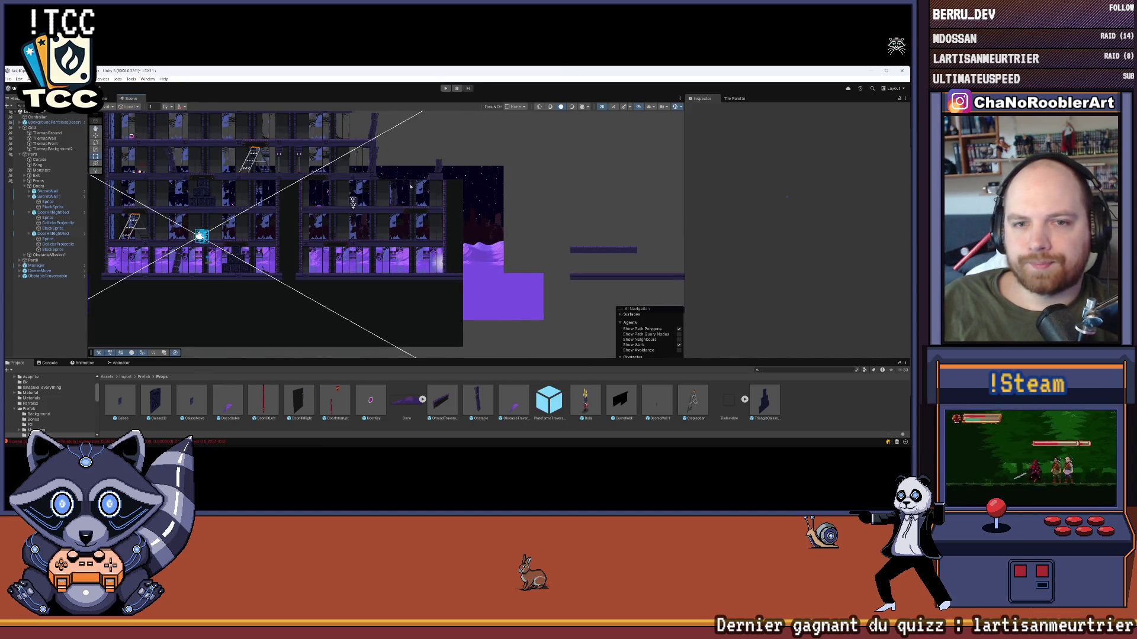
scroll(410, 187, up, 10)
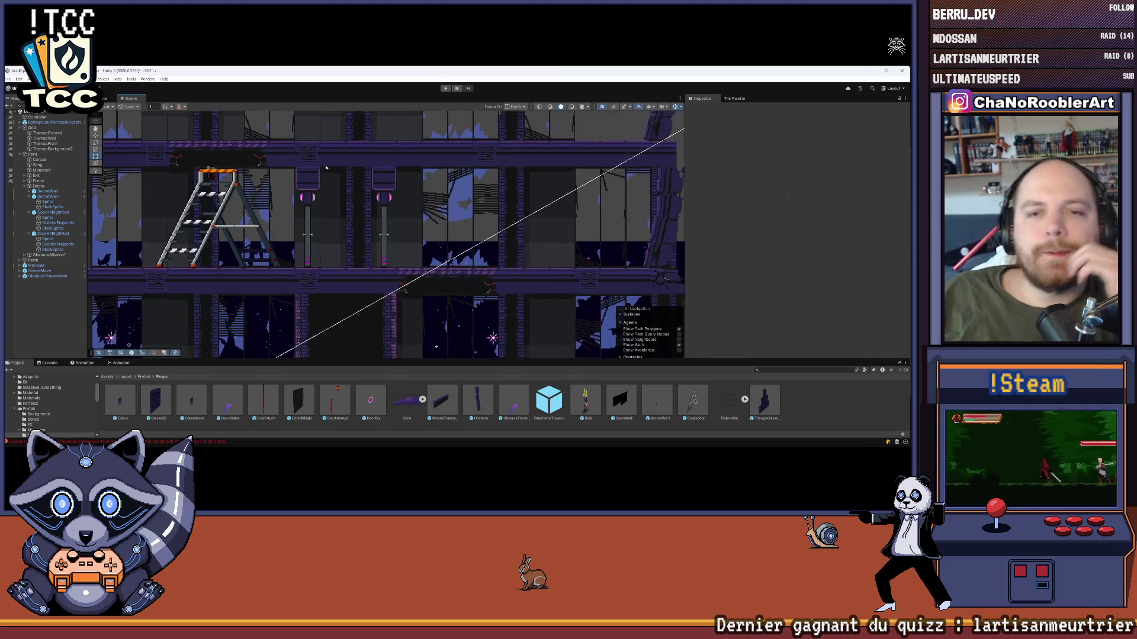
drag(326, 168, 342, 176)
click(50, 201)
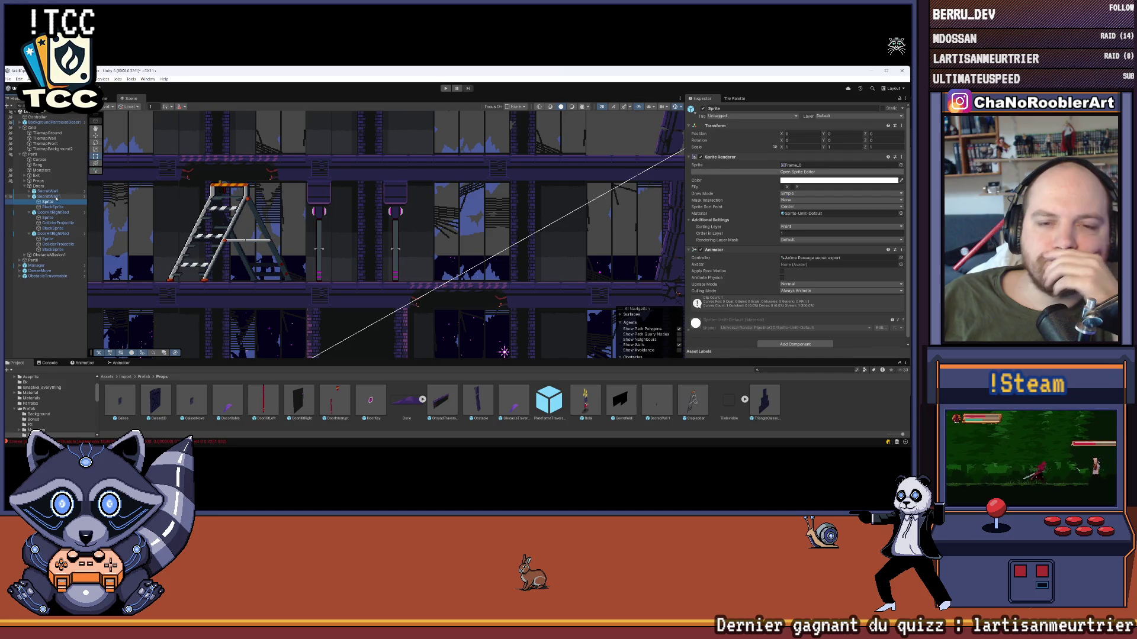
scroll(351, 249, up, 5)
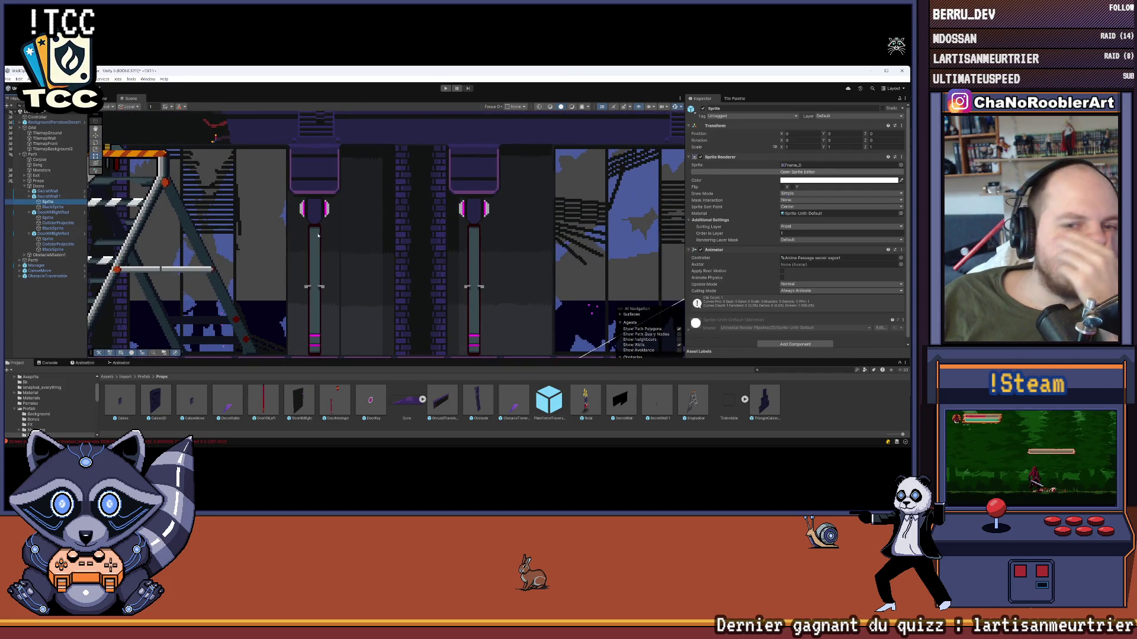
key(Down)
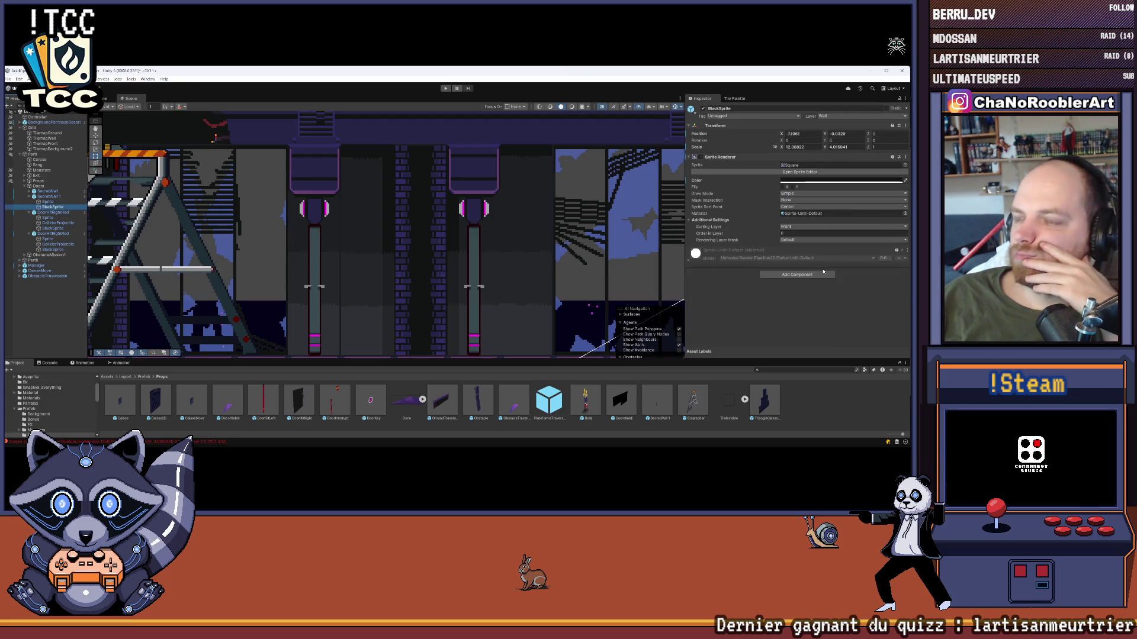
click(701, 157)
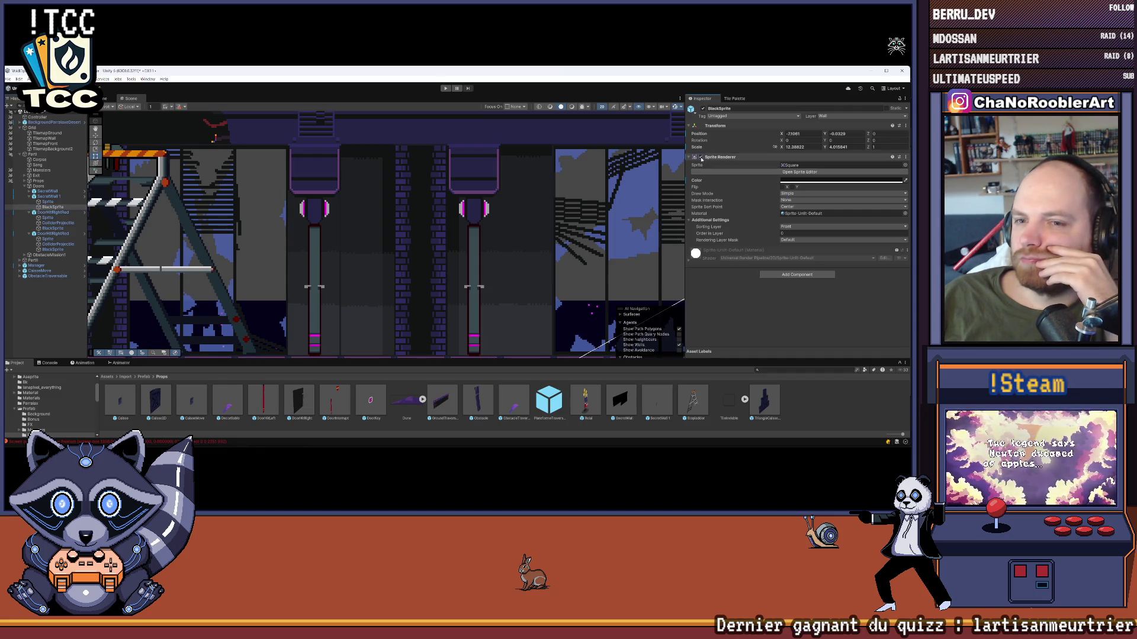
- Toggle the BlackSprite's Sprite Renderer repeatedly to compare the doorway, leaving it off
click(47, 202)
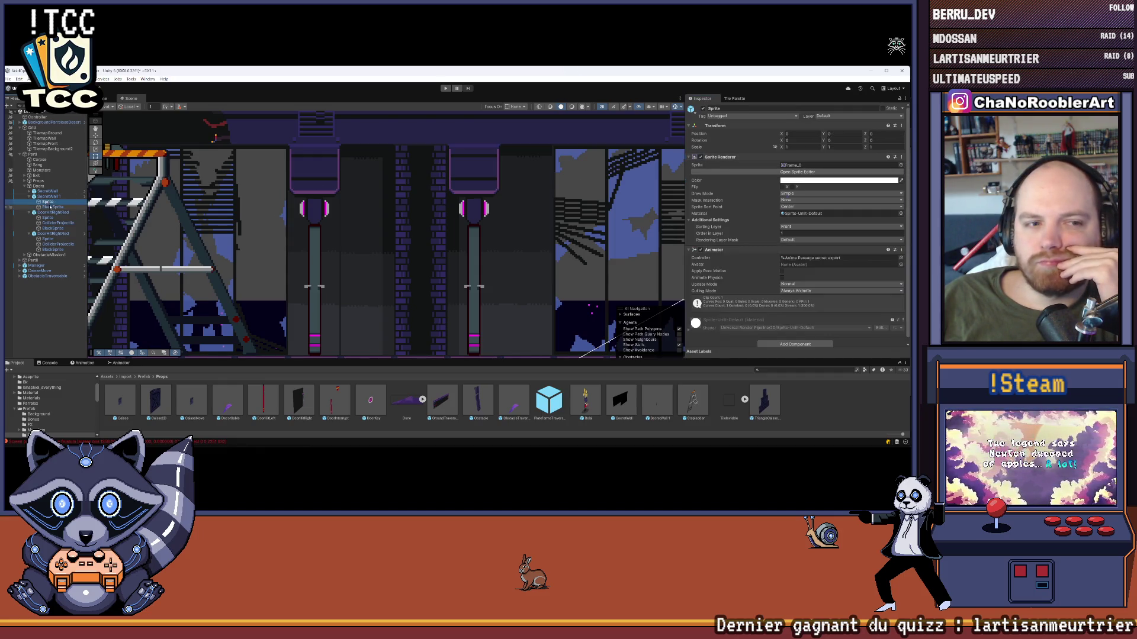
click(52, 228)
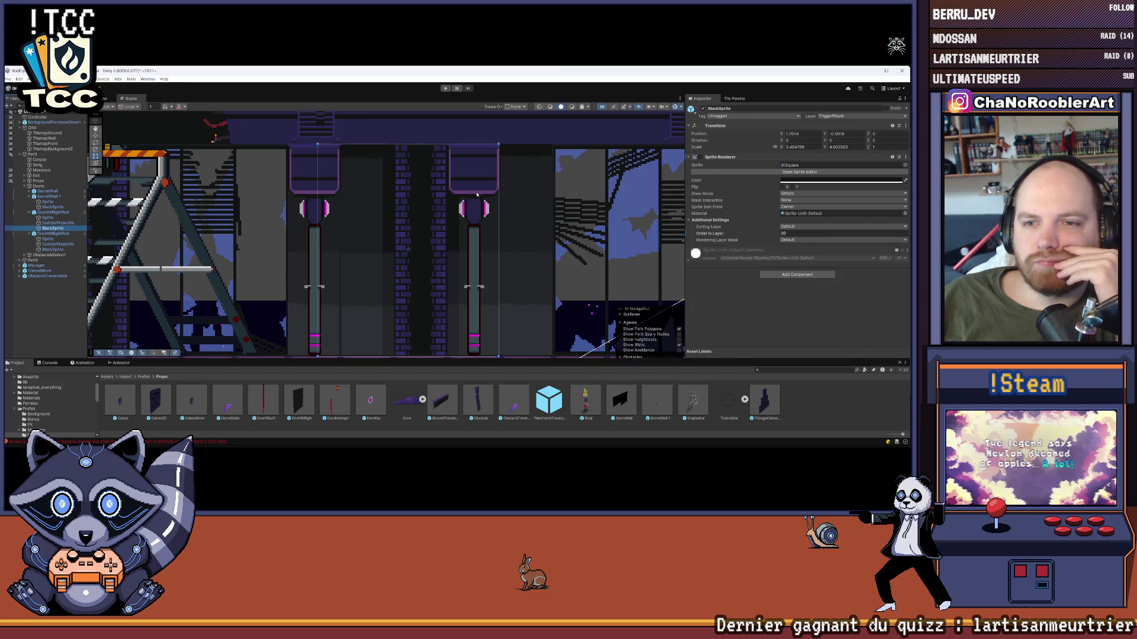
click(701, 158)
double_click(701, 157)
double_click(701, 157)
click(701, 157)
click(701, 158)
double_click(702, 158)
double_click(701, 158)
click(701, 157)
click(701, 158)
click(701, 157)
click(701, 158)
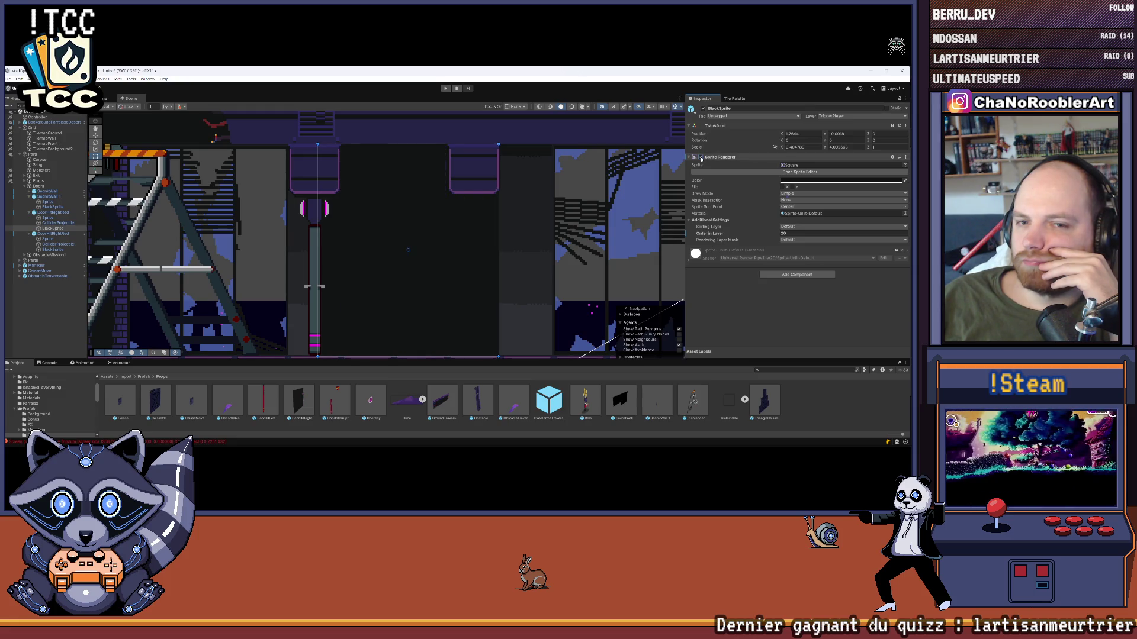
click(701, 158)
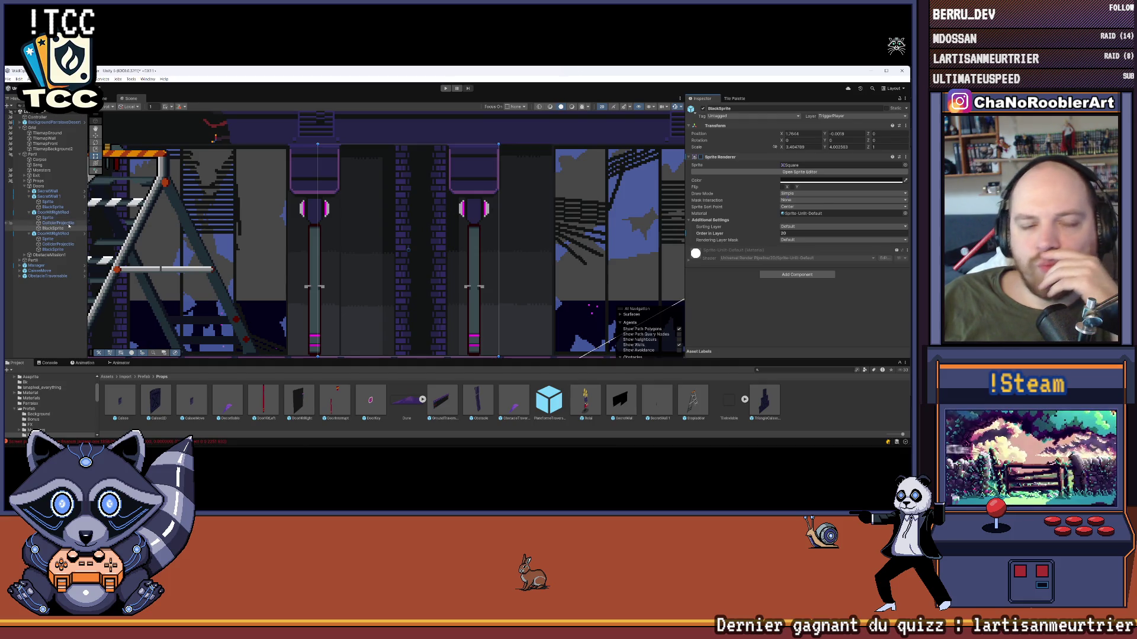
- Step through the door's Sprite and BlackSprite objects in the Hierarchy
click(52, 217)
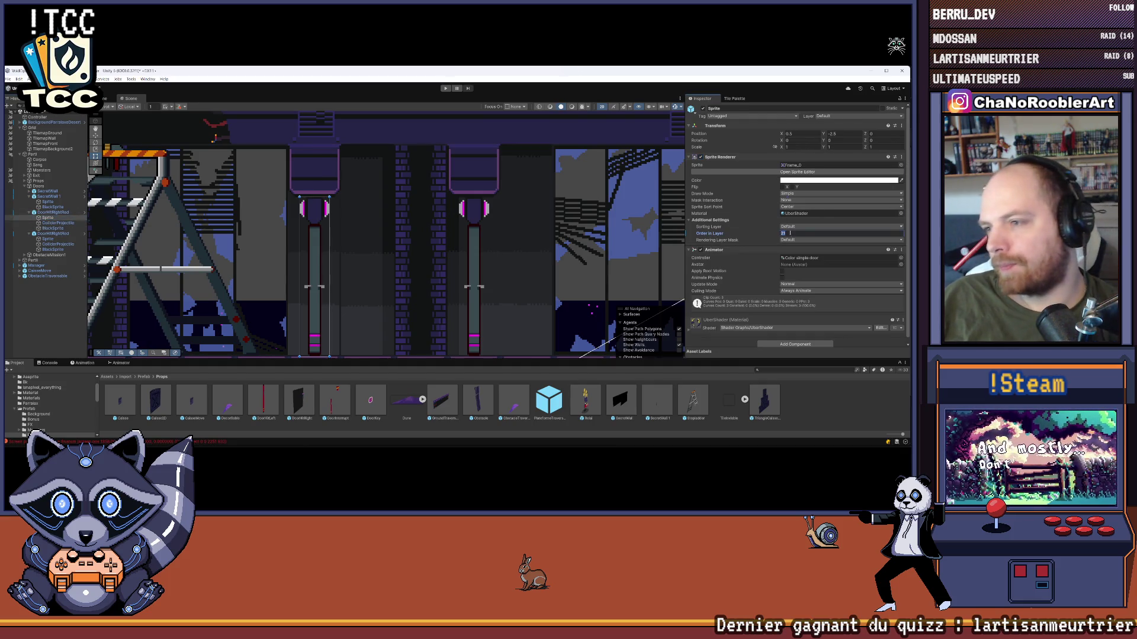
click(52, 228)
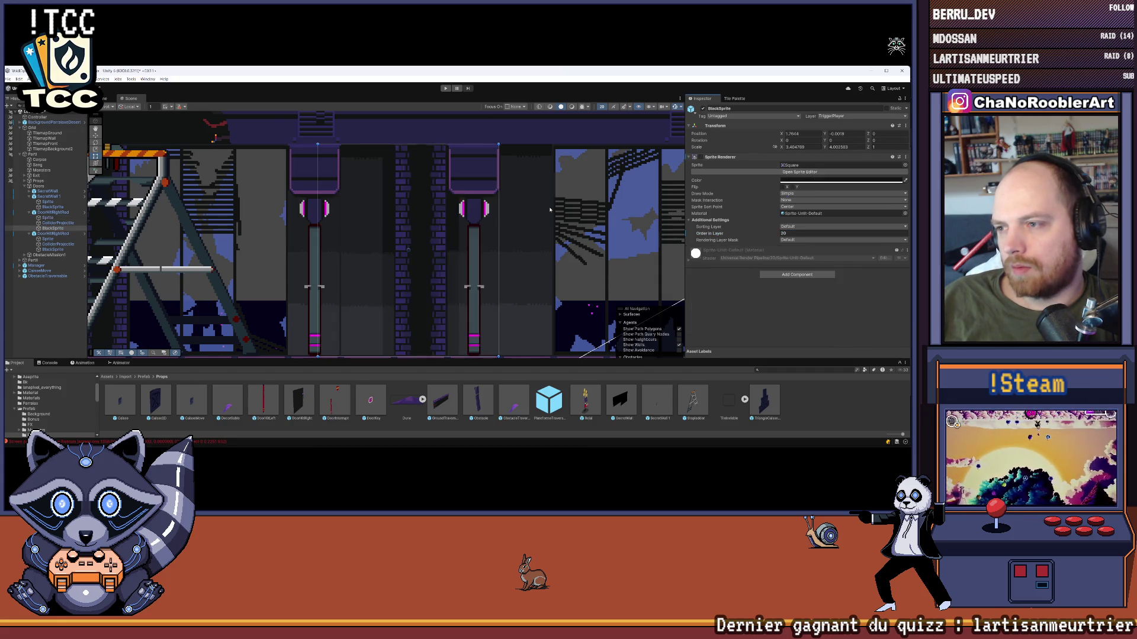
key(Up)
key(Up)
key(Up)
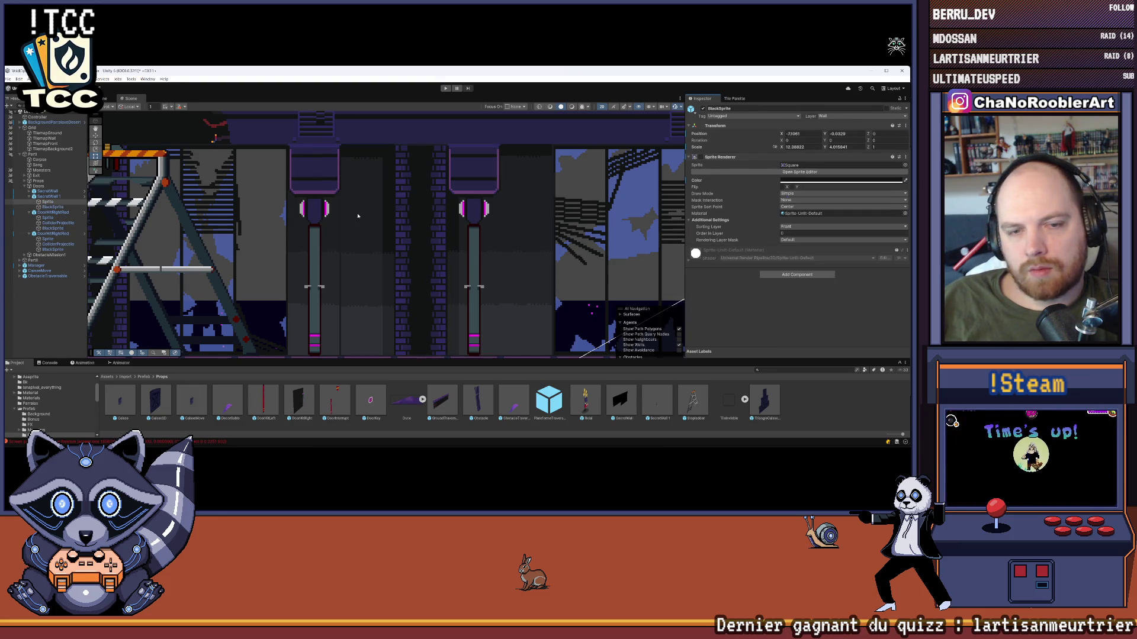
key(Down)
key(Down)
key(Down)
key(Up)
key(Up)
key(Up)
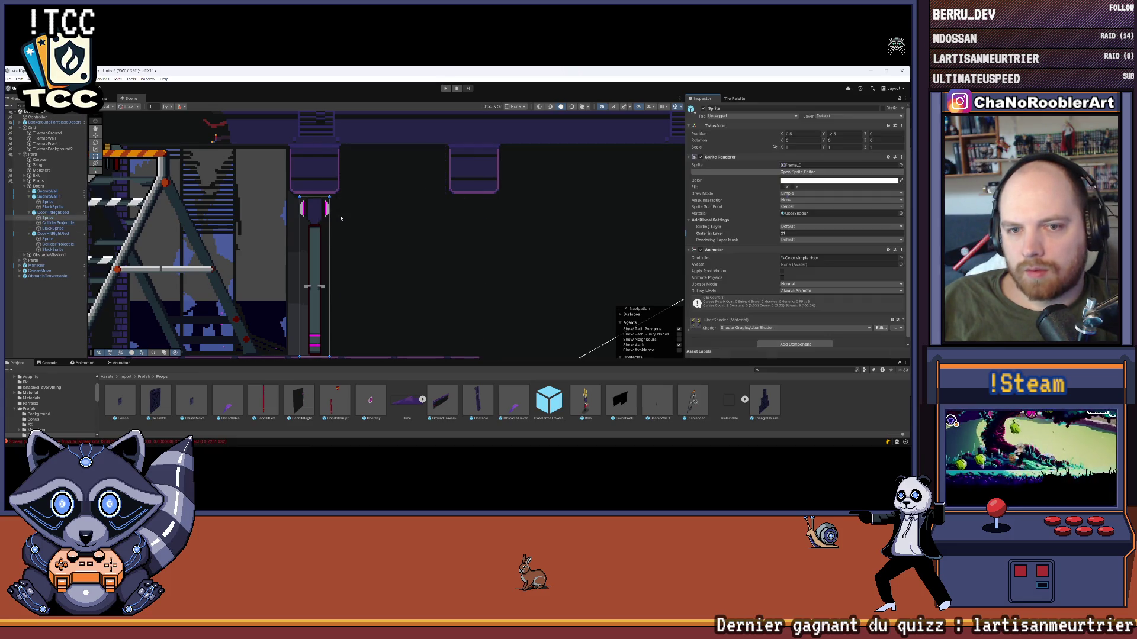
- Select the right door's Sprite and BlackSprite objects in turn via Hierarchy and Scene view
click(43, 218)
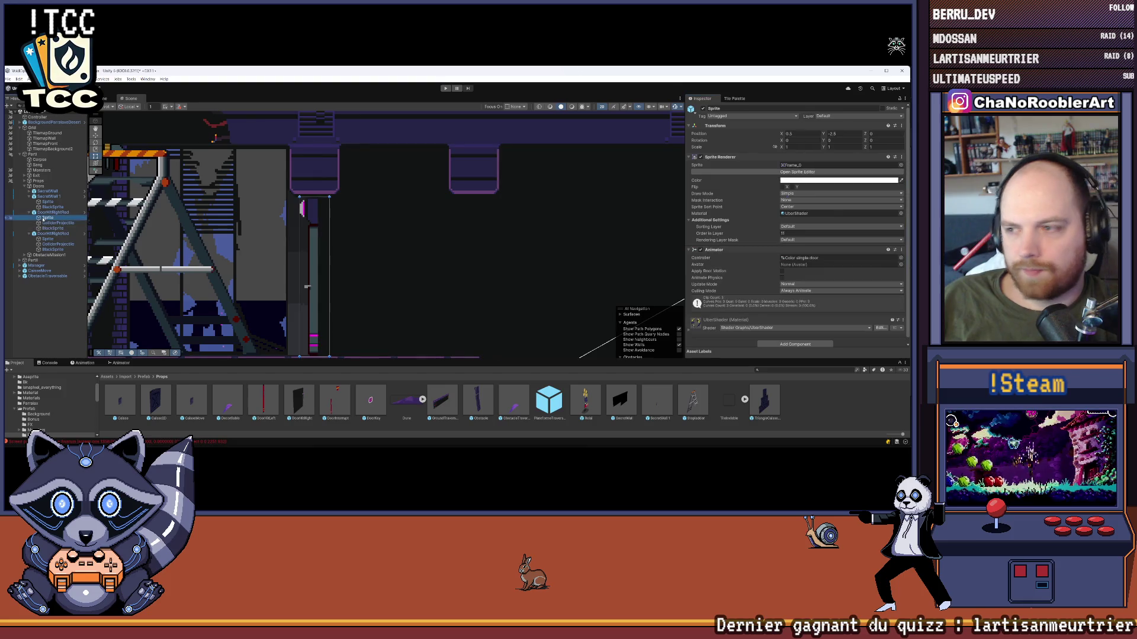
click(681, 253)
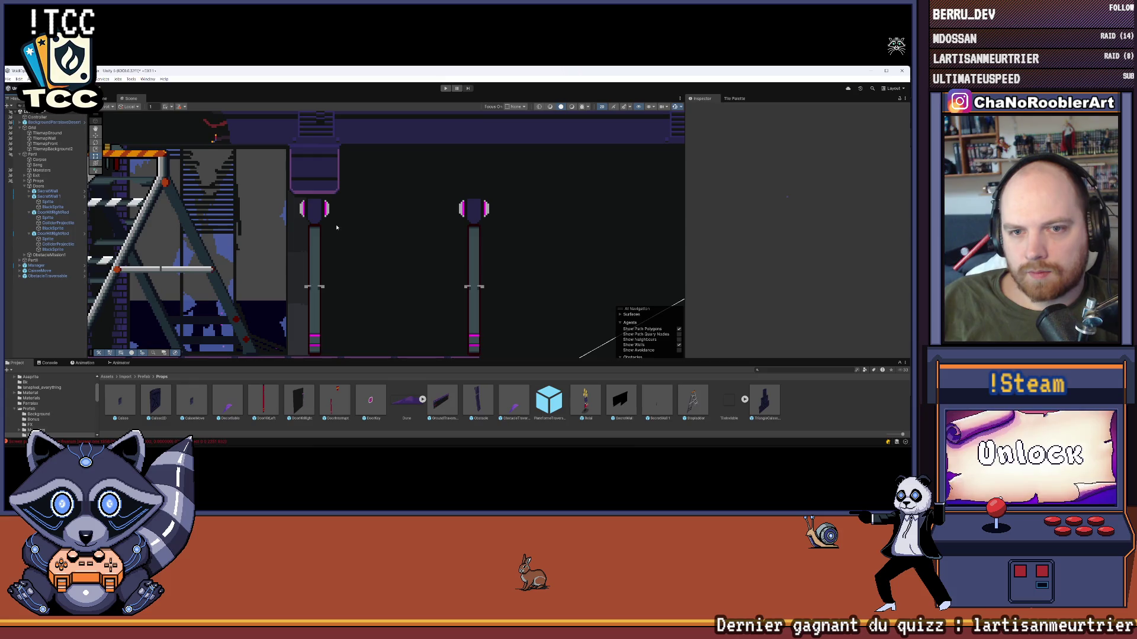
click(336, 227)
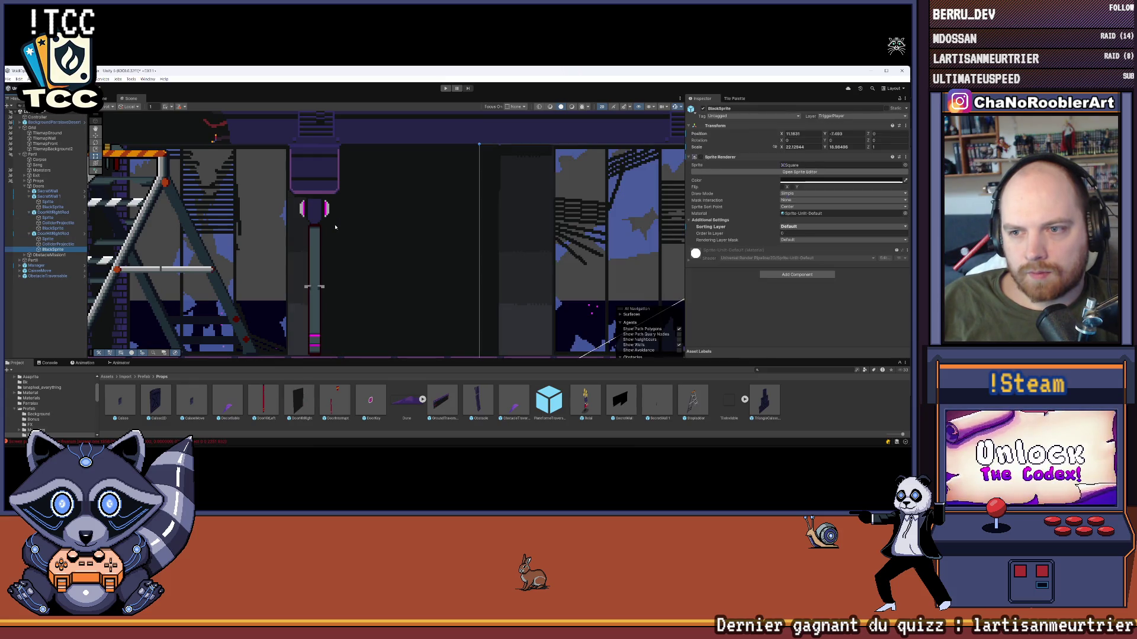
click(335, 226)
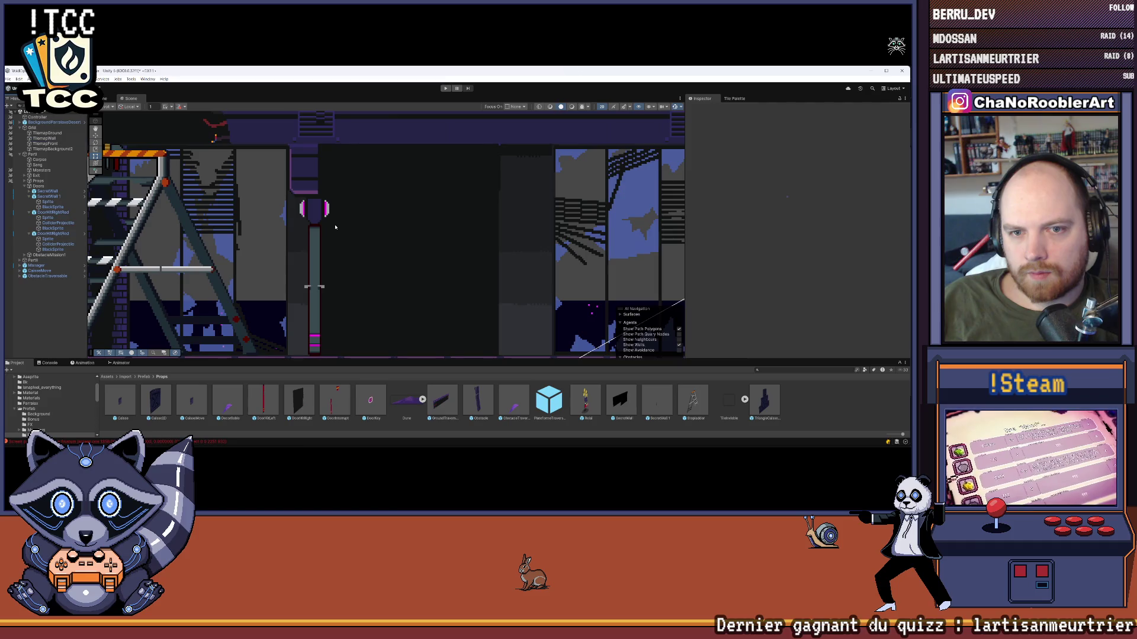
click(333, 226)
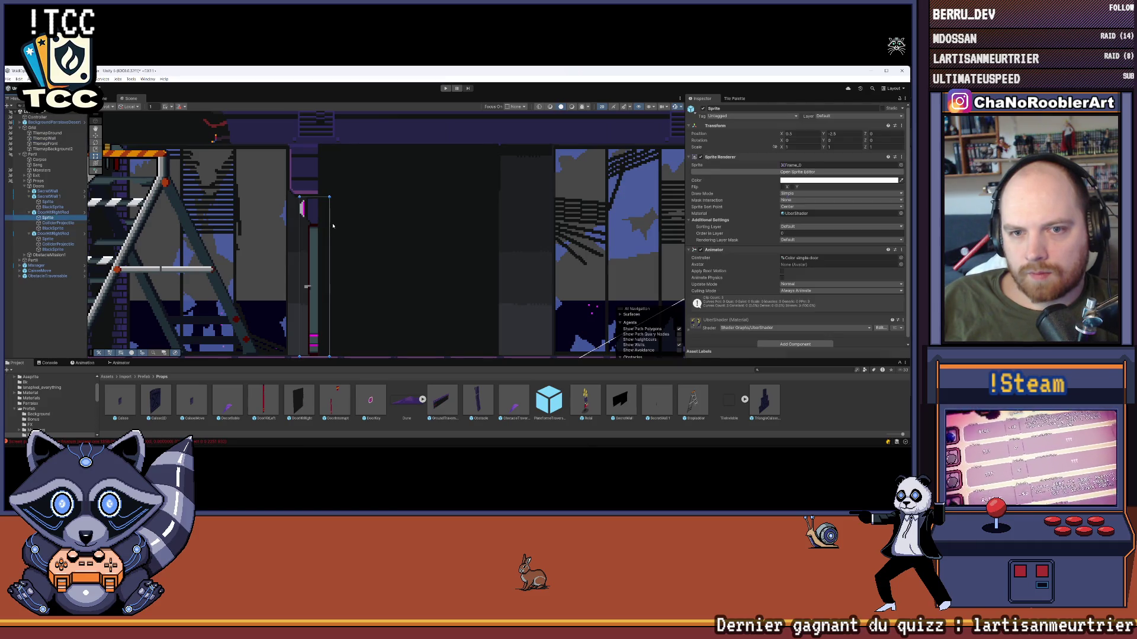
click(53, 228)
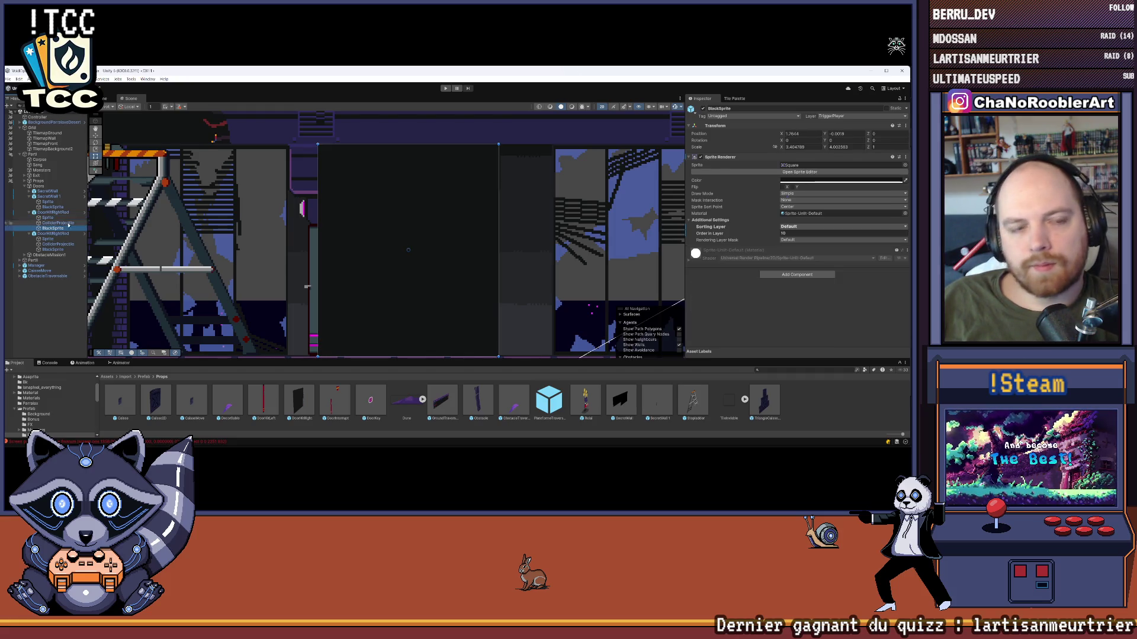
click(50, 218)
click(126, 217)
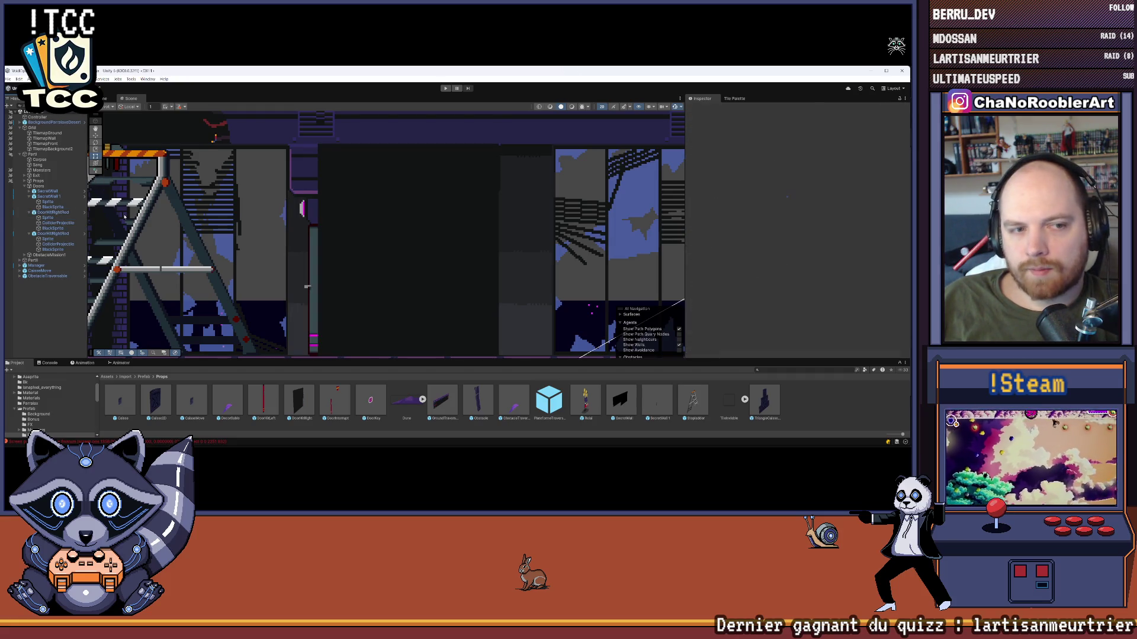
- Put the right door's BlackSprite on the Front sorting layer and reselect it
click(125, 216)
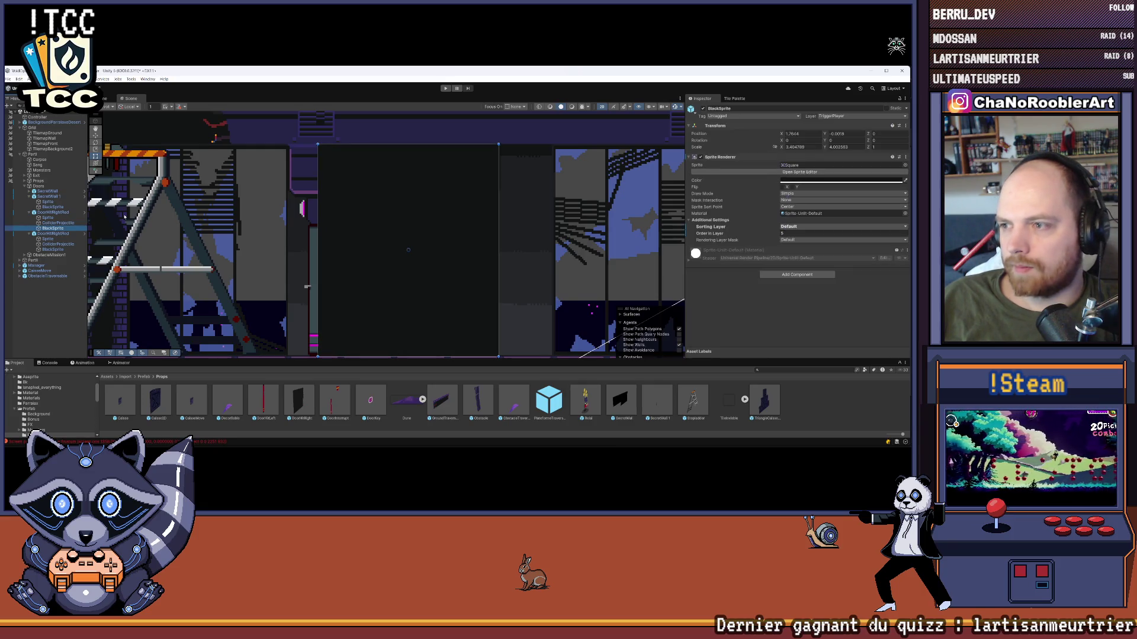
click(124, 216)
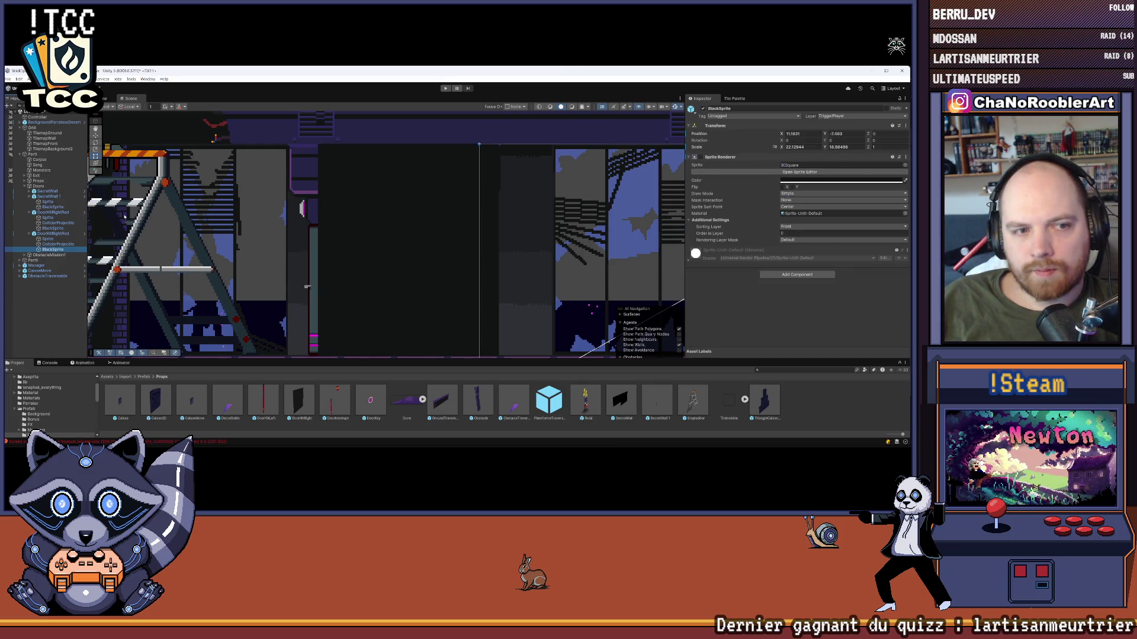
click(125, 216)
click(124, 216)
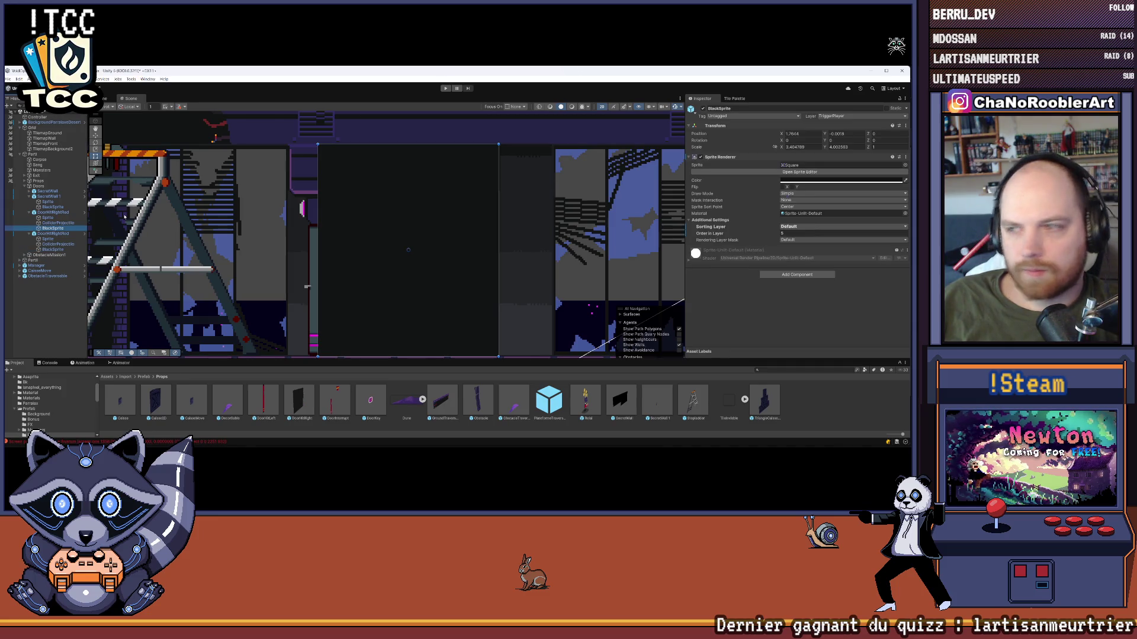
key(ctrl+z)
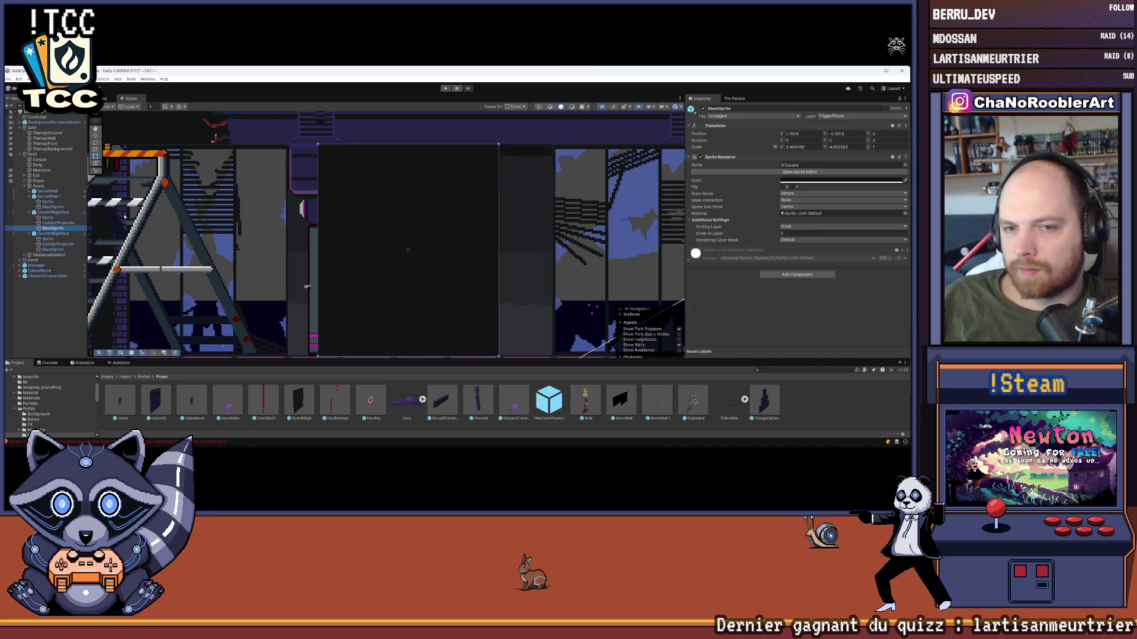
click(57, 307)
click(87, 227)
click(95, 135)
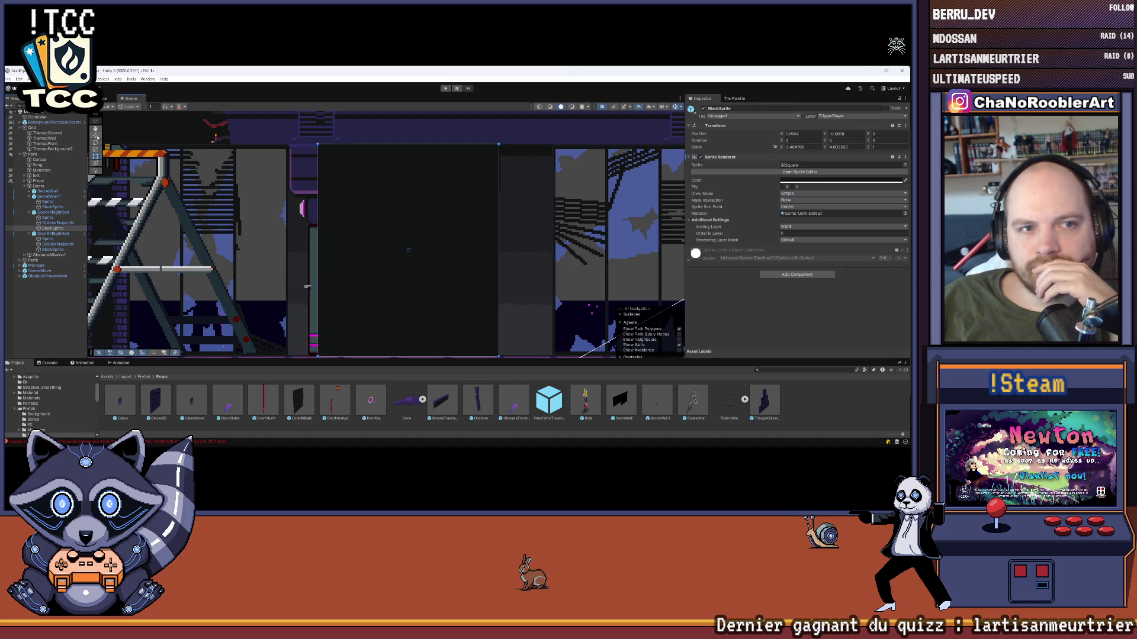
- Drag the right door's BlackSprite along X to about Position X 2.17
drag(435, 253, 457, 259)
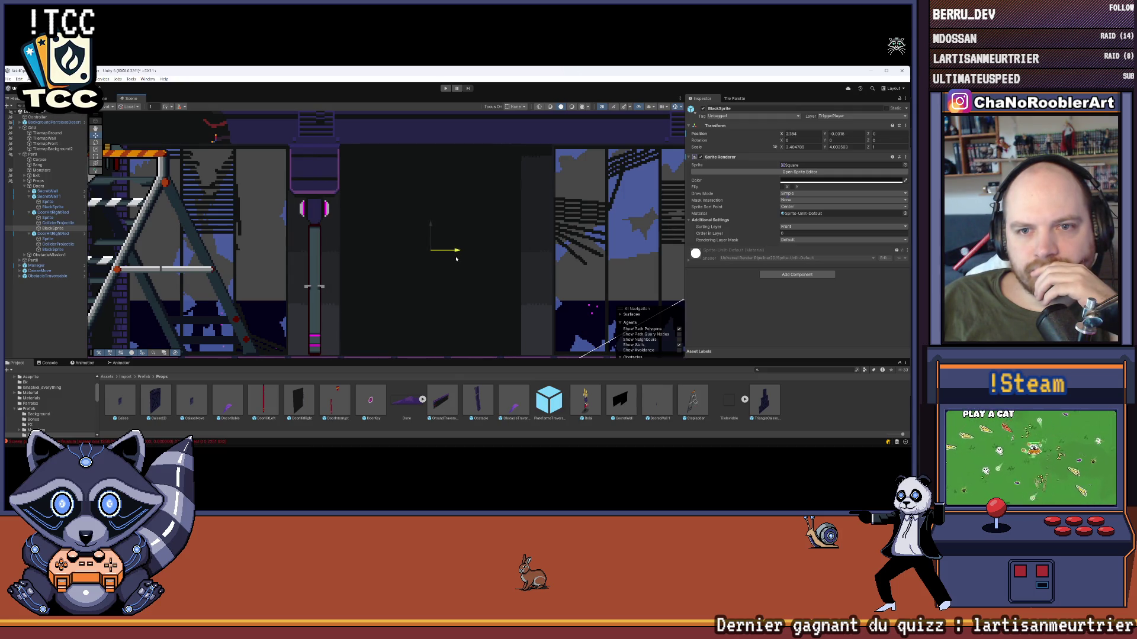
drag(456, 259, 454, 259)
scroll(373, 172, up, 3)
drag(486, 294, 485, 296)
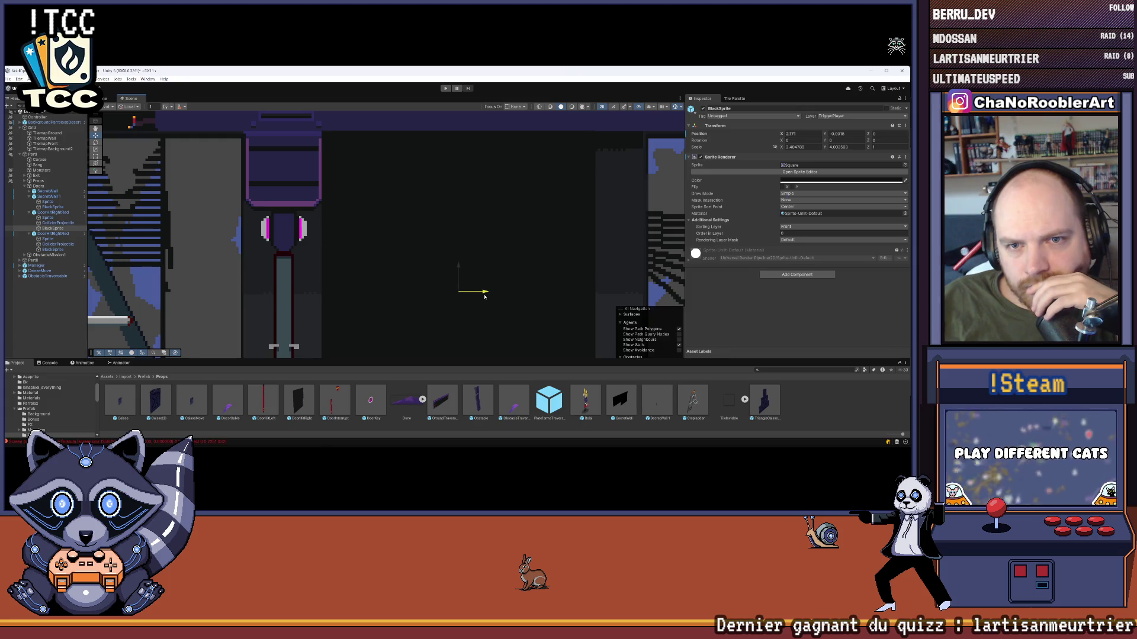
drag(484, 296, 484, 296)
scroll(382, 177, up, 3)
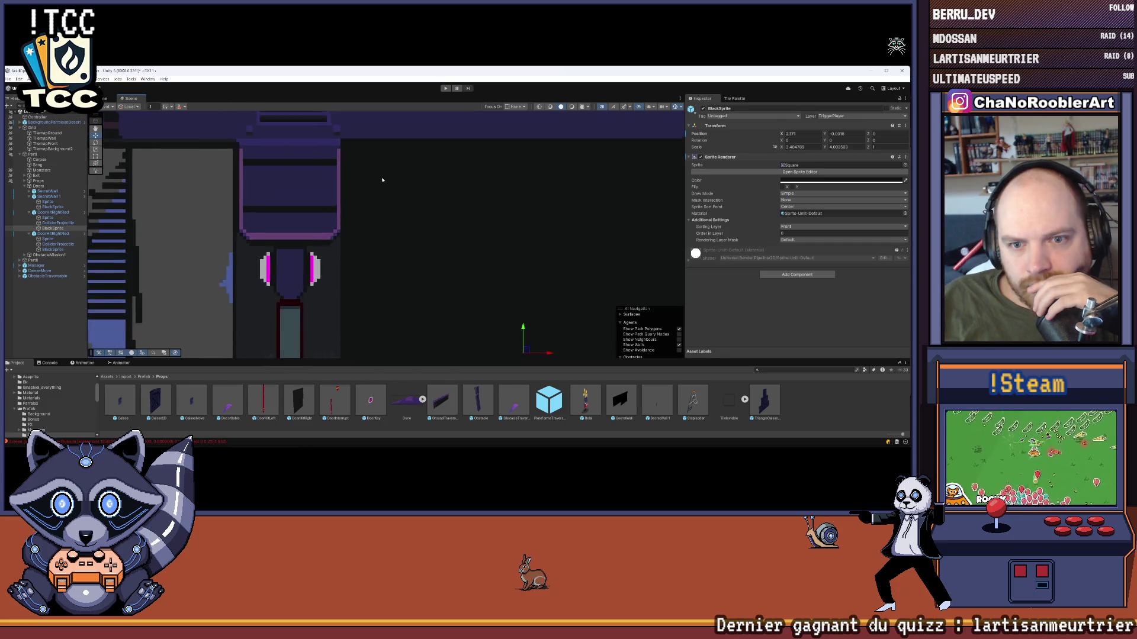
scroll(381, 177, down, 3)
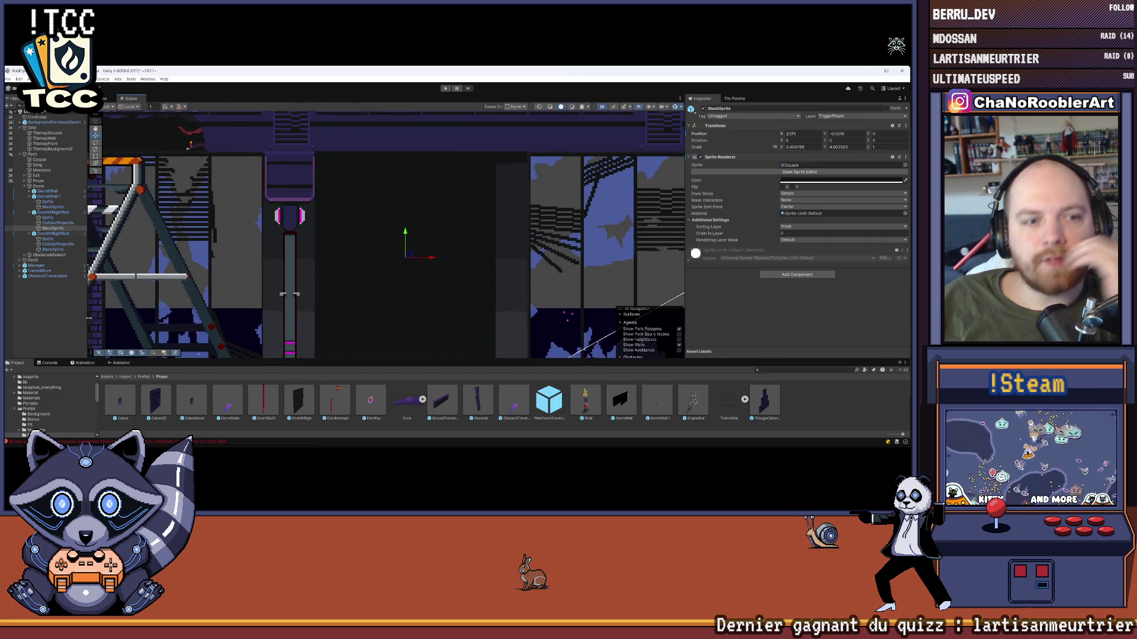
- Deselect, pan across the level, and reselect the right door's black sprite
click(92, 320)
scroll(335, 240, down, 4)
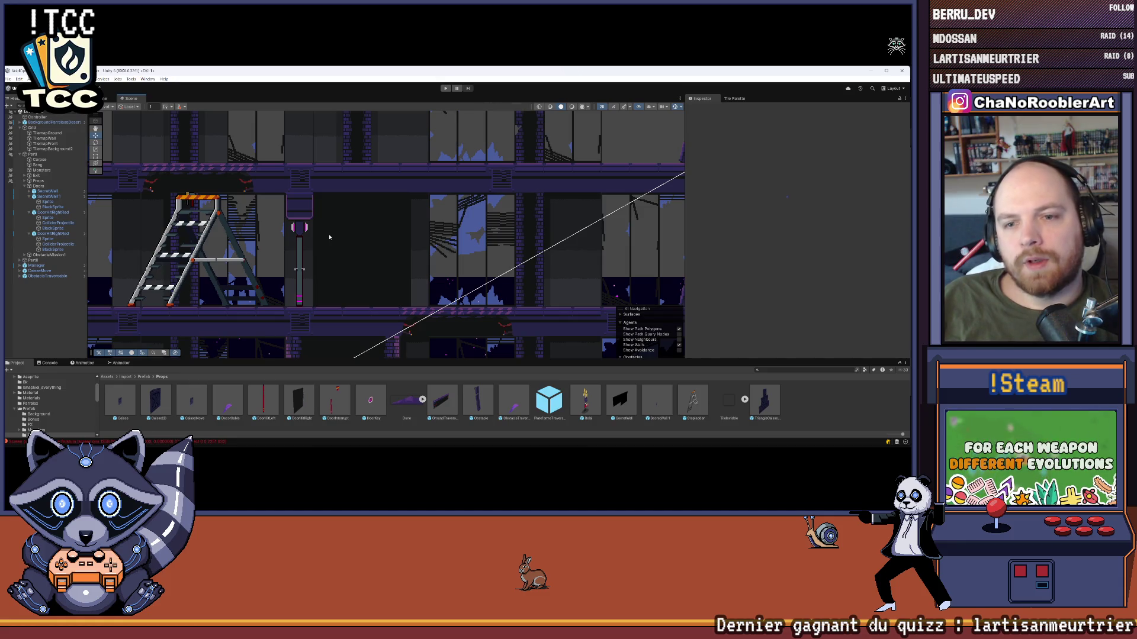
drag(329, 237, 312, 186)
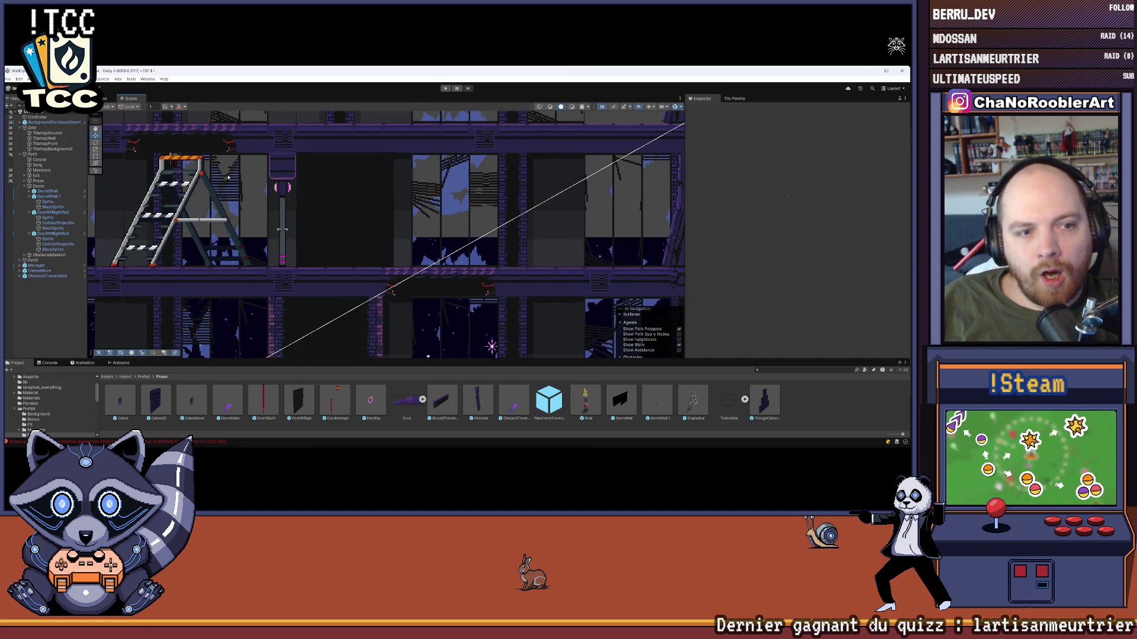
click(53, 228)
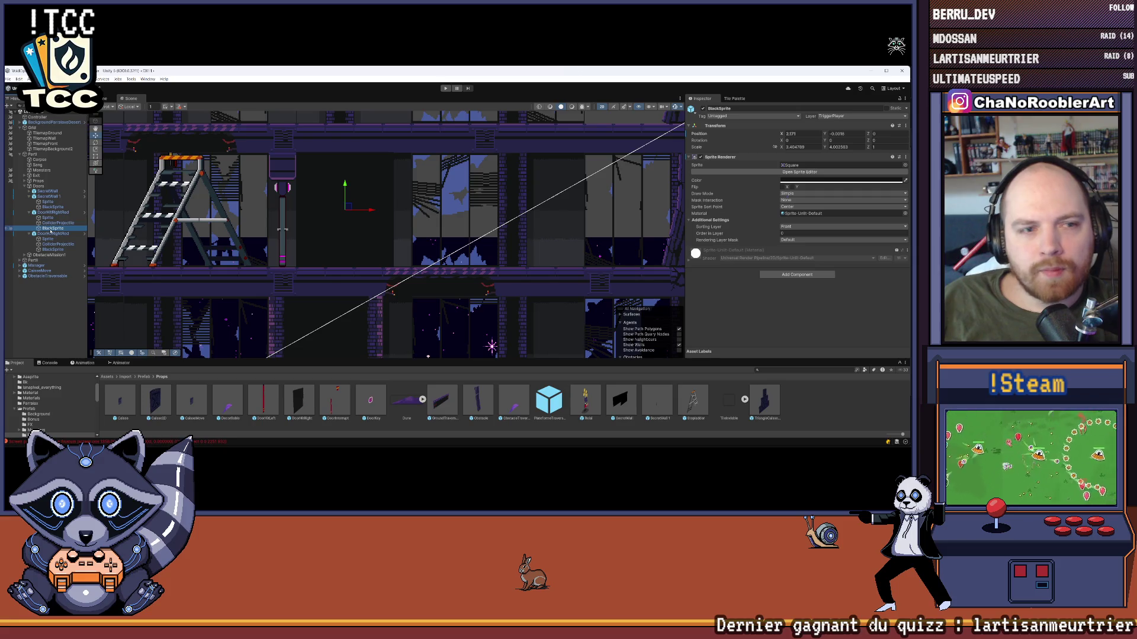
click(53, 249)
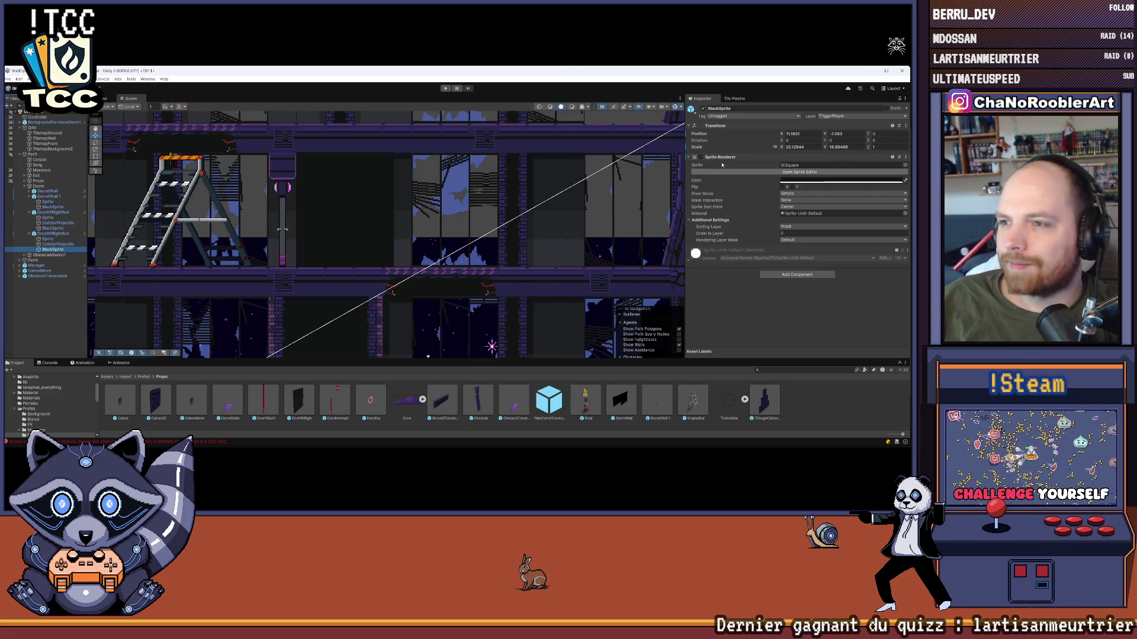
- Turn off the Sprite Renderer on the right door's BlackSprite
drag(214, 187, 138, 175)
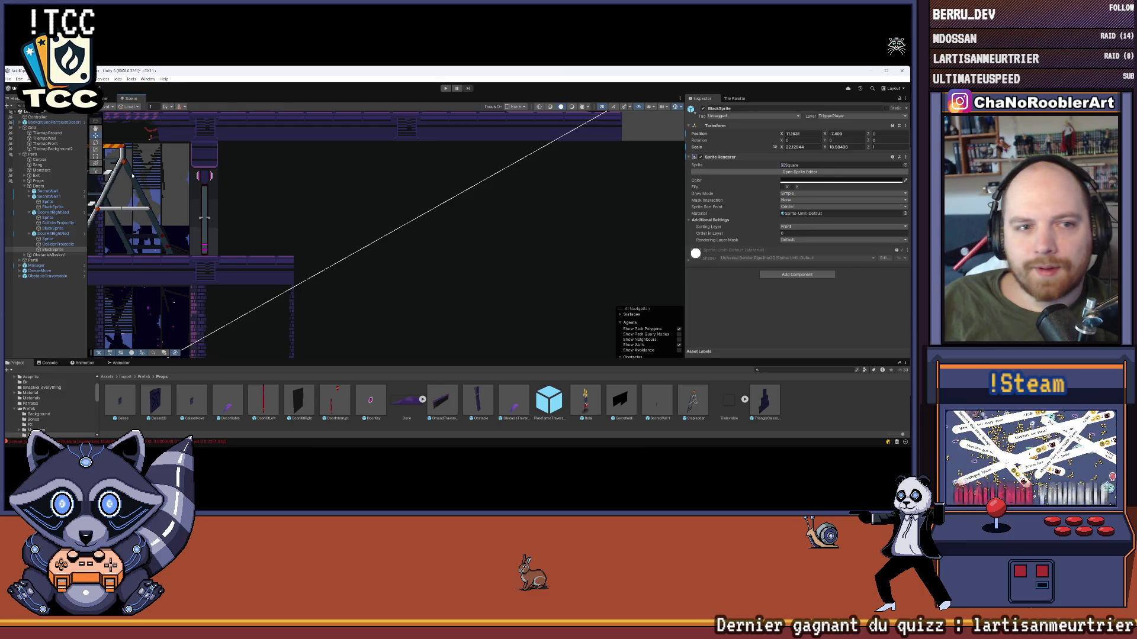
click(48, 244)
click(52, 249)
click(53, 228)
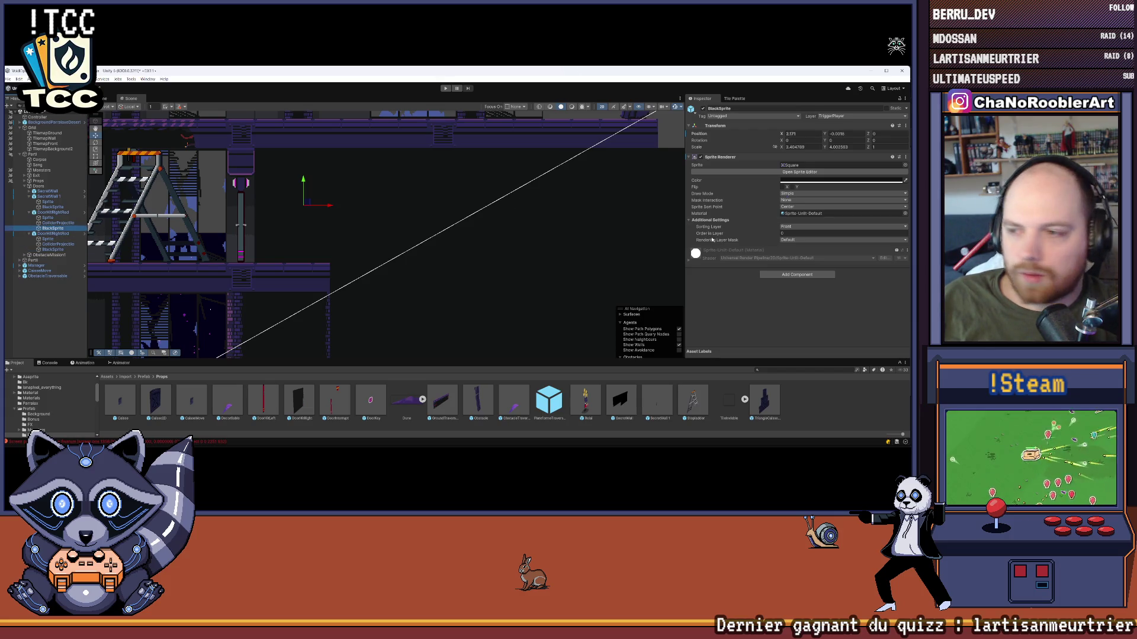
click(701, 158)
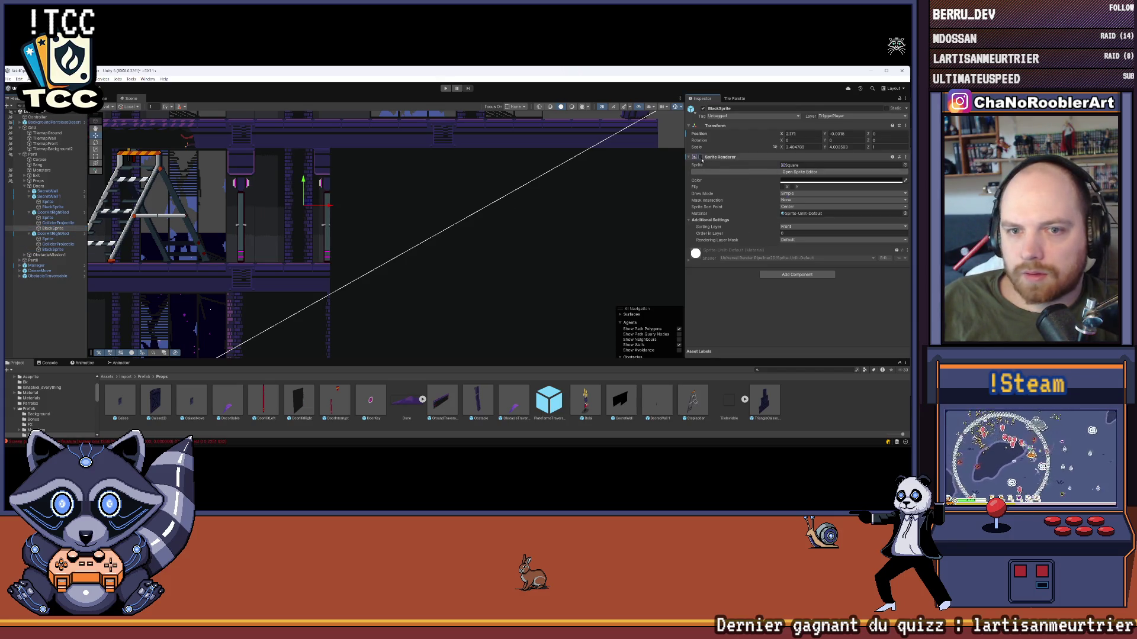
- Move the other BlackSprite right to Position X 11.53
click(353, 202)
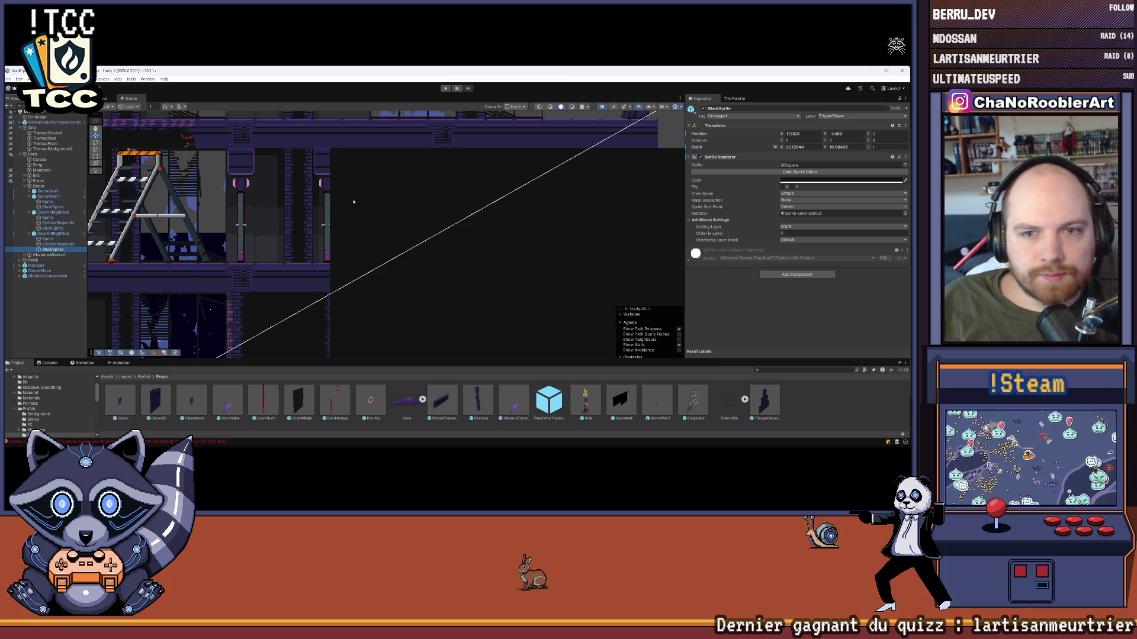
scroll(353, 202, up, 2)
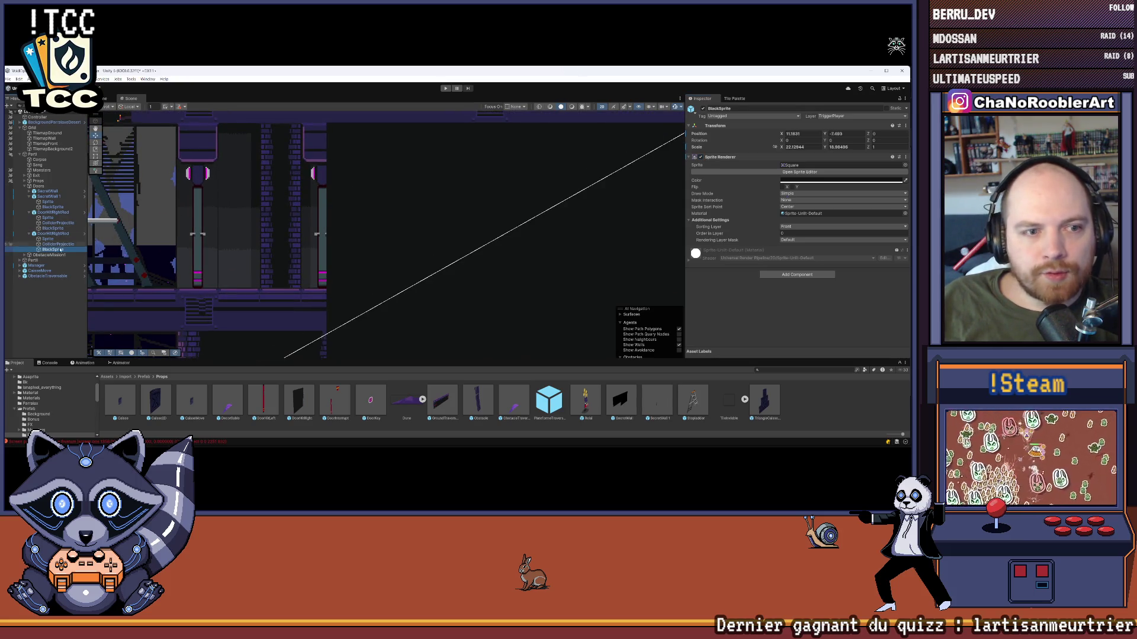
scroll(422, 220, down, 2)
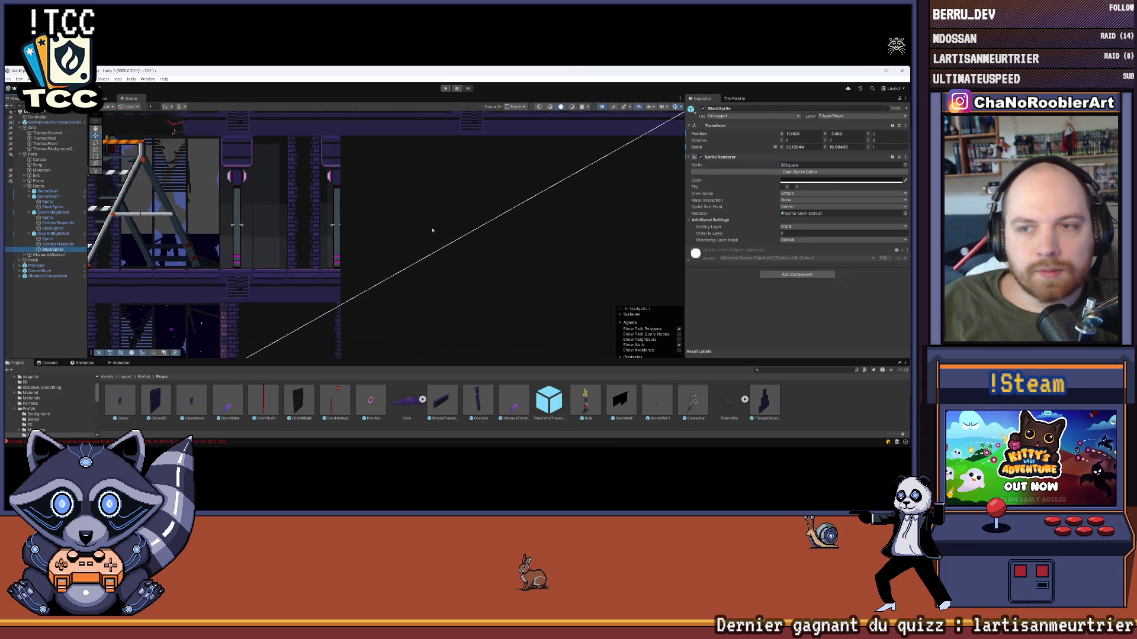
scroll(422, 219, down, 2)
drag(484, 236, 378, 153)
drag(521, 286, 527, 290)
scroll(290, 133, up, 1)
scroll(291, 133, up, 4)
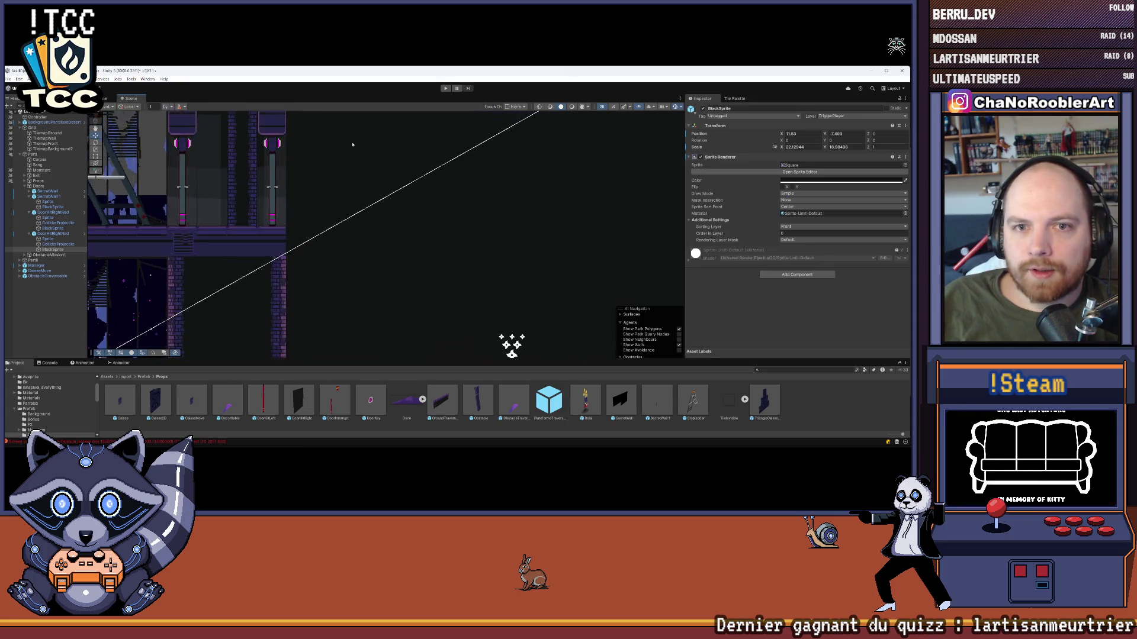
scroll(314, 171, up, 5)
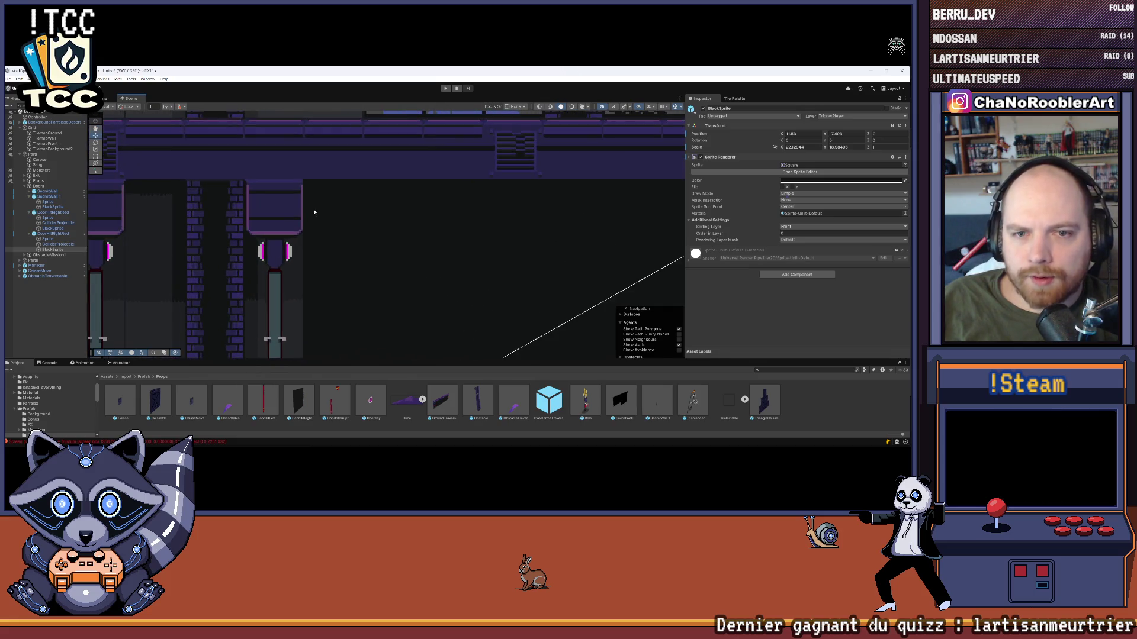
scroll(321, 160, down, 10)
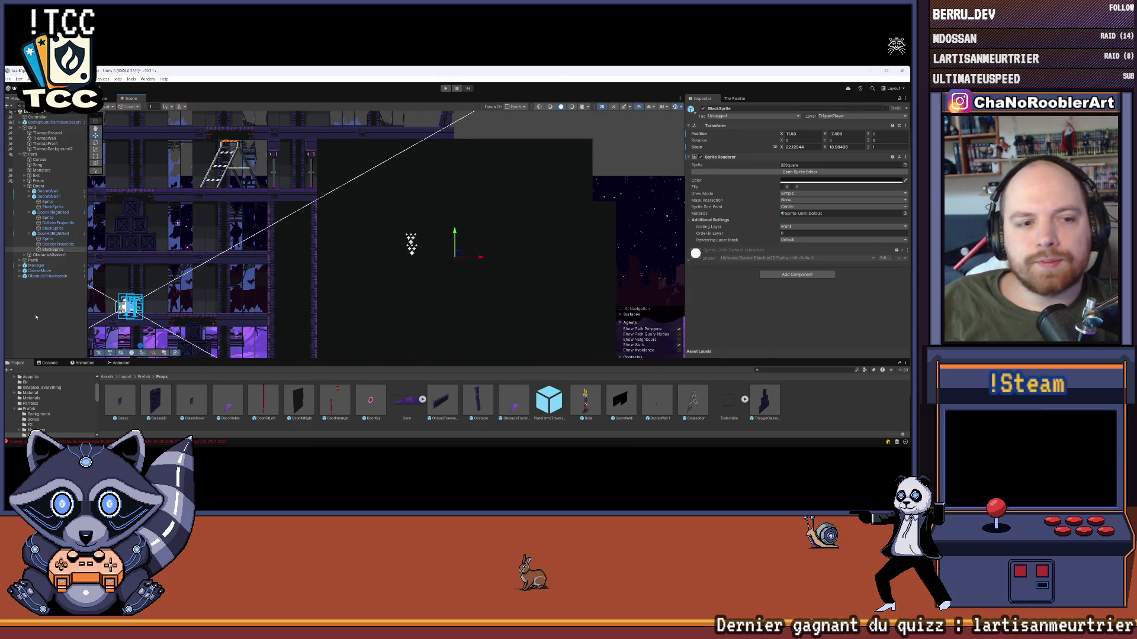
click(275, 250)
scroll(462, 237, down, 4)
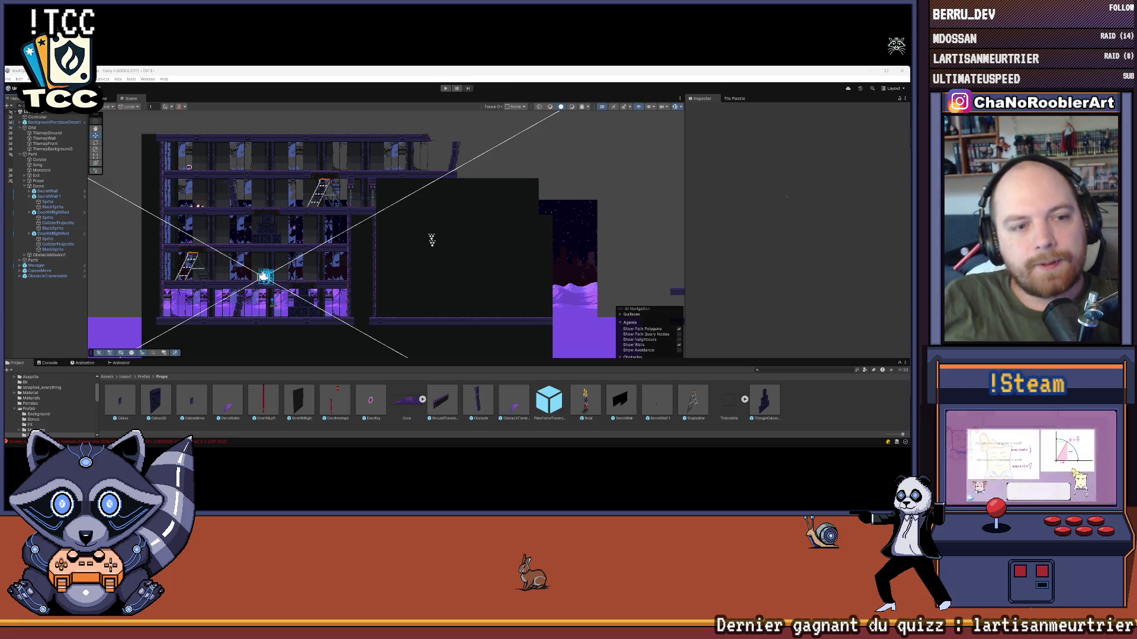
click(421, 228)
key(f)
scroll(311, 162, up, 3)
scroll(311, 162, up, 1)
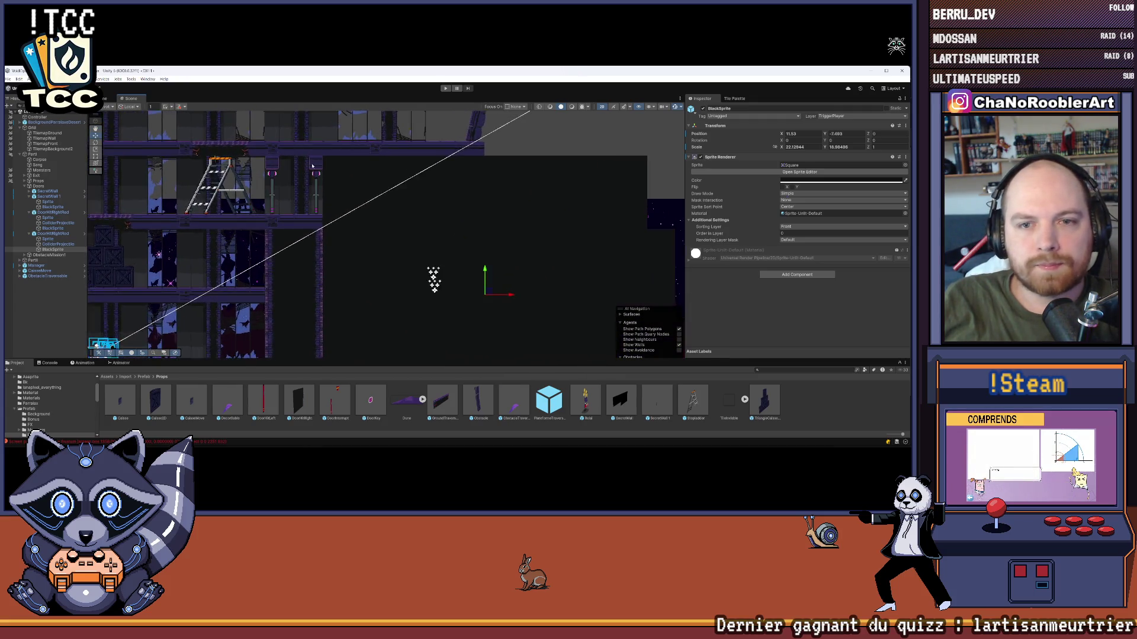
scroll(312, 162, up, 5)
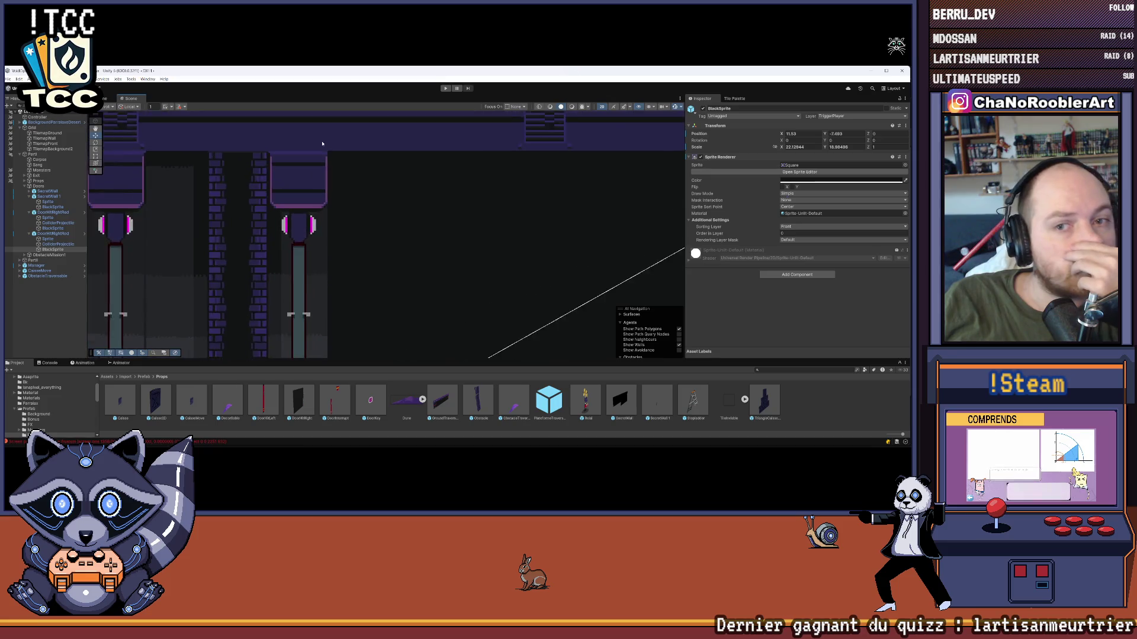
scroll(323, 144, up, 4)
scroll(317, 159, down, 5)
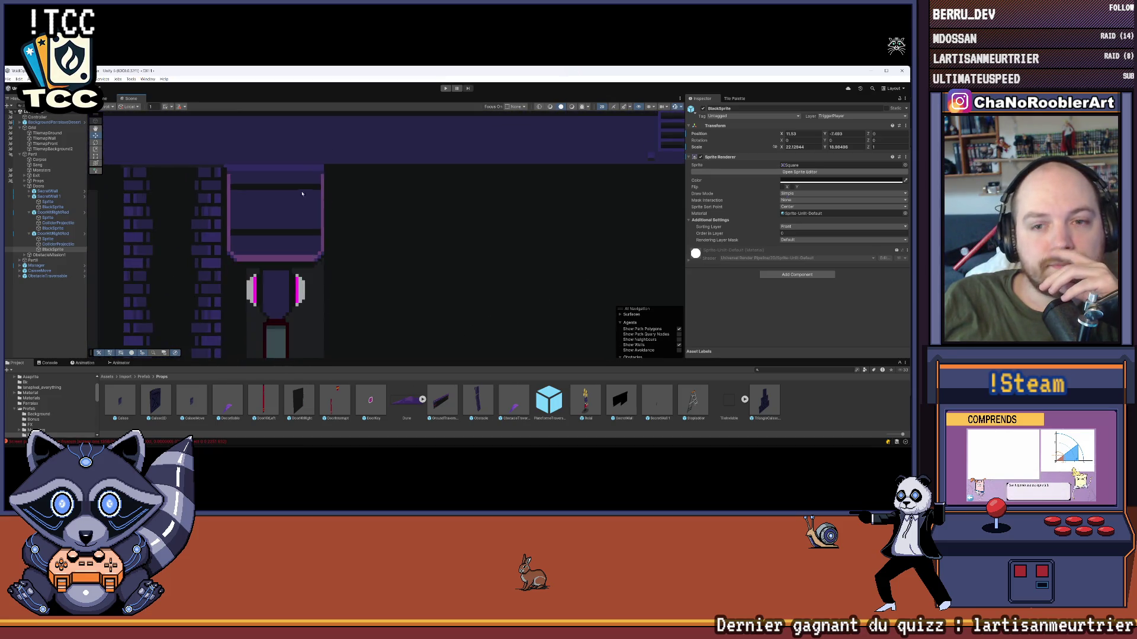
drag(292, 170, 342, 163)
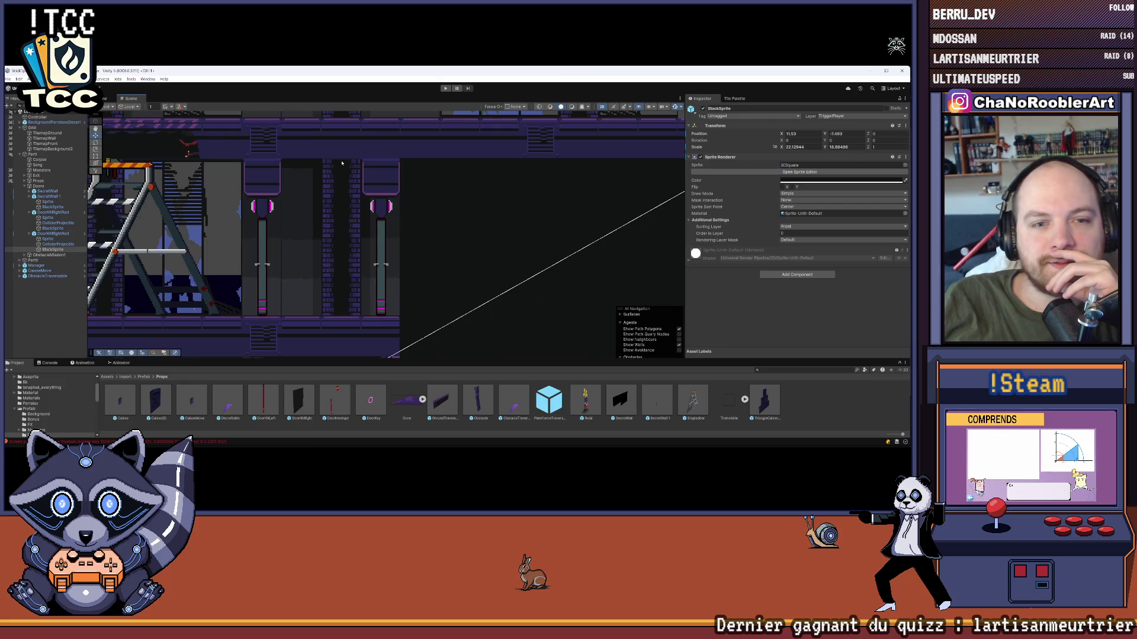
key(ctrl+z)
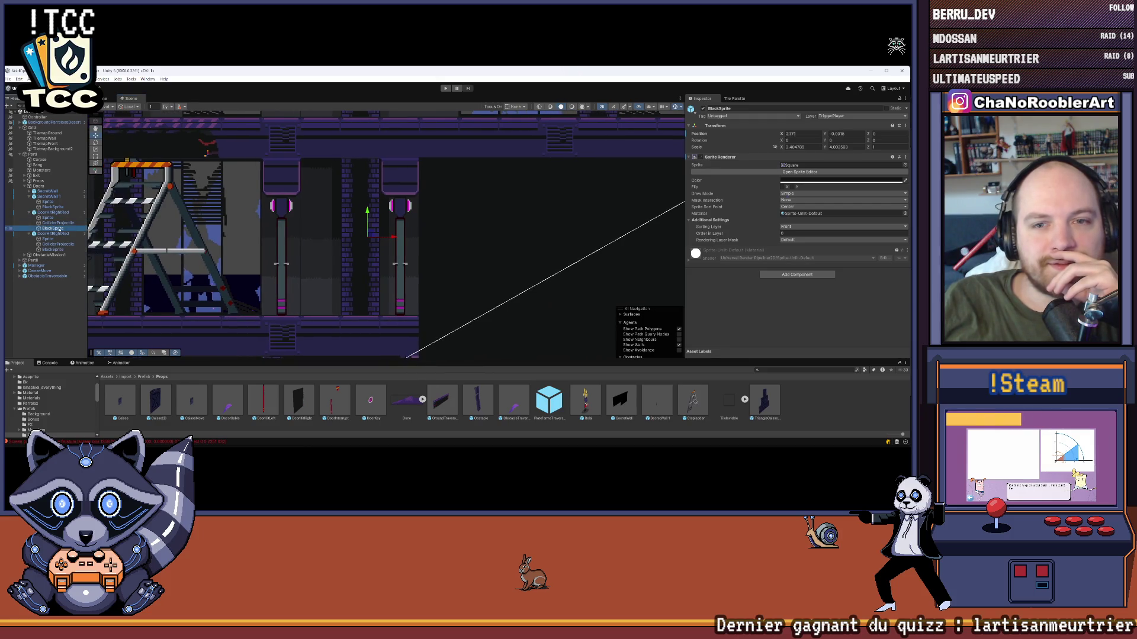
key(ctrl+z)
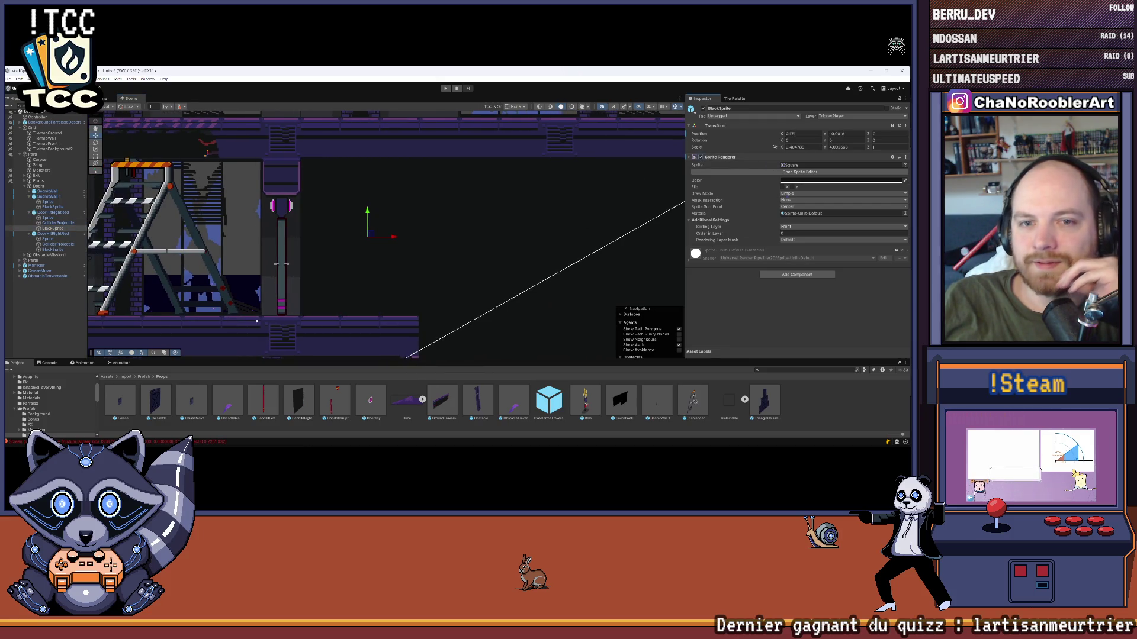
click(81, 328)
scroll(329, 219, up, 3)
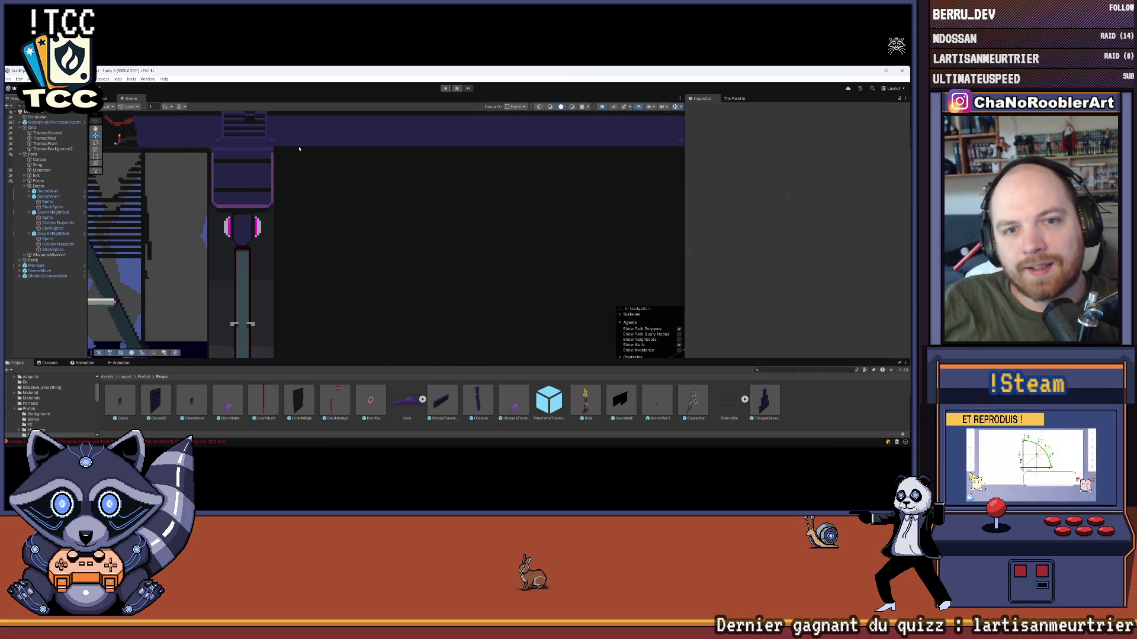
scroll(329, 220, down, 3)
scroll(330, 220, down, 1)
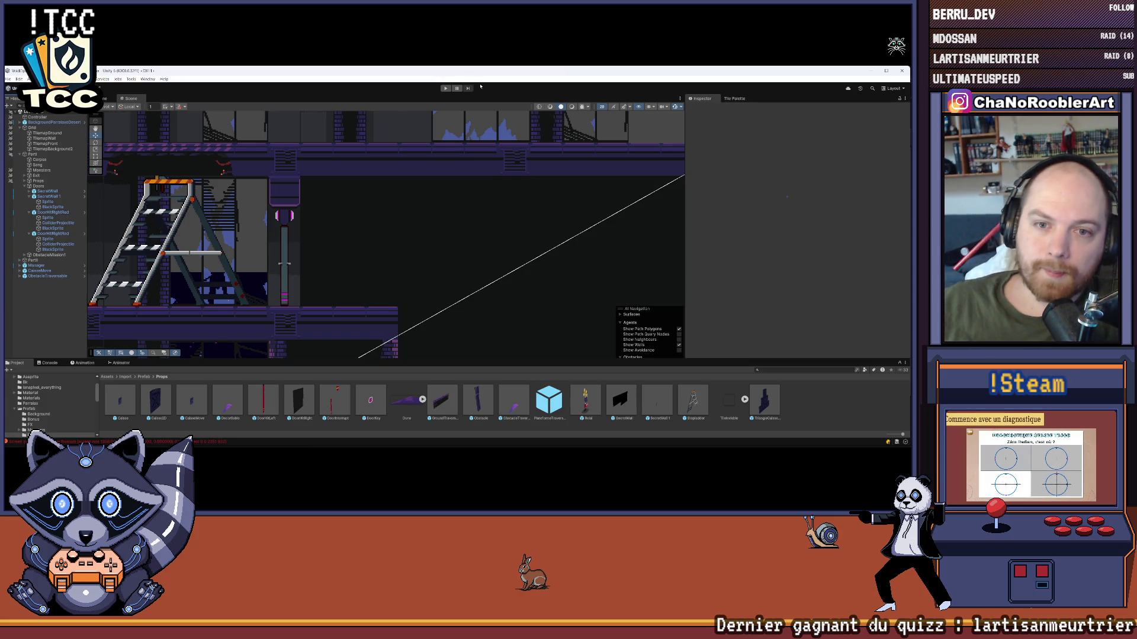
scroll(317, 190, down, 2)
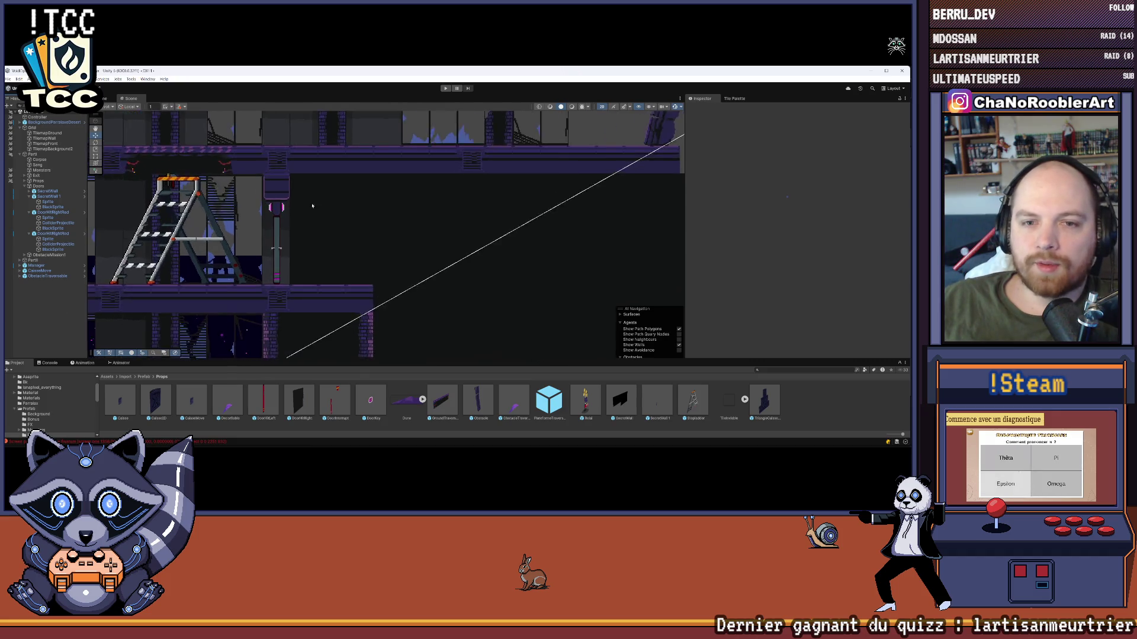
scroll(285, 197, up, 2)
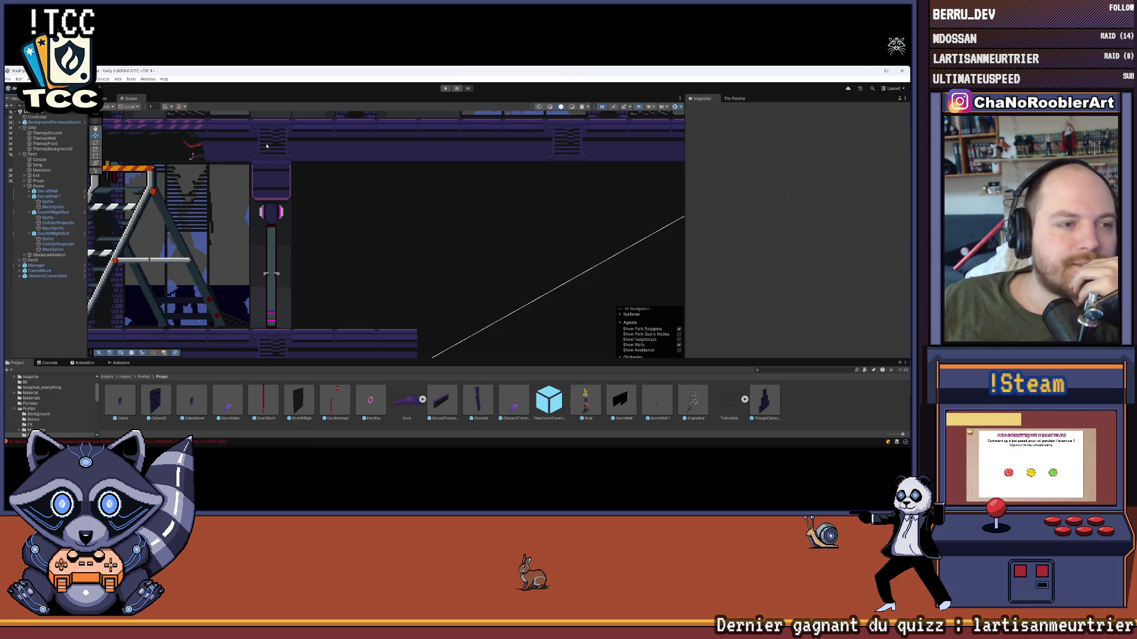
scroll(352, 211, down, 3)
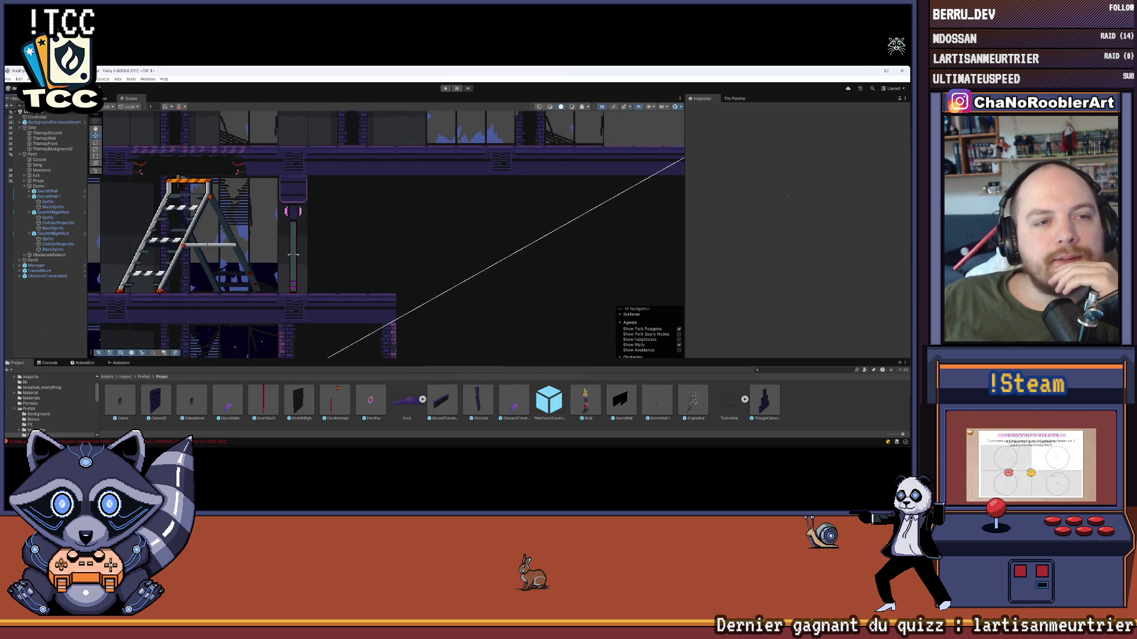
scroll(298, 188, down, 1)
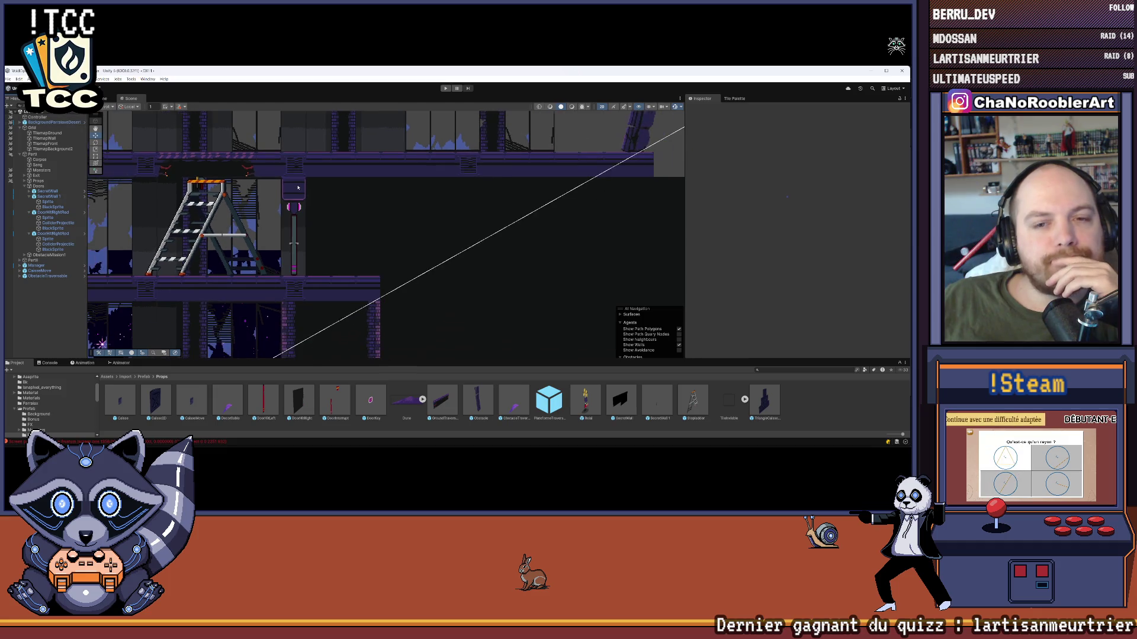
scroll(299, 188, up, 2)
scroll(302, 267, up, 1)
drag(311, 275, 305, 239)
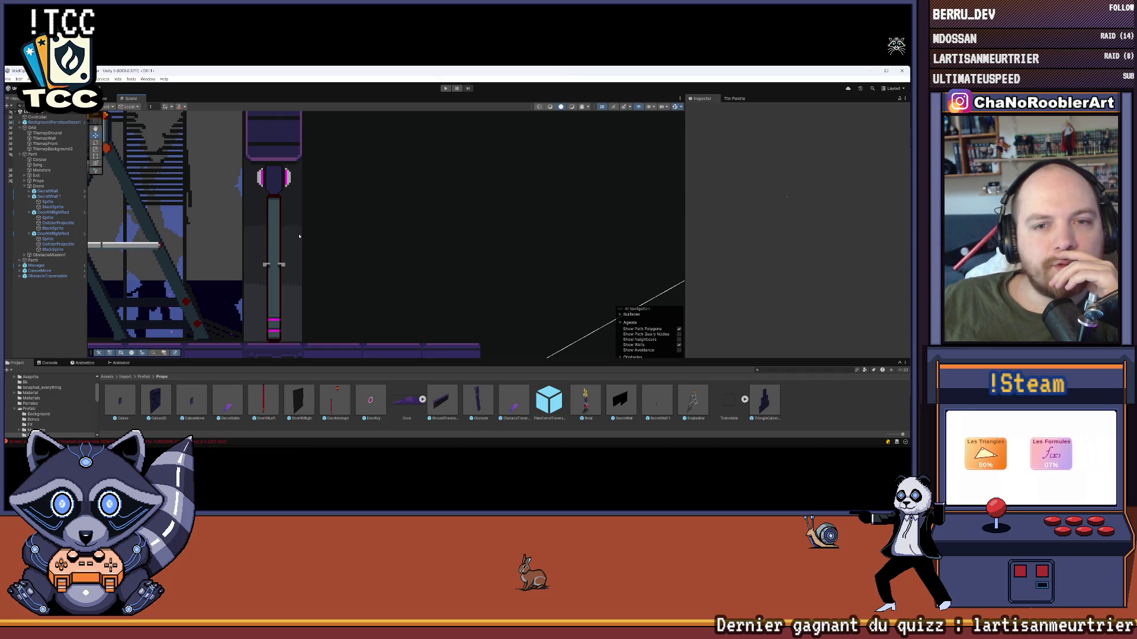
scroll(299, 236, down, 10)
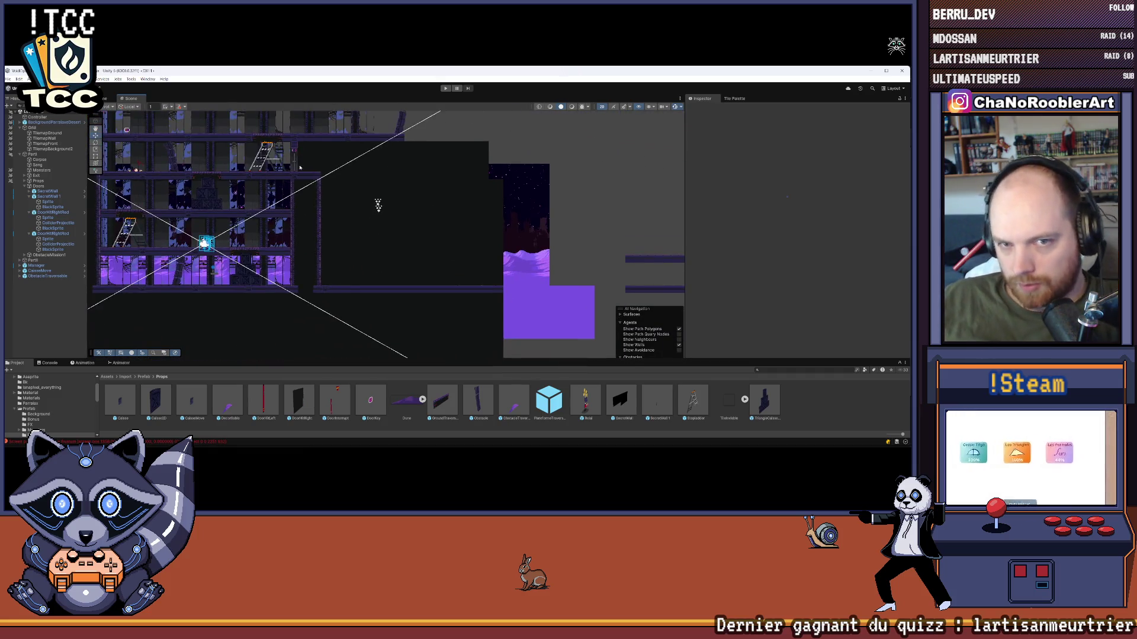
scroll(300, 168, up, 10)
scroll(346, 198, down, 5)
scroll(433, 294, up, 3)
scroll(434, 294, up, 8)
scroll(362, 209, up, 2)
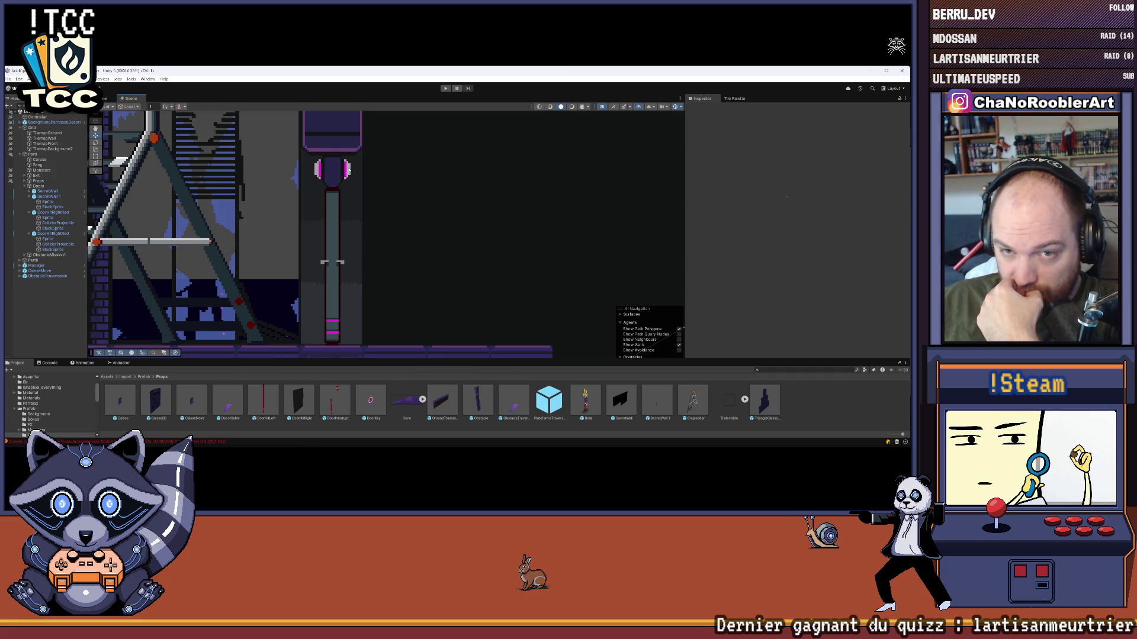
drag(351, 169, 315, 161)
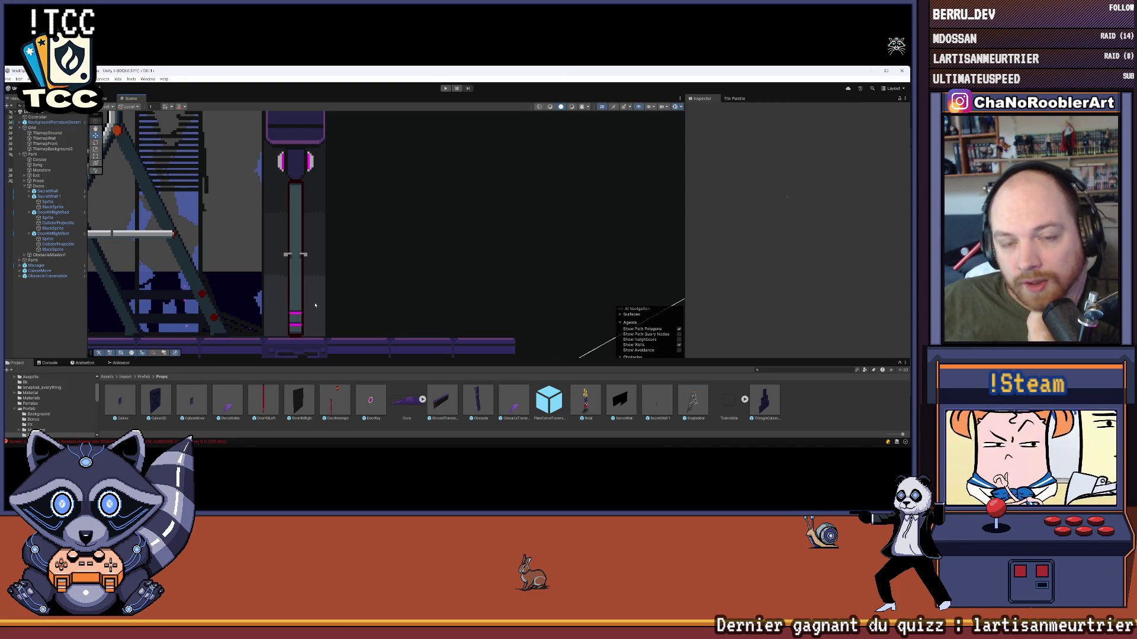
scroll(343, 225, down, 5)
scroll(343, 224, down, 5)
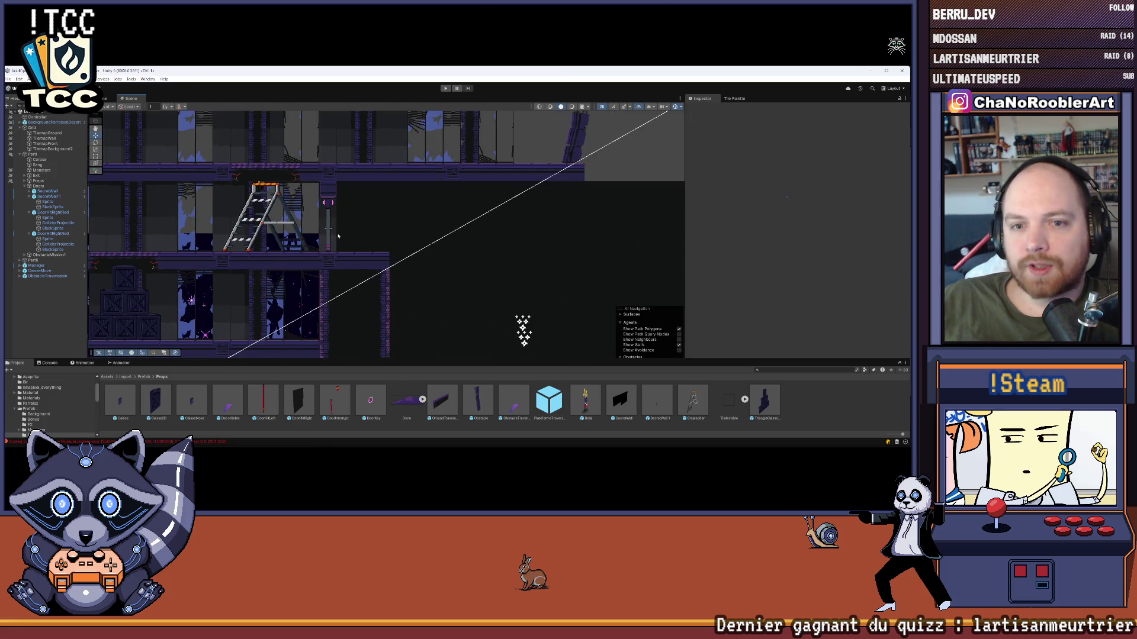
key(Right)
key(Down)
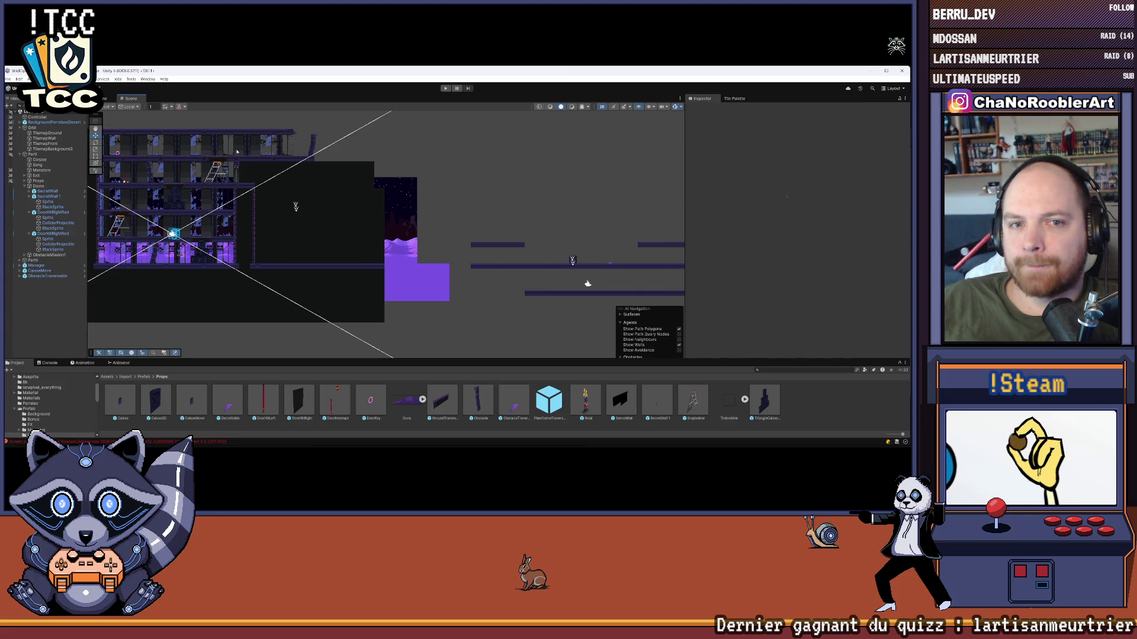
key(Right)
key(Up)
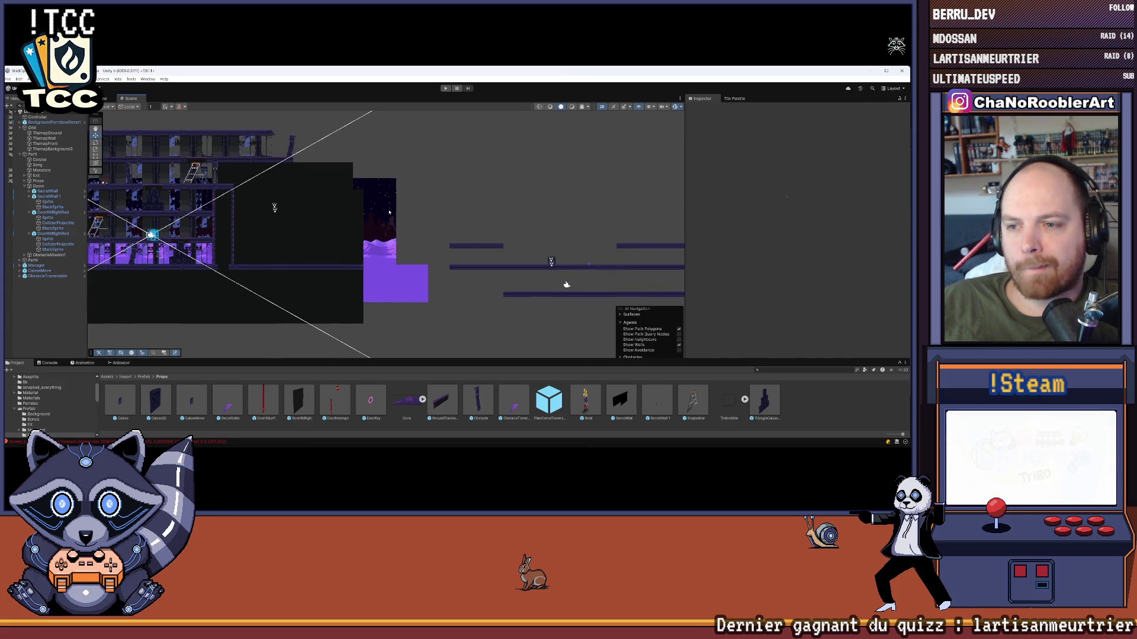
scroll(298, 217, up, 5)
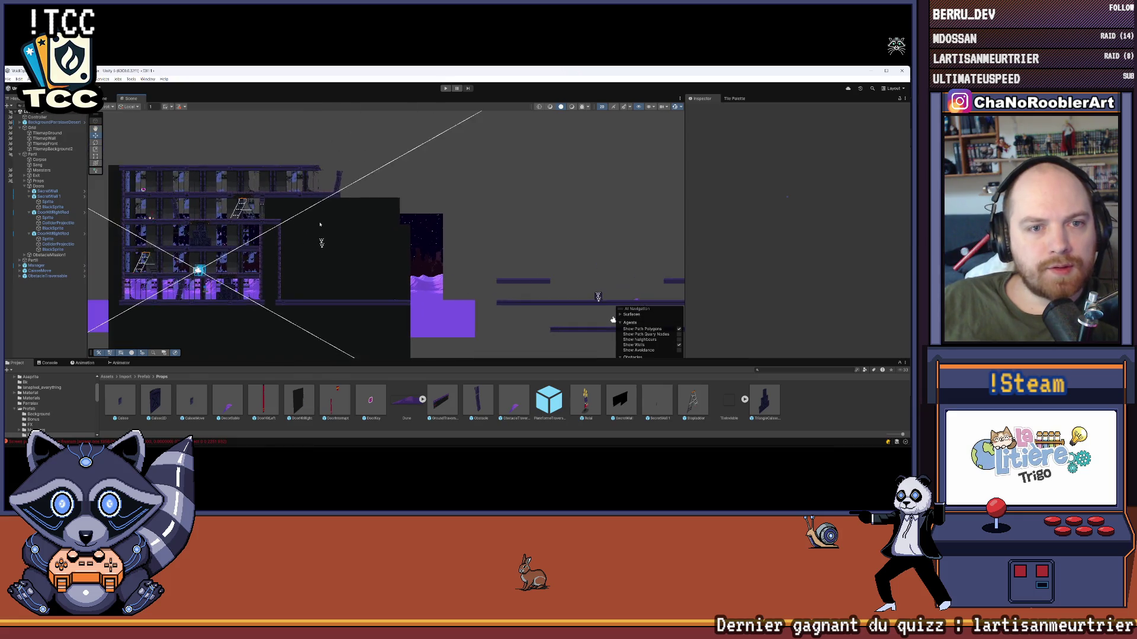
scroll(327, 194, up, 3)
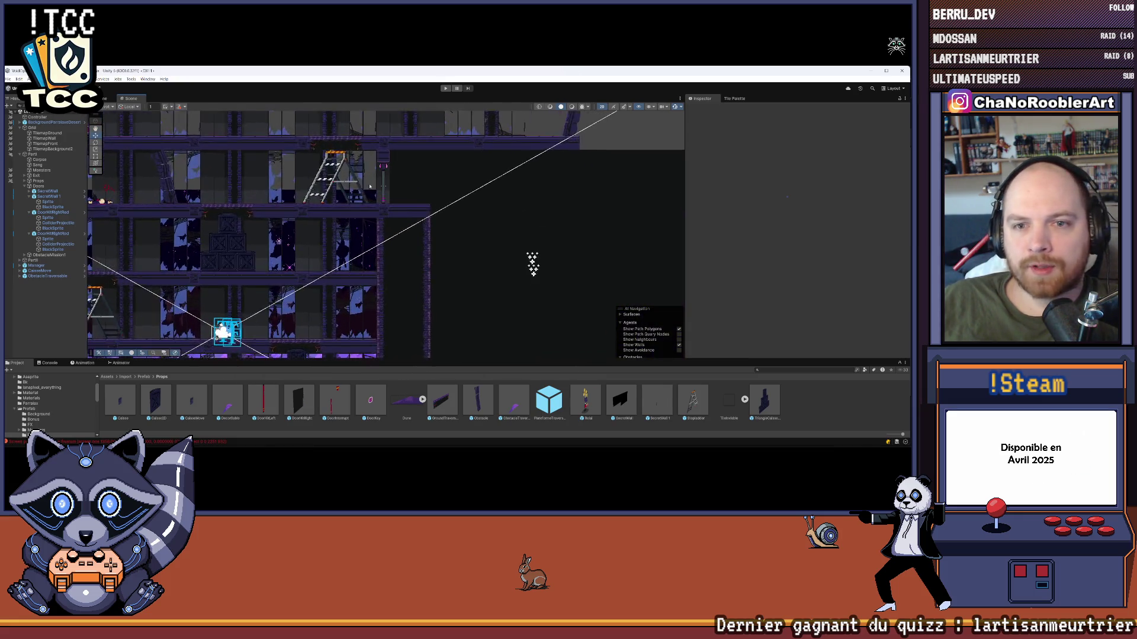
scroll(327, 194, down, 5)
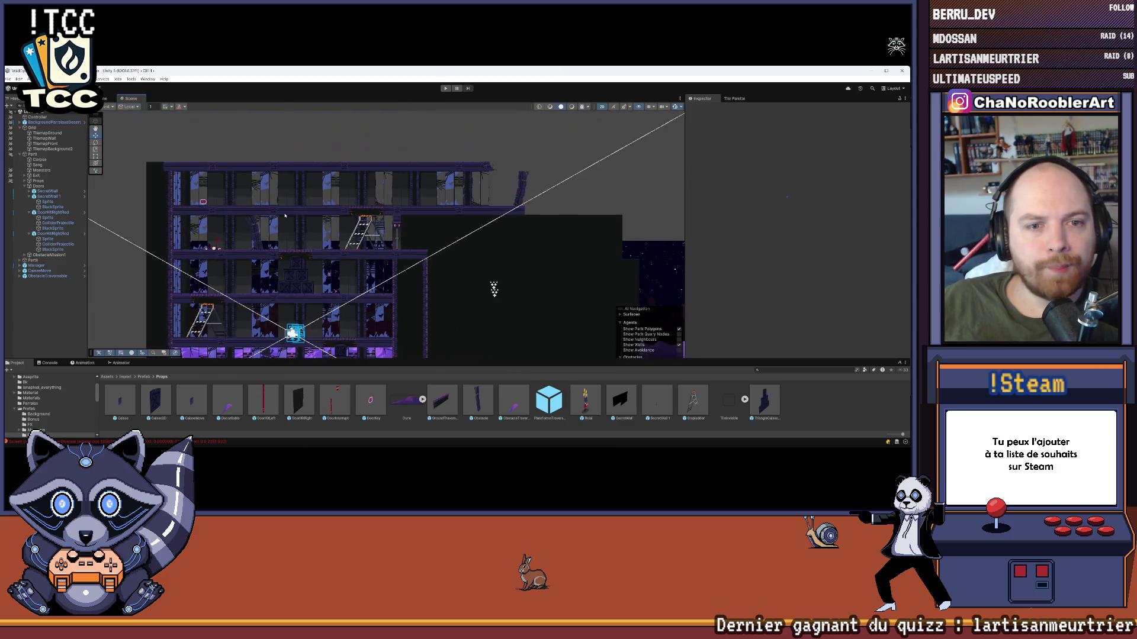
scroll(365, 223, down, 4)
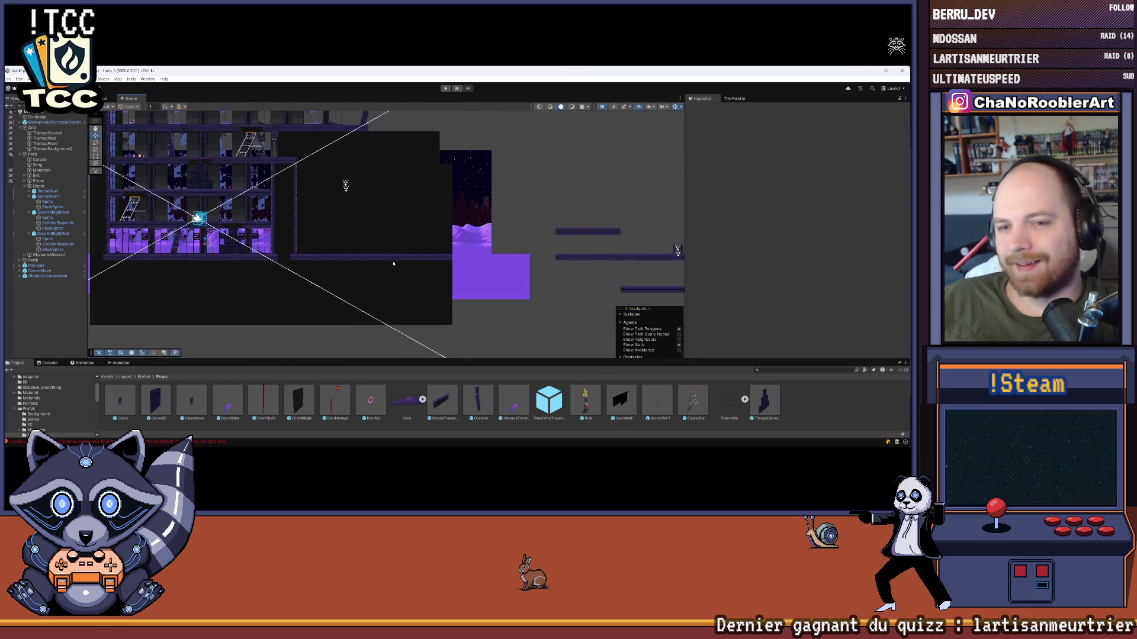
click(235, 227)
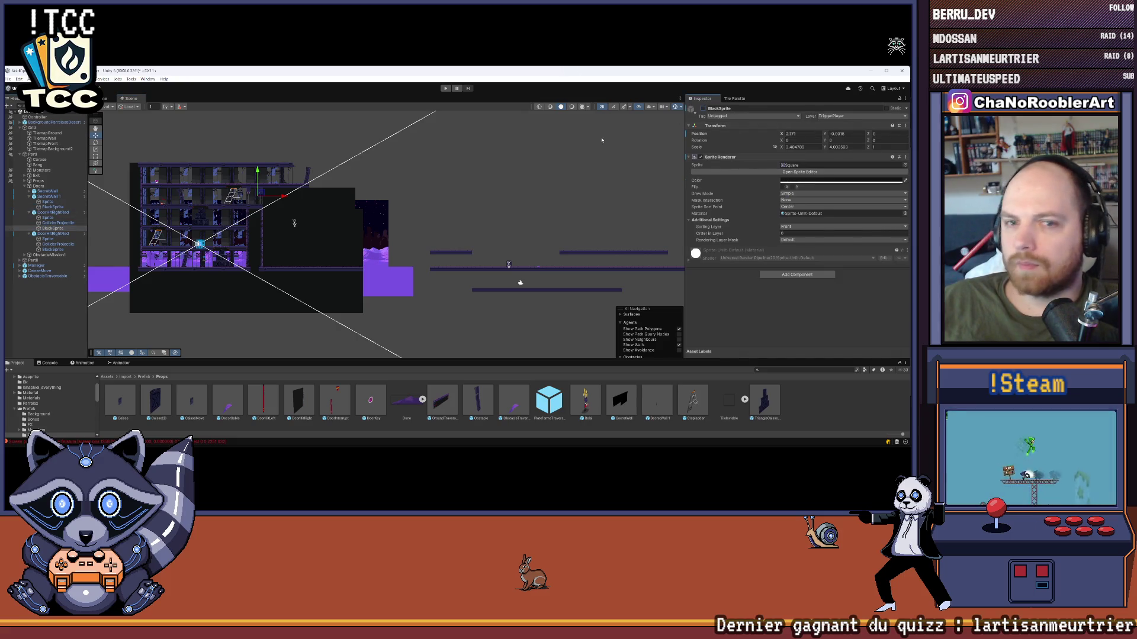
- Deactivate the second BlackSprite object in the Inspector and clear the selection
click(53, 249)
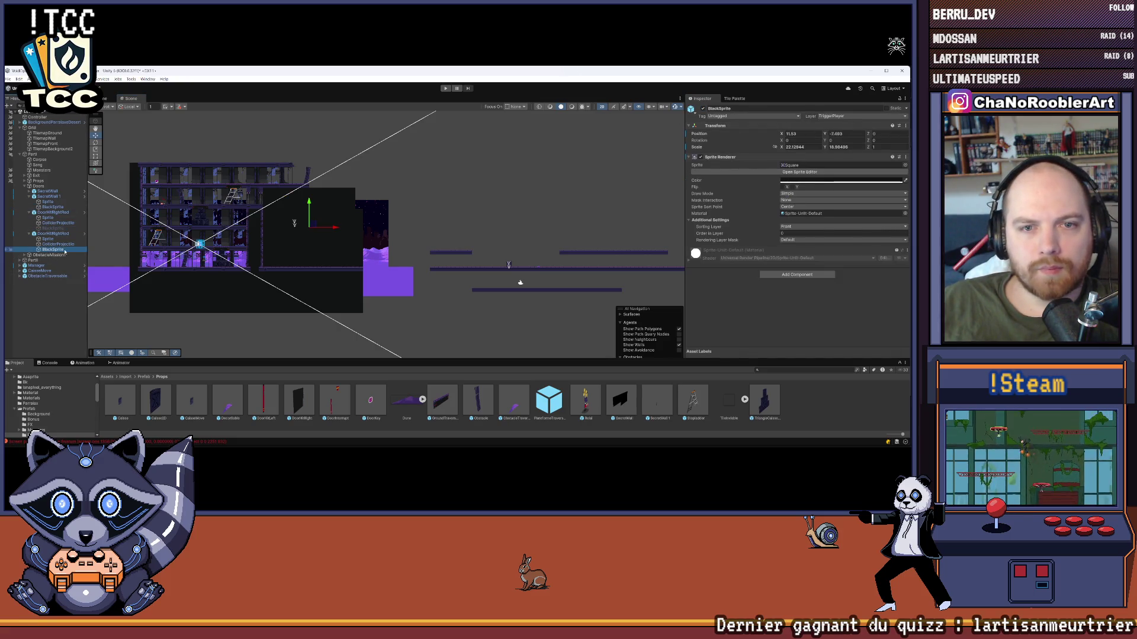
click(703, 109)
click(126, 319)
- Zoom into the Scene view and select the BlackSprite under DoorHitRightRed
scroll(214, 186, up, 5)
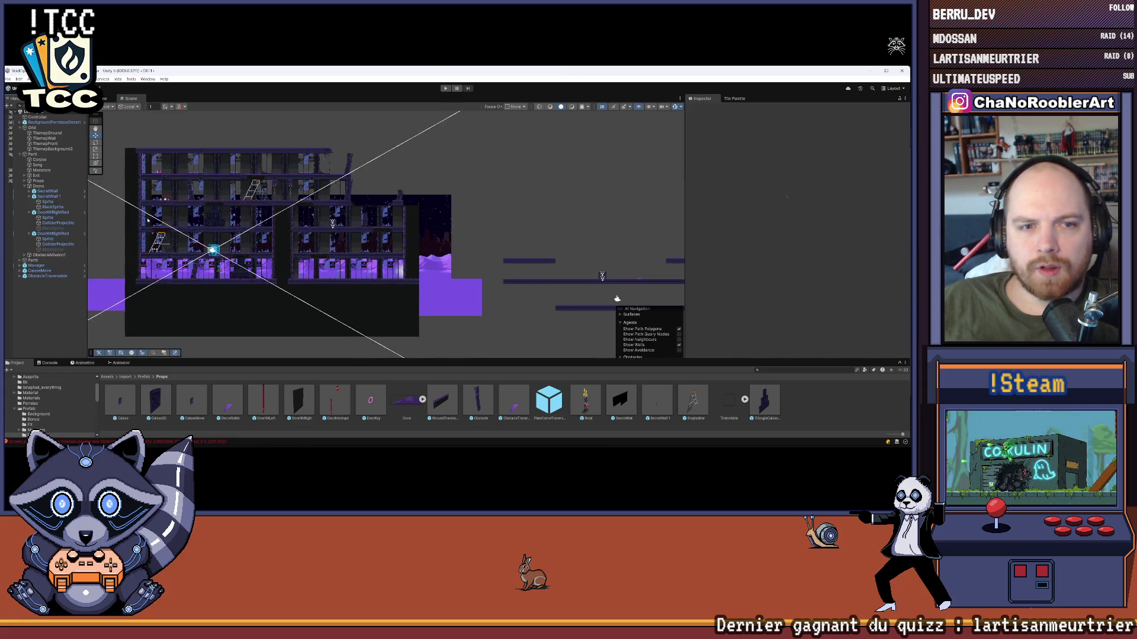
scroll(214, 185, up, 3)
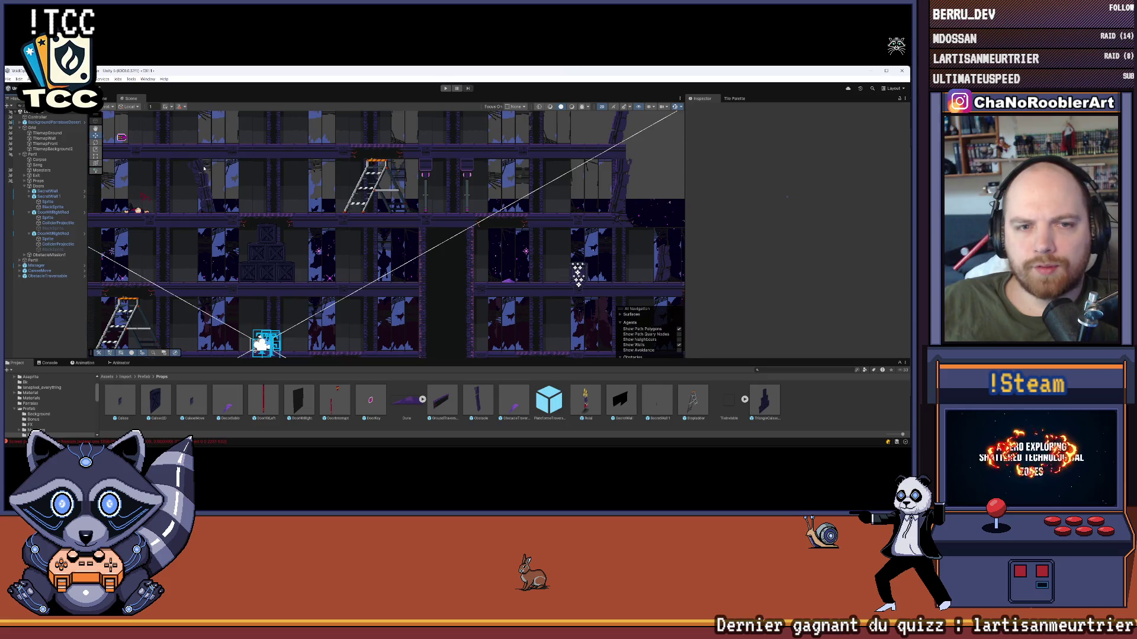
scroll(351, 195, up, 6)
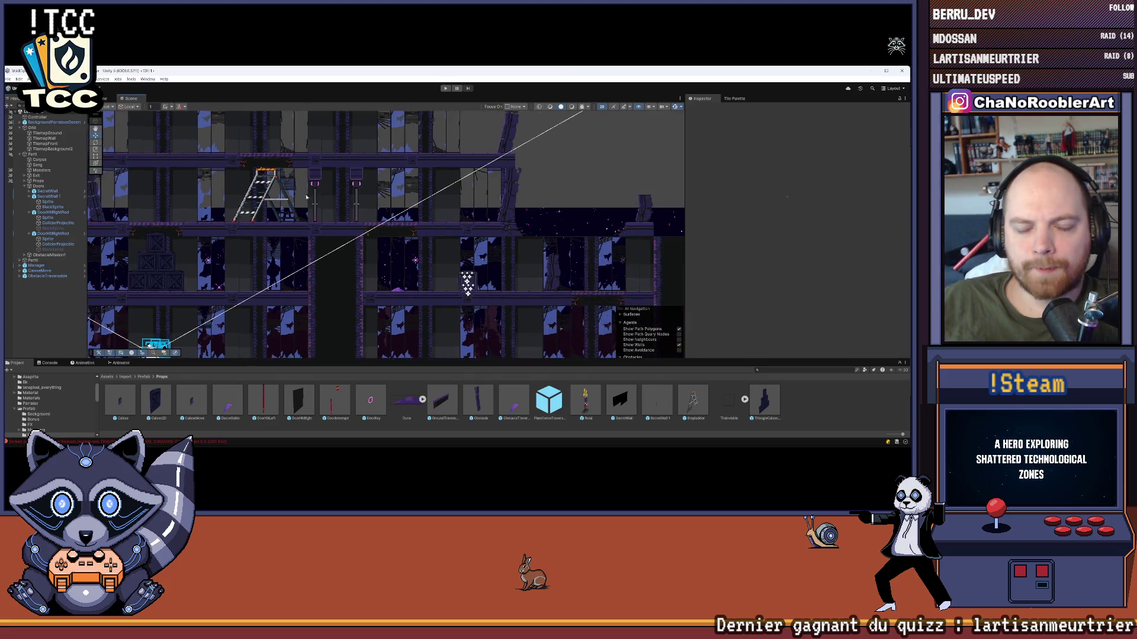
scroll(335, 186, up, 4)
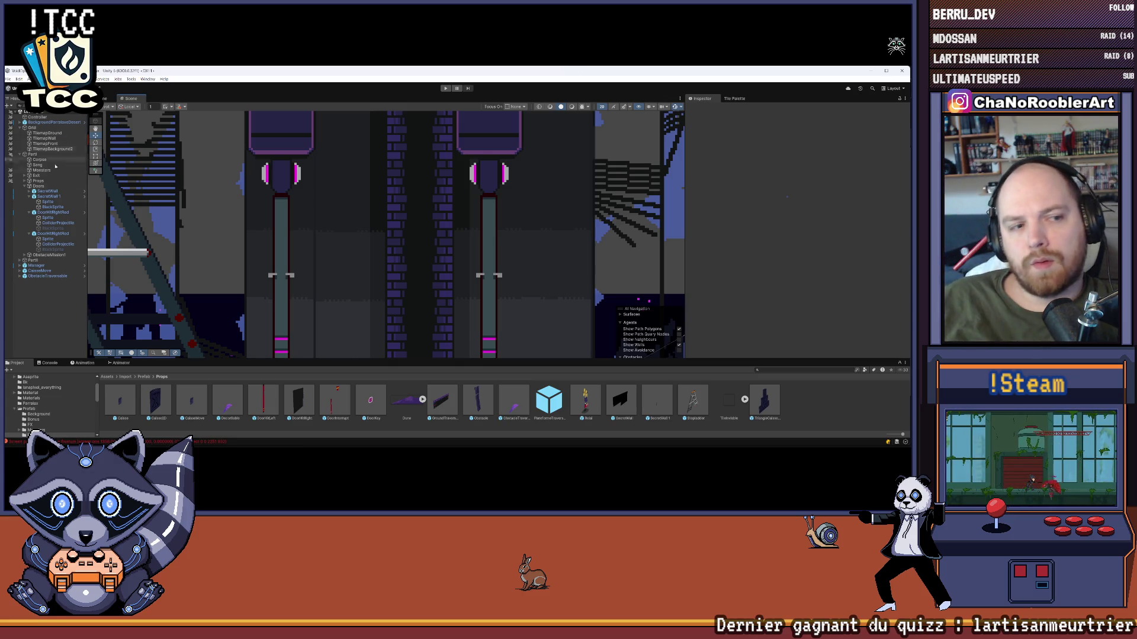
click(52, 228)
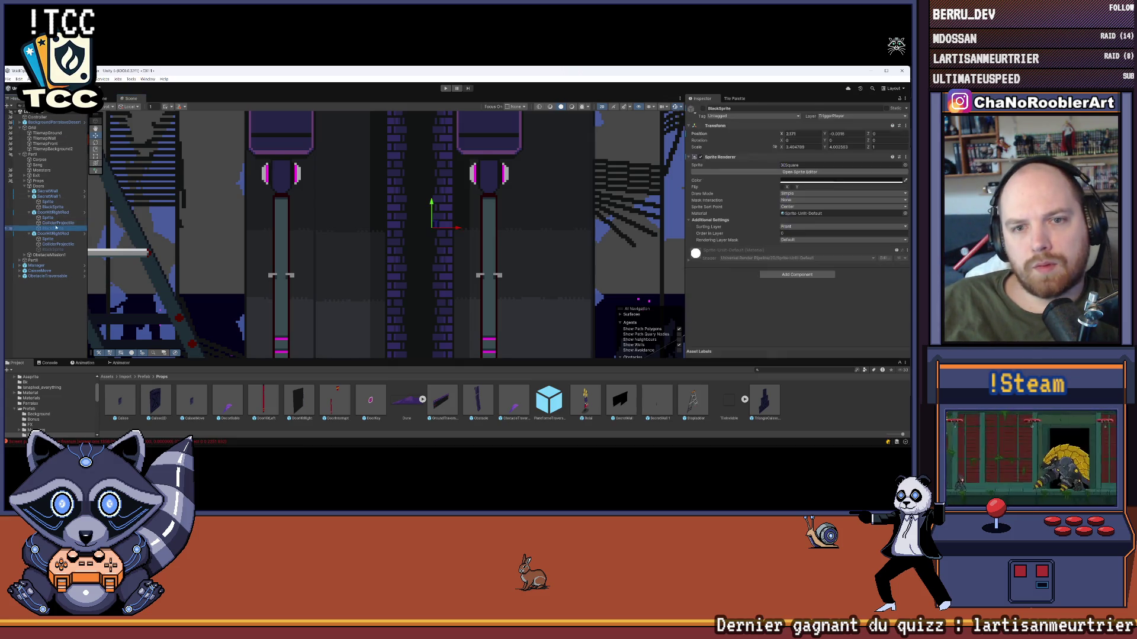
- Frame and re-enable the black cover sprite over the right door
key(f)
click(703, 108)
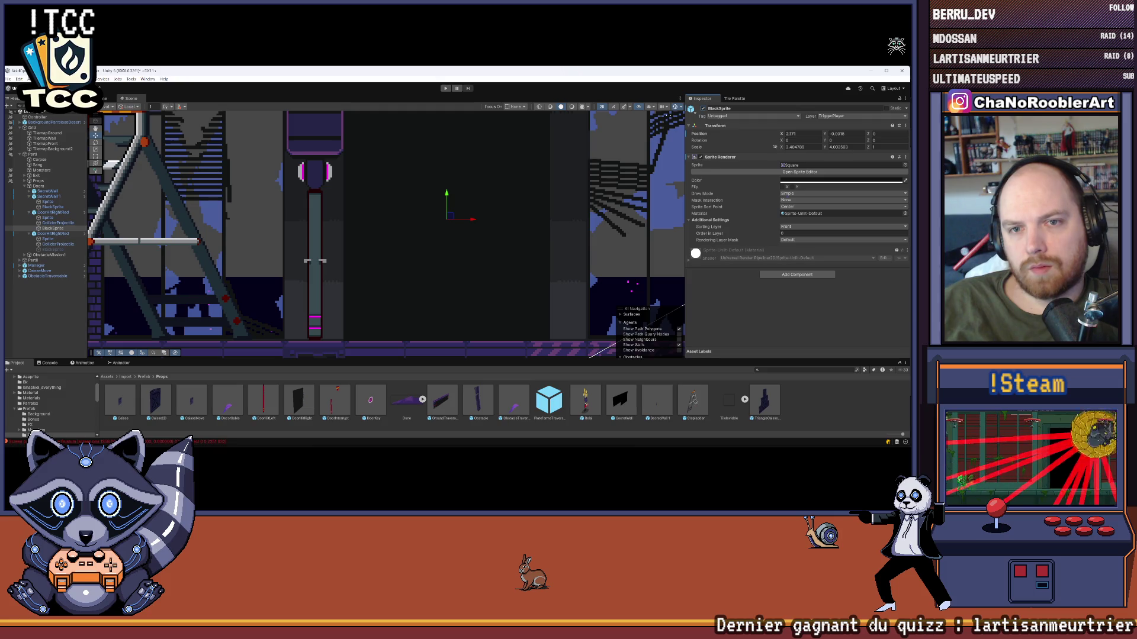
drag(362, 157, 331, 163)
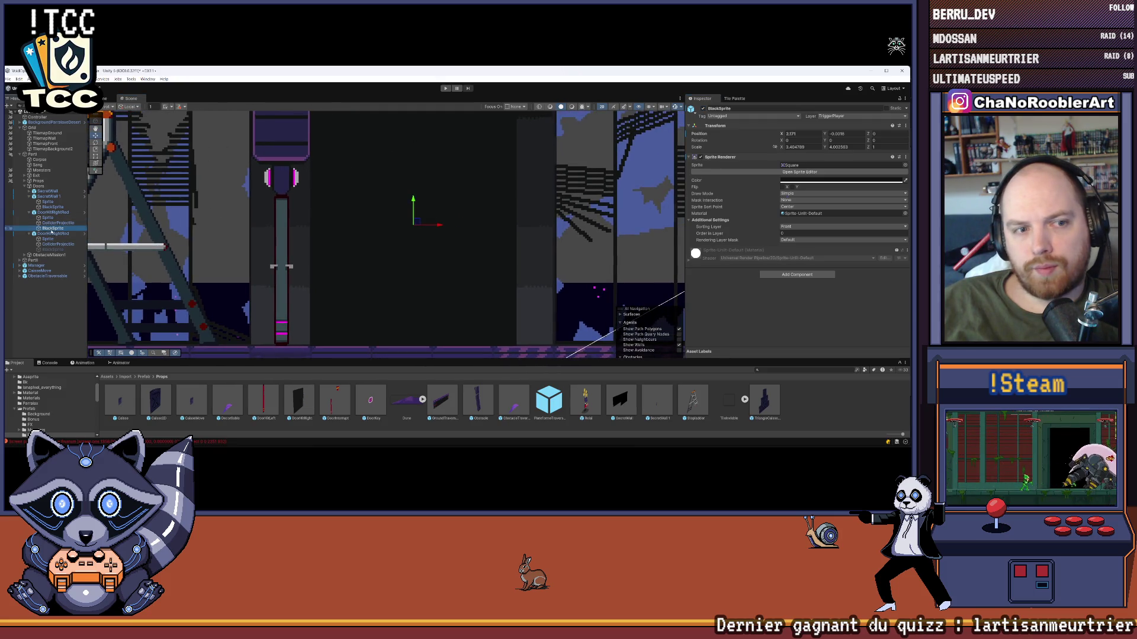
- Duplicate the black sprite, nudge the copy left and shorten it from its top edge
key(ctrl+d)
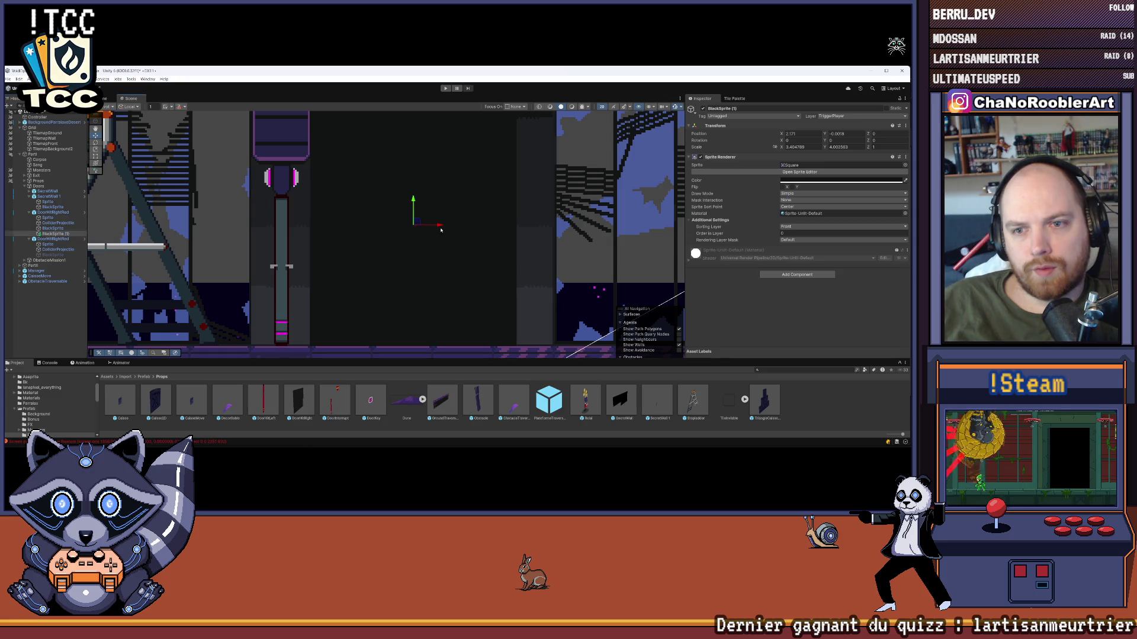
click(227, 228)
click(55, 234)
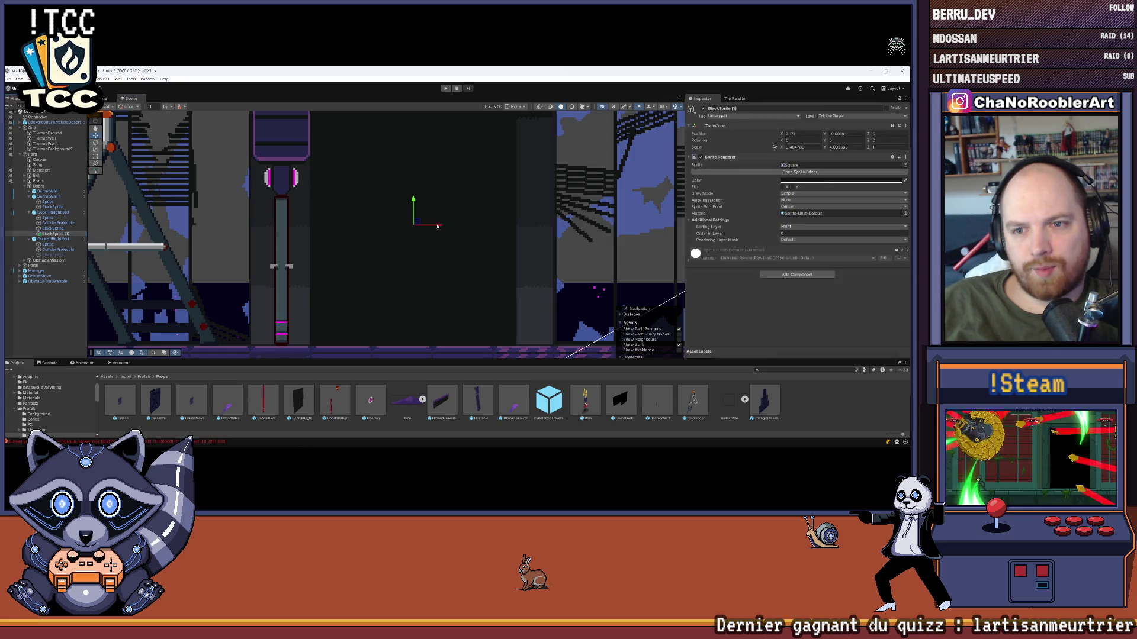
drag(439, 225, 428, 226)
scroll(422, 274, up, 2)
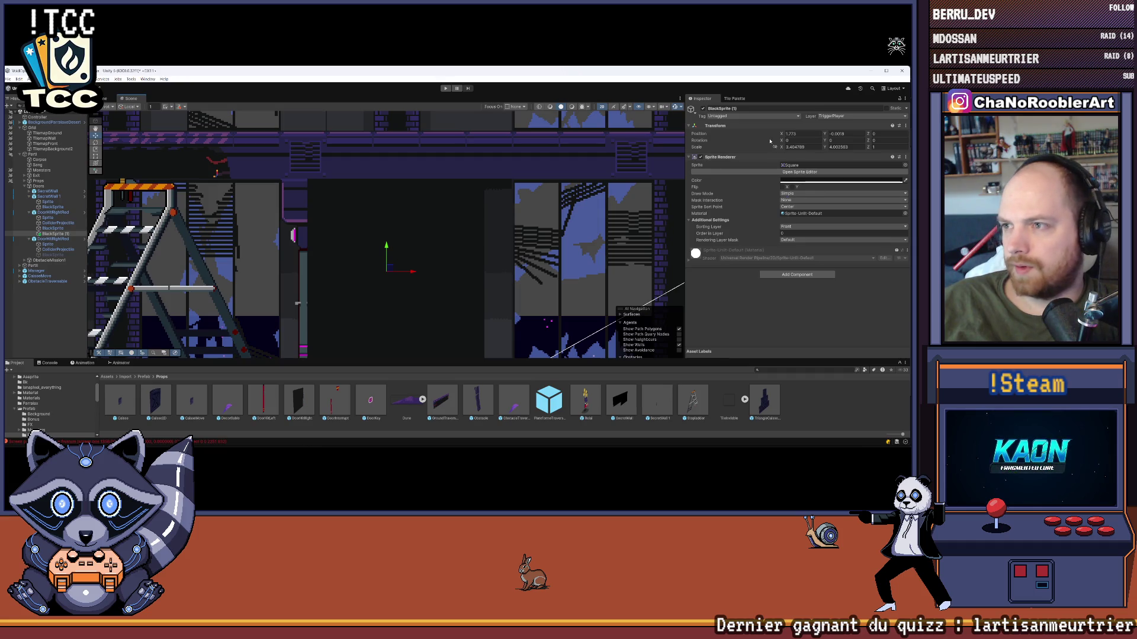
key(t)
mouse_move(360, 178)
mouse_down()
mouse_move(360, 255)
mouse_move(361, 226)
mouse_move(323, 257)
mouse_up()
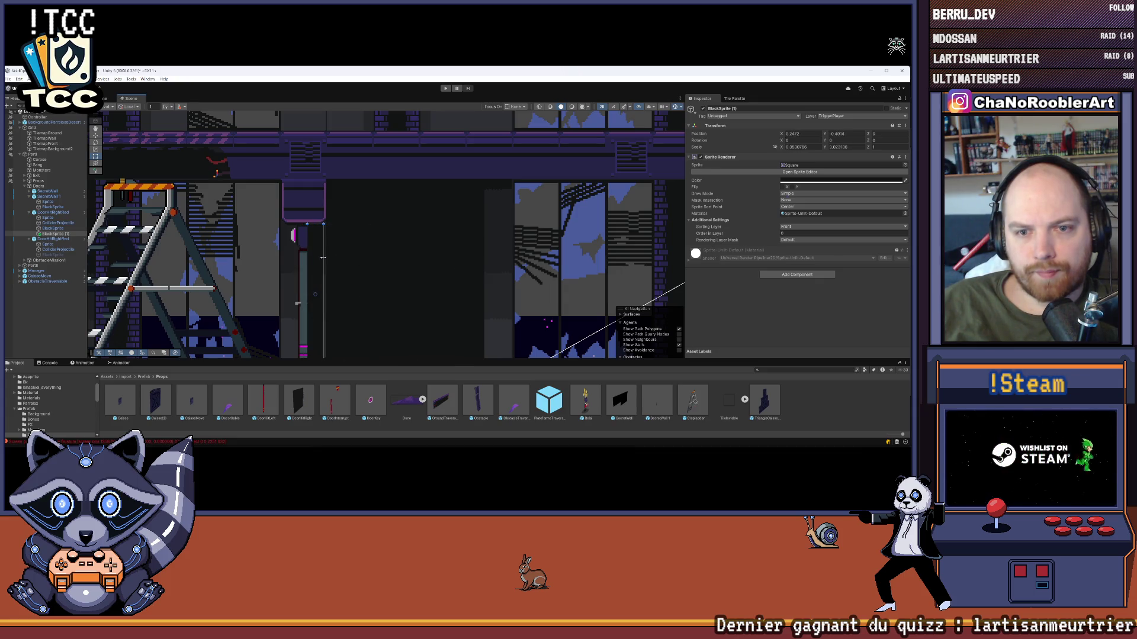
click(24, 333)
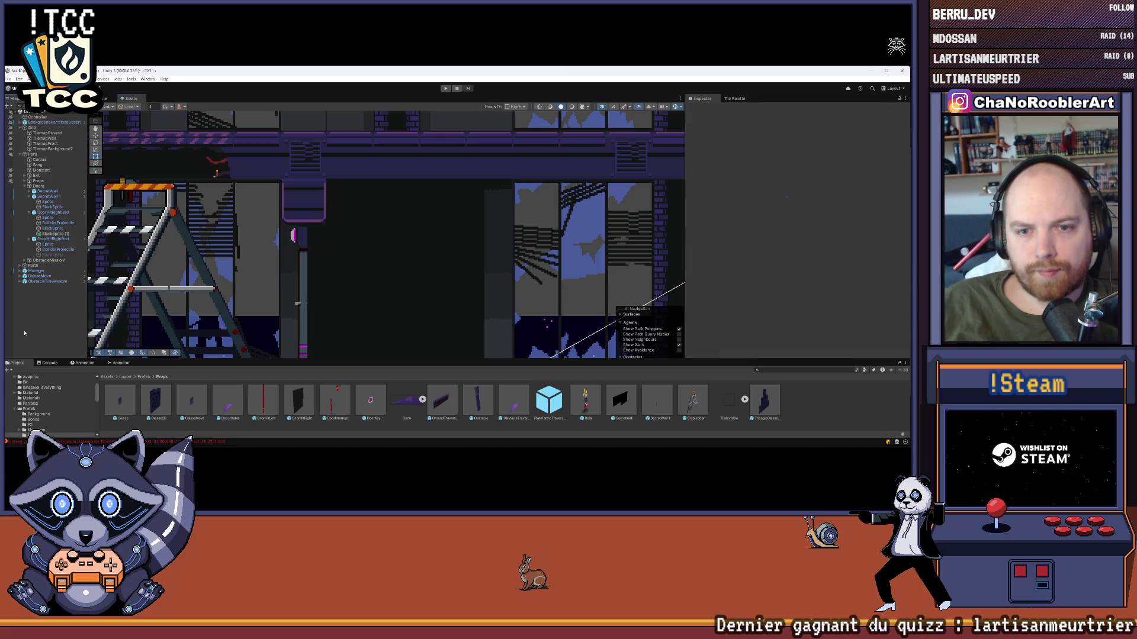
scroll(300, 282, up, 4)
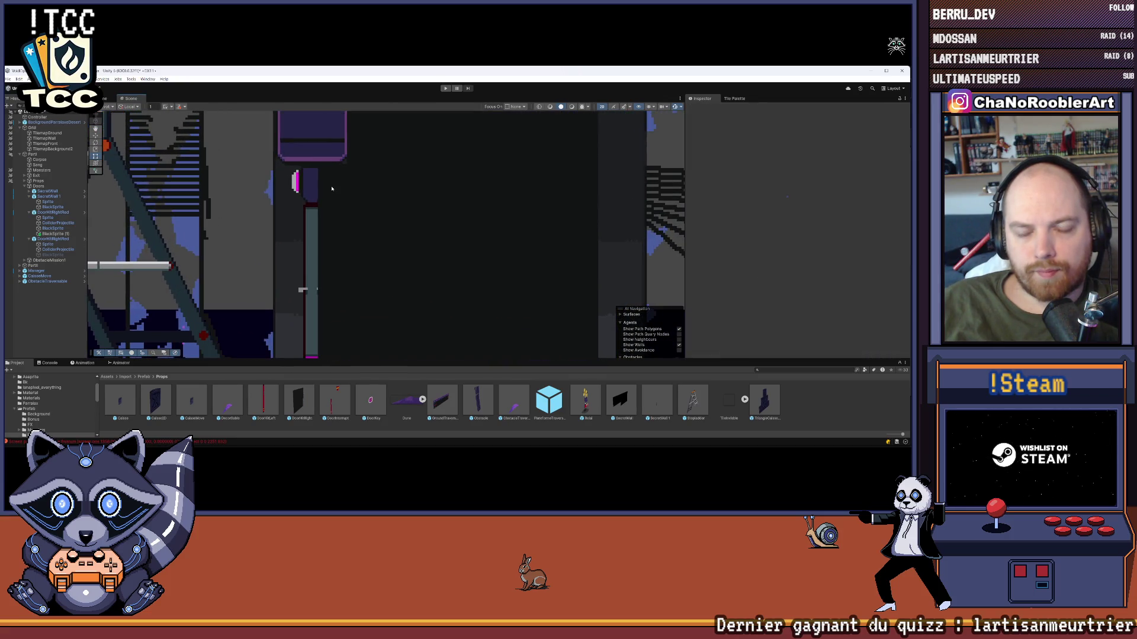
- Put BlackSprite (1) at Order in Layer -11 on the Default sorting layer
click(47, 228)
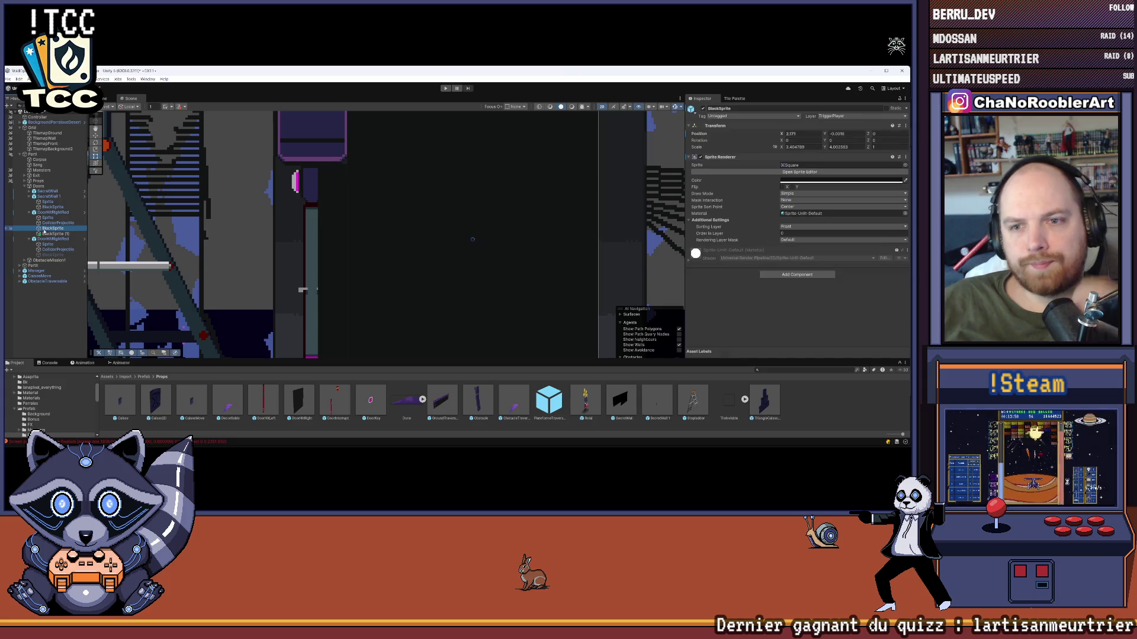
click(48, 233)
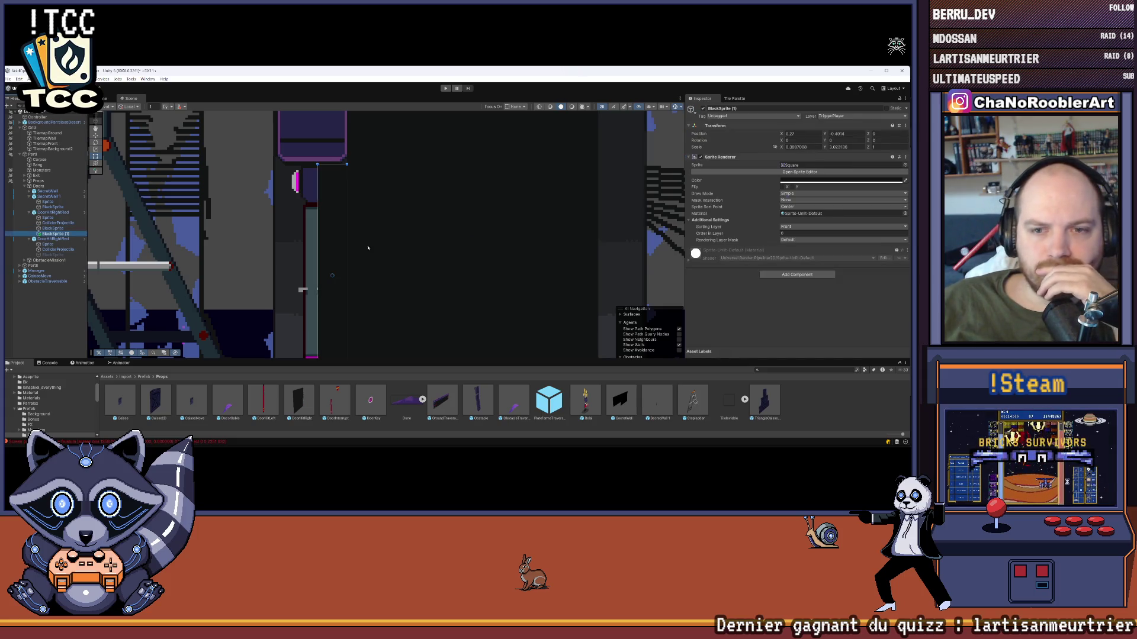
text(-11)
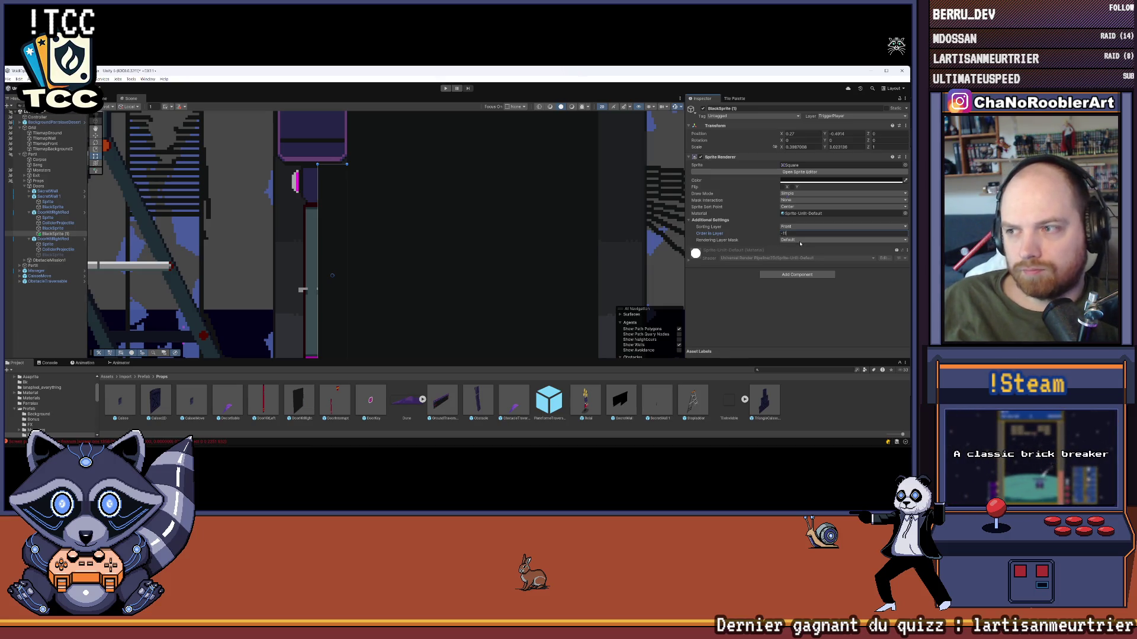
click(794, 227)
click(795, 241)
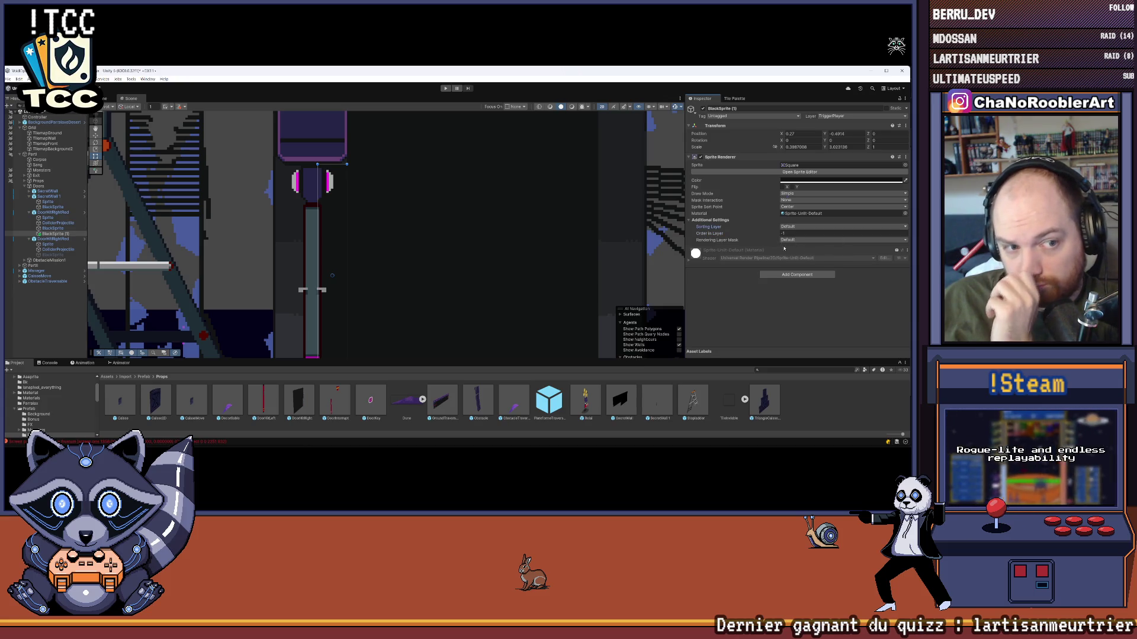
click(44, 315)
scroll(375, 228, down, 3)
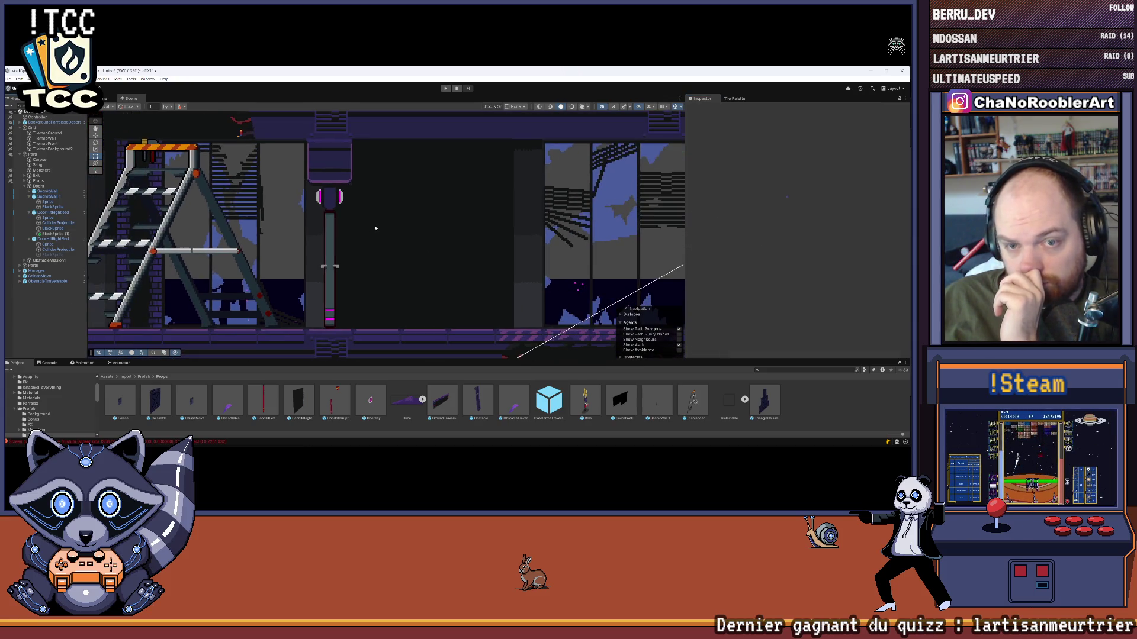
scroll(325, 178, up, 5)
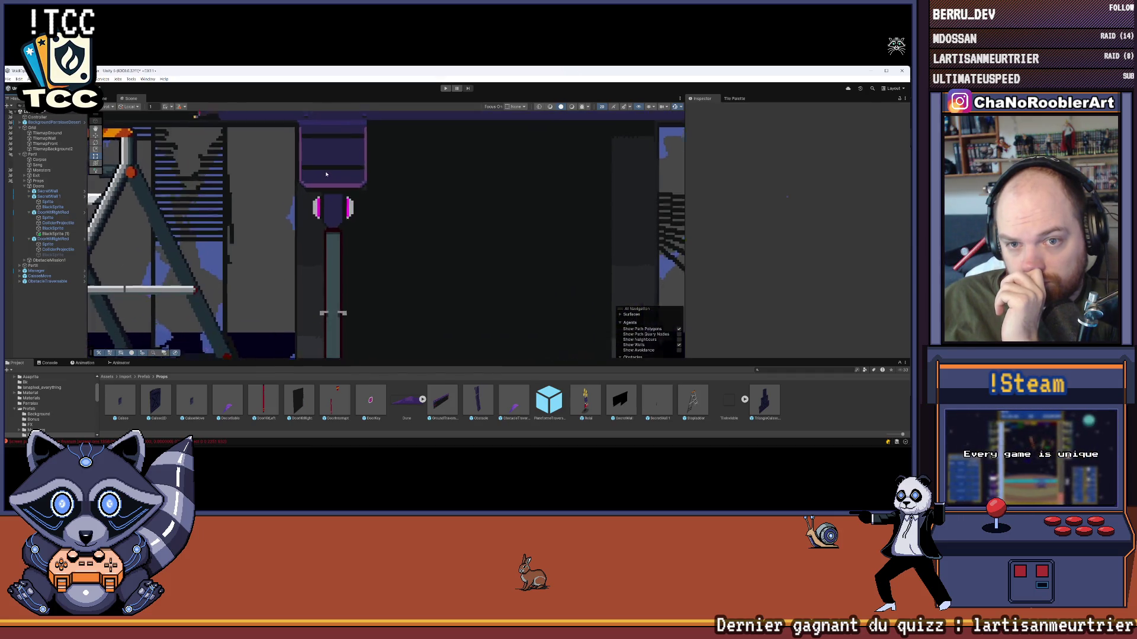
- Raise BlackSprite (1)'s bottom edge slightly in the Scene view
click(45, 235)
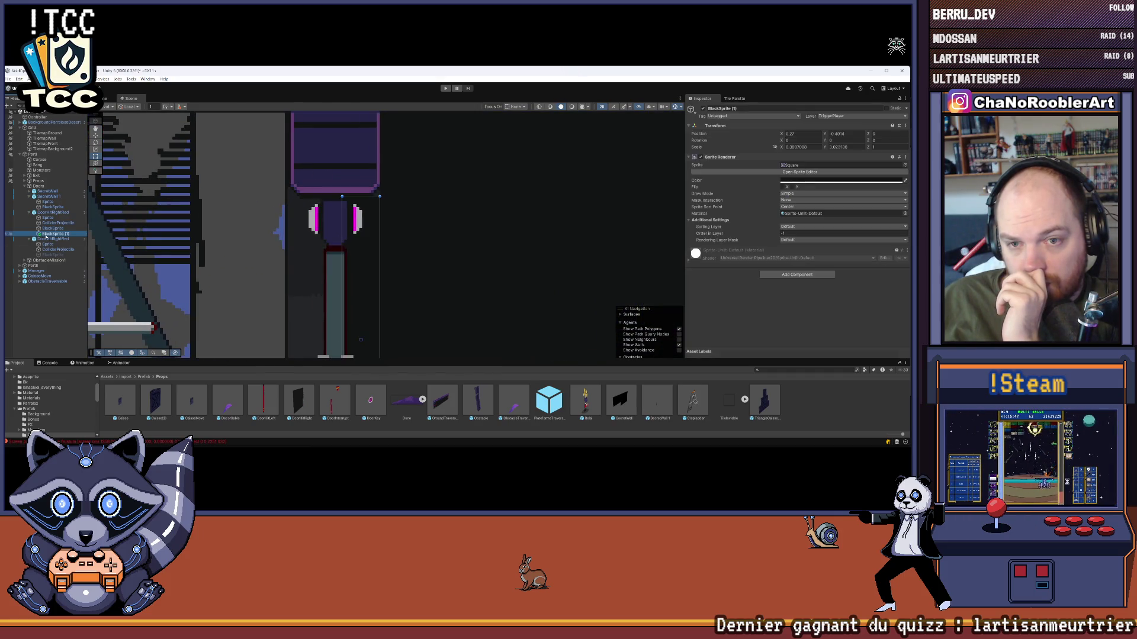
scroll(403, 221, down, 3)
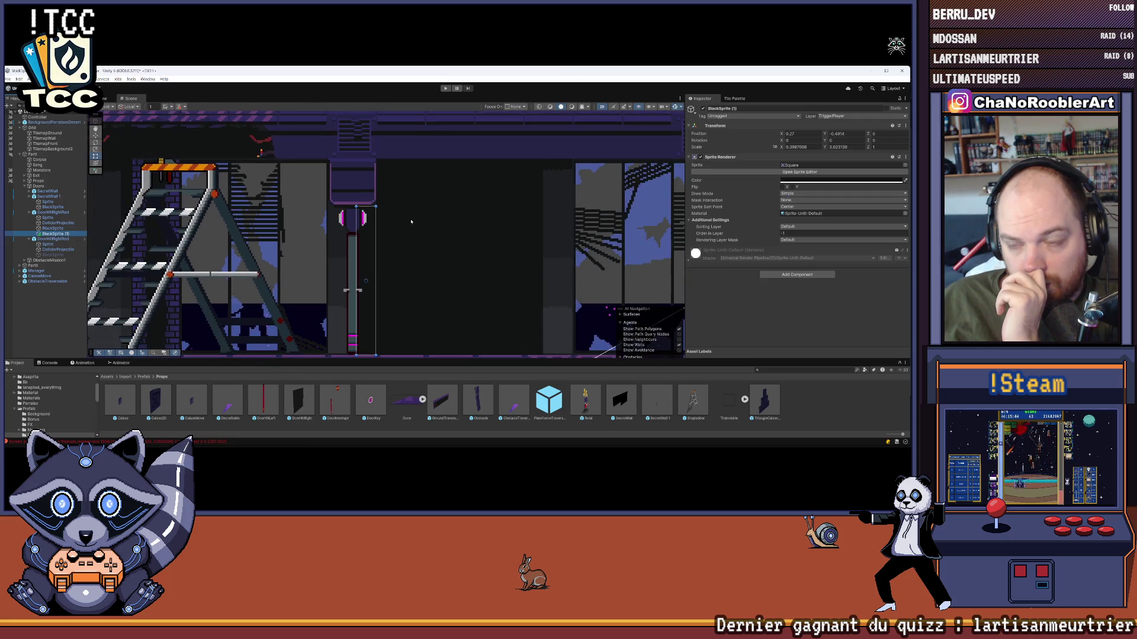
scroll(371, 203, up, 1)
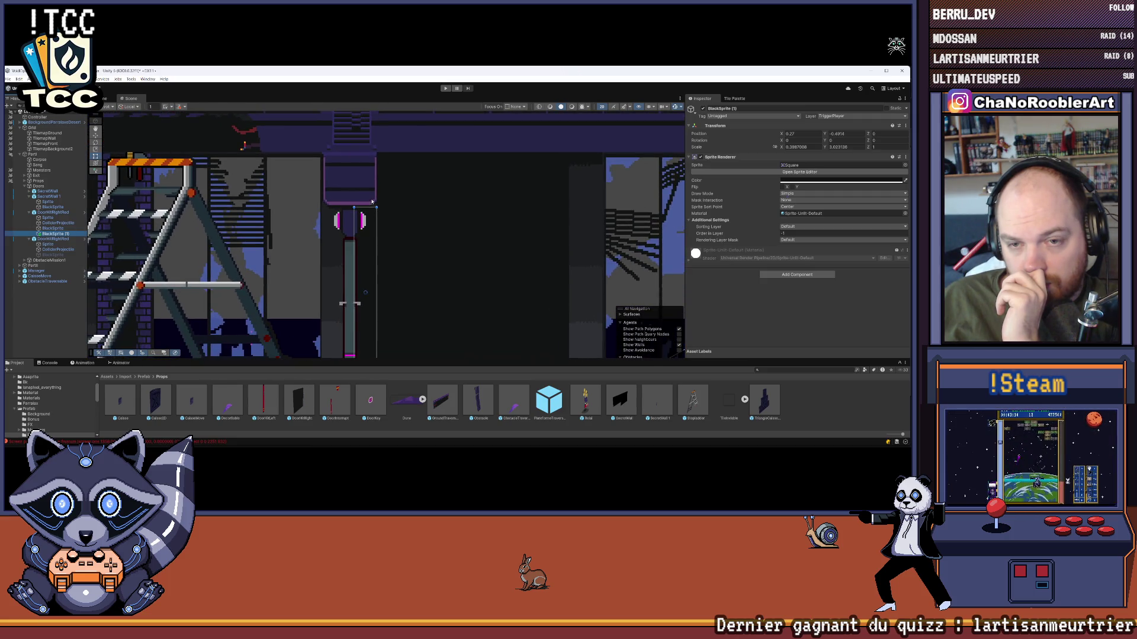
scroll(371, 202, up, 3)
drag(374, 212, 374, 207)
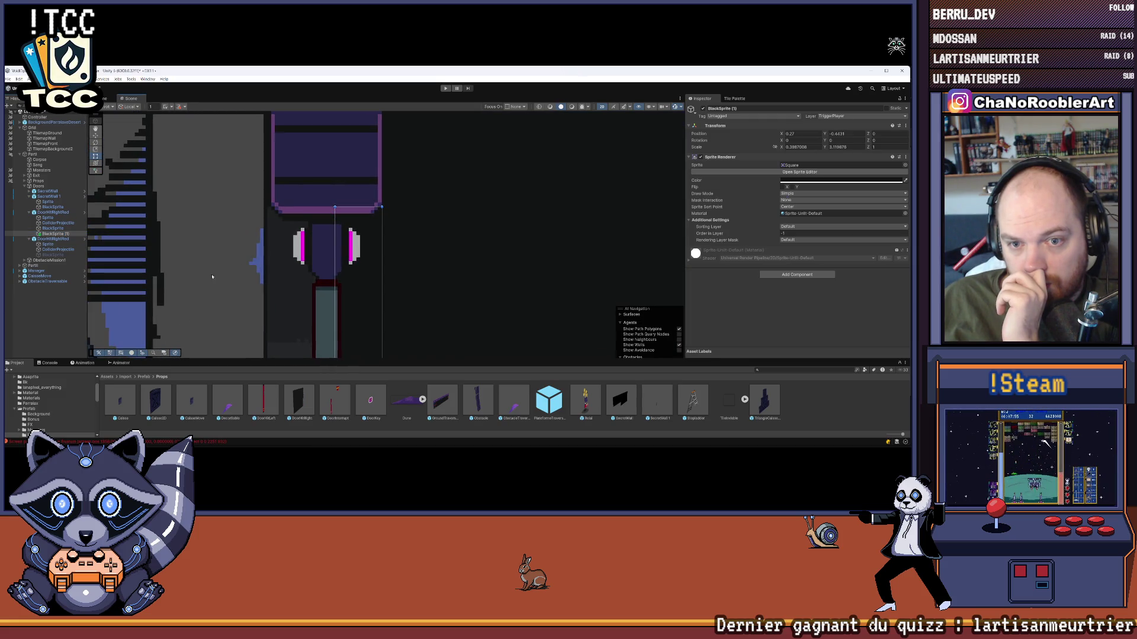
click(240, 268)
scroll(356, 237, down, 5)
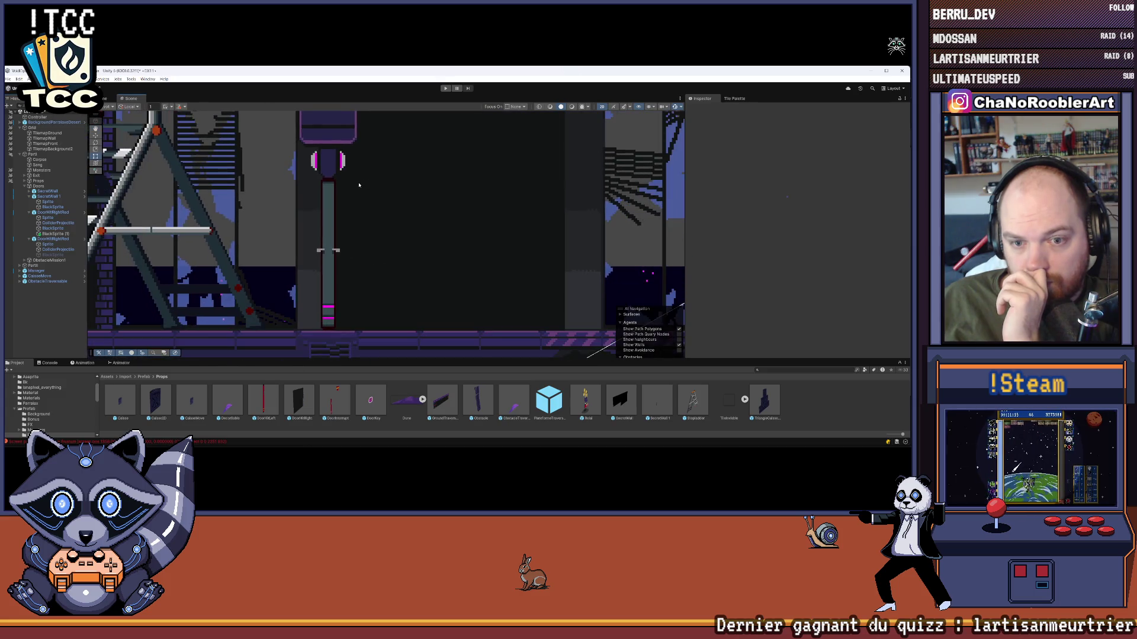
scroll(359, 185, up, 2)
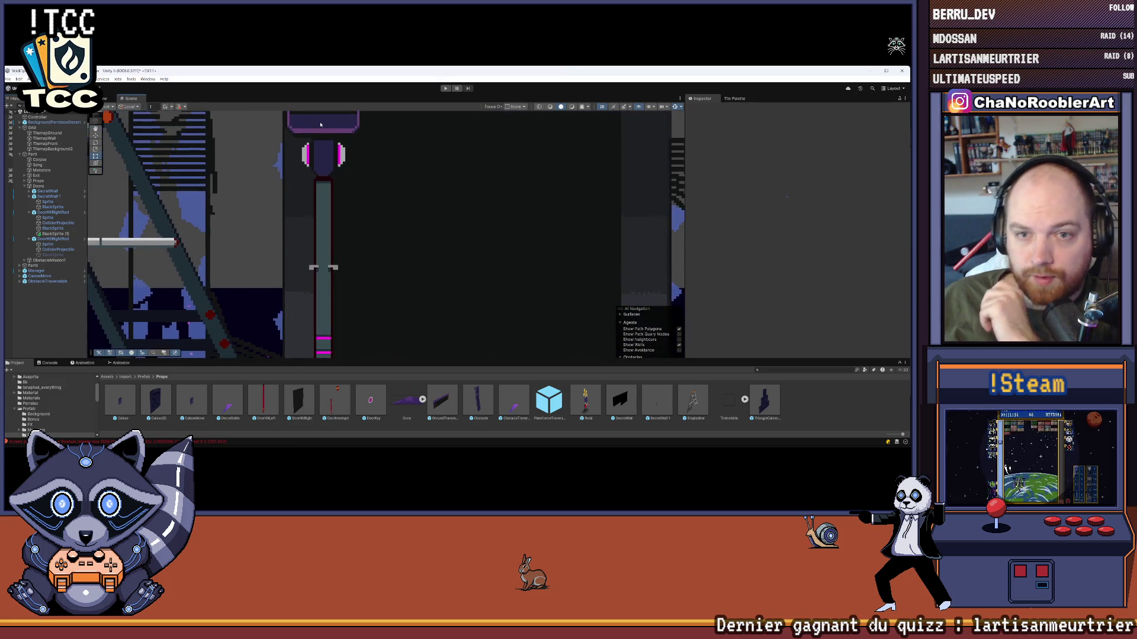
click(55, 234)
- Rename BlackSprite (1) to BlackSprite2
right_click(55, 235)
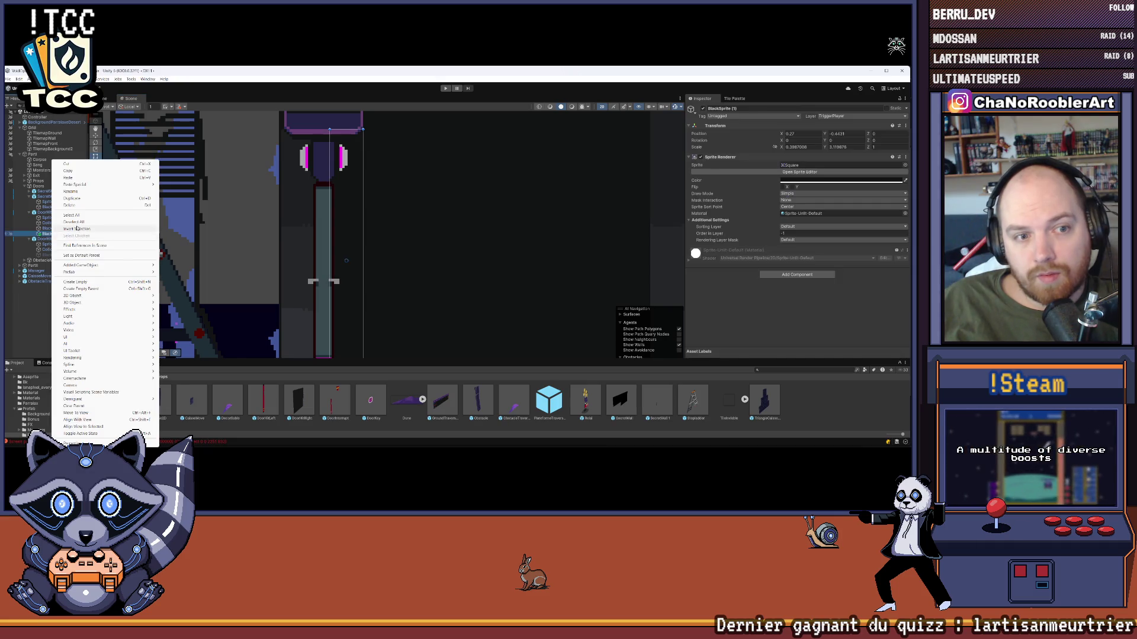
click(85, 191)
key(BackSpace)
key(BackSpace)
key(BackSpace)
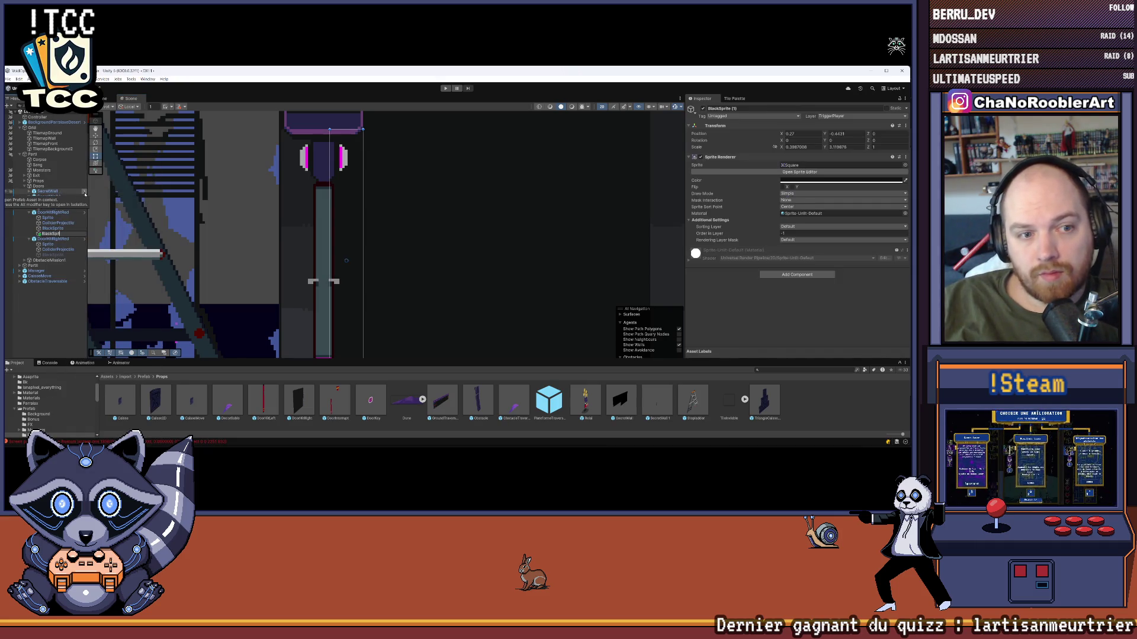
text(e2)
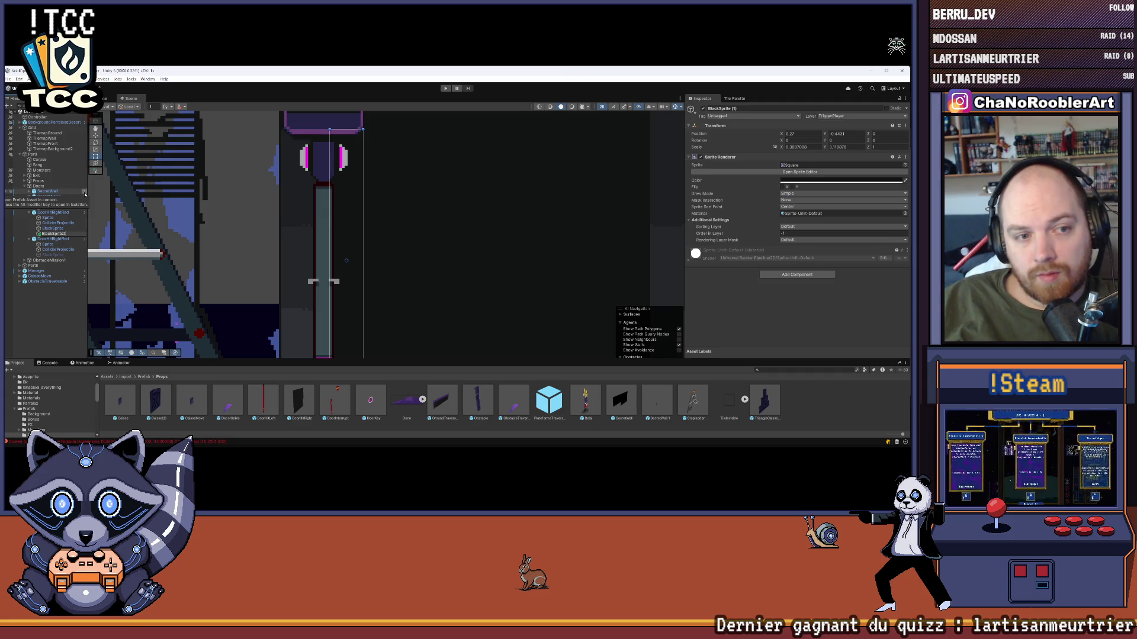
click(307, 262)
scroll(308, 261, down, 5)
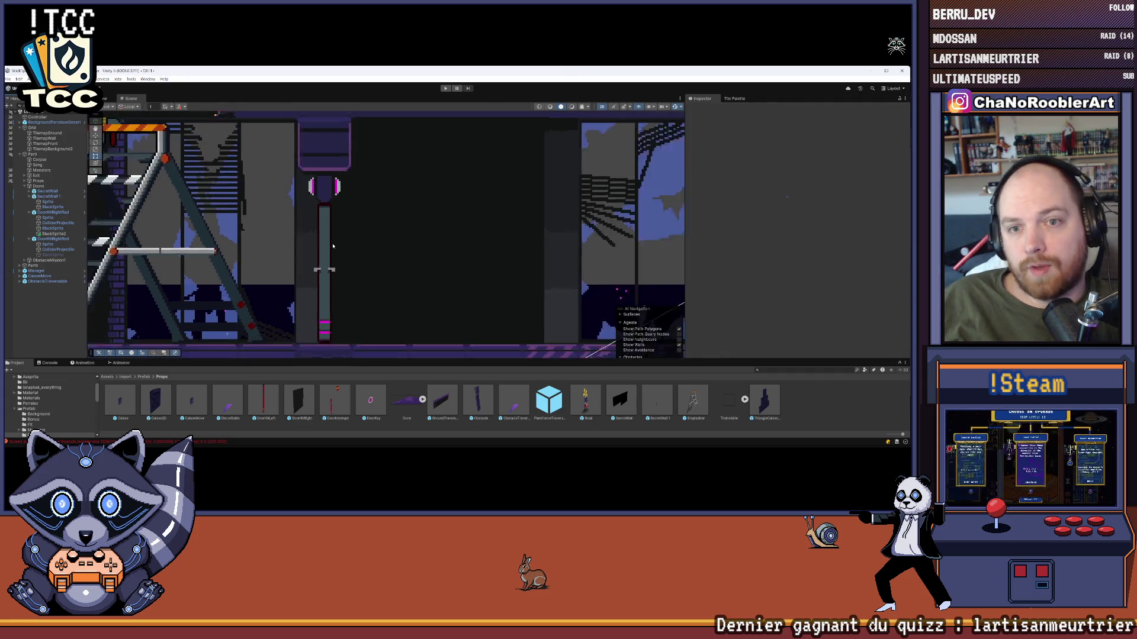
scroll(312, 219, up, 2)
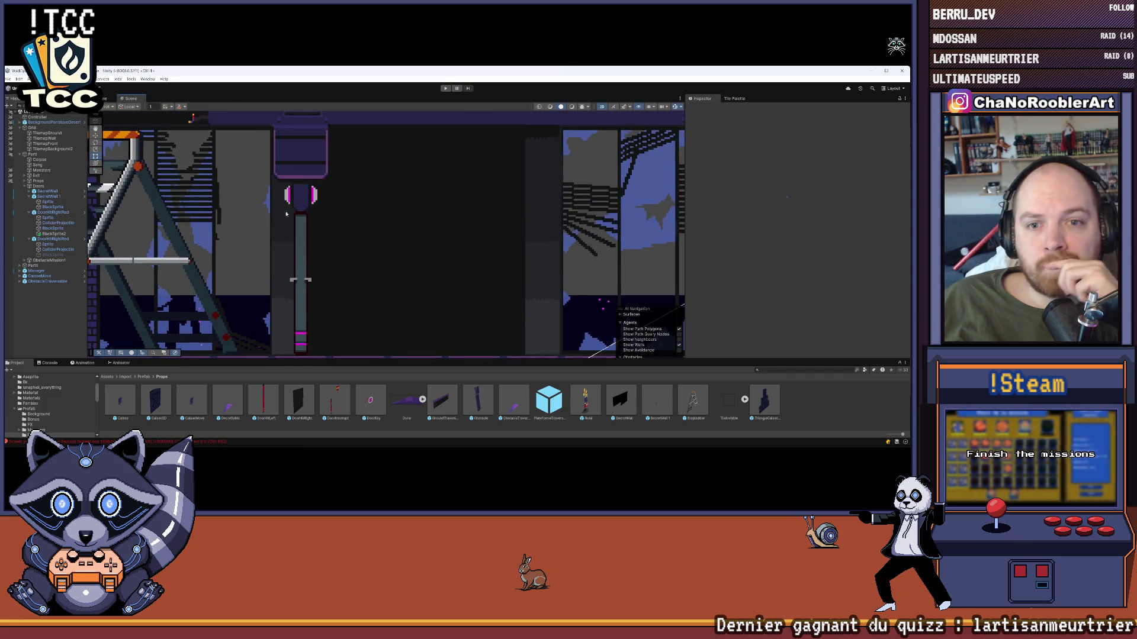
- Add a second slot to DoorHitRightRed's Black Sprite list
click(302, 196)
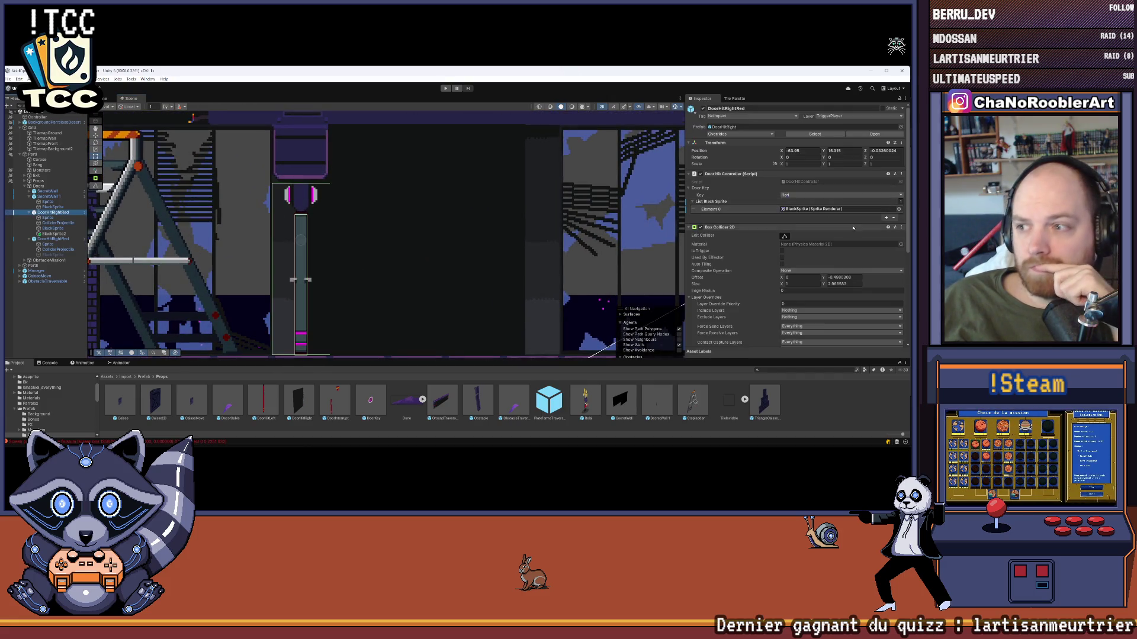
click(886, 217)
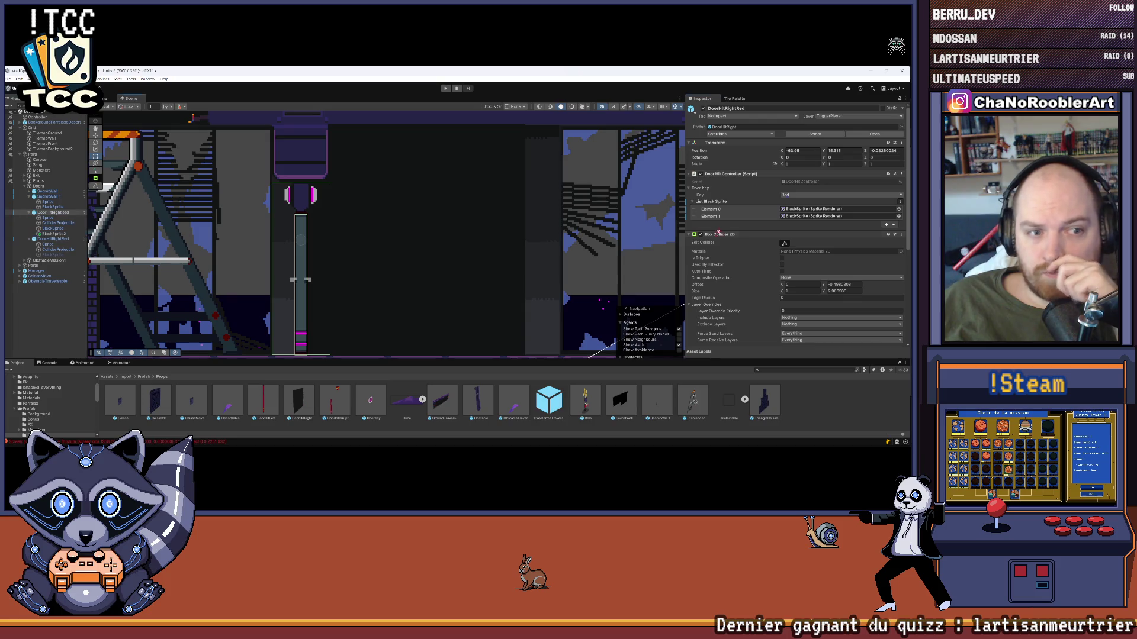
click(82, 325)
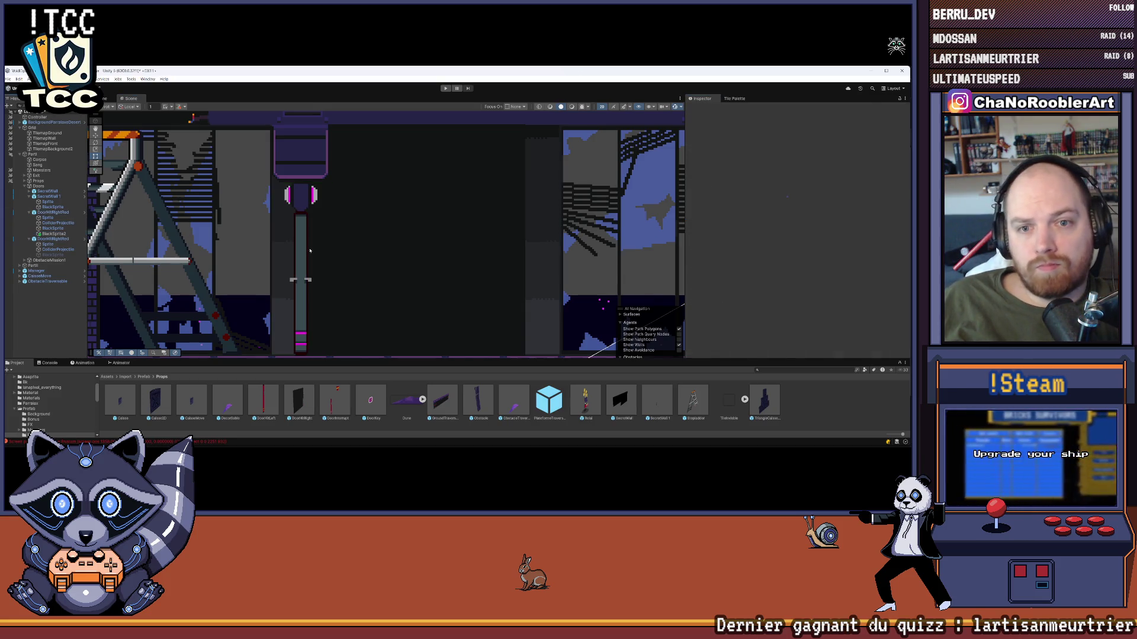
scroll(134, 244, down, 5)
scroll(134, 244, down, 6)
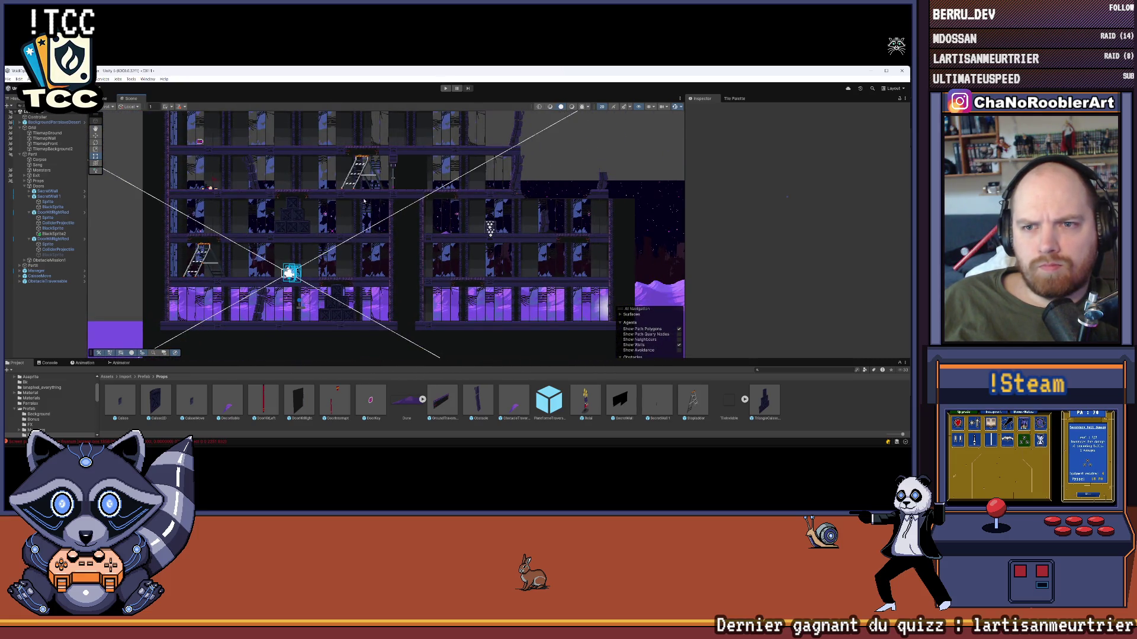
- Play-test the level by jumping around the door, then stop Play mode
click(53, 228)
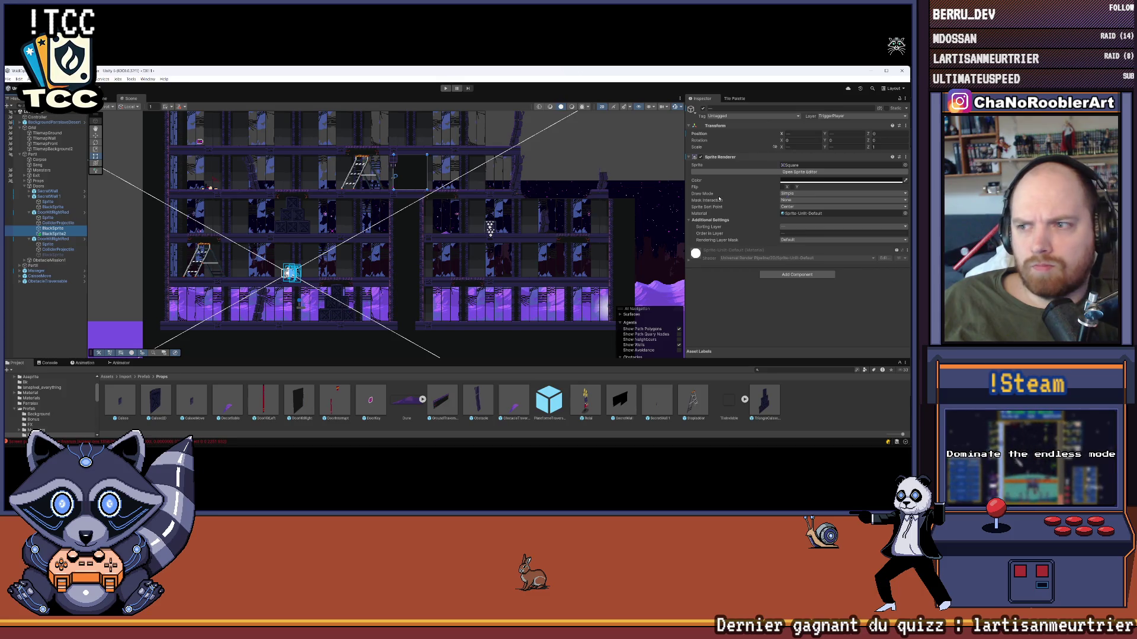
click(25, 309)
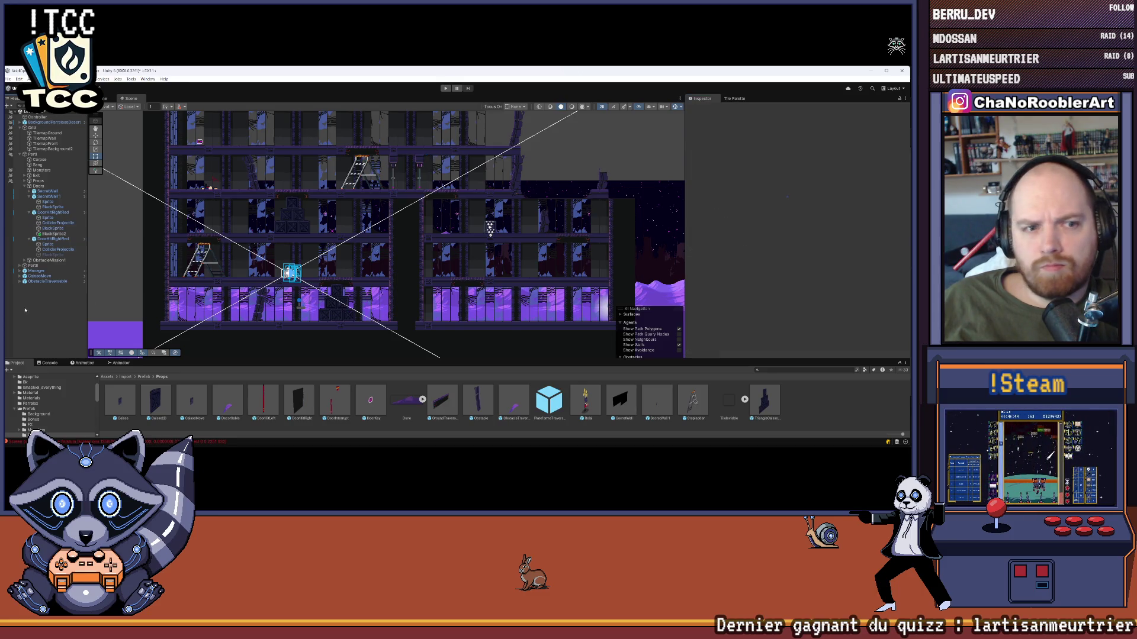
click(445, 88)
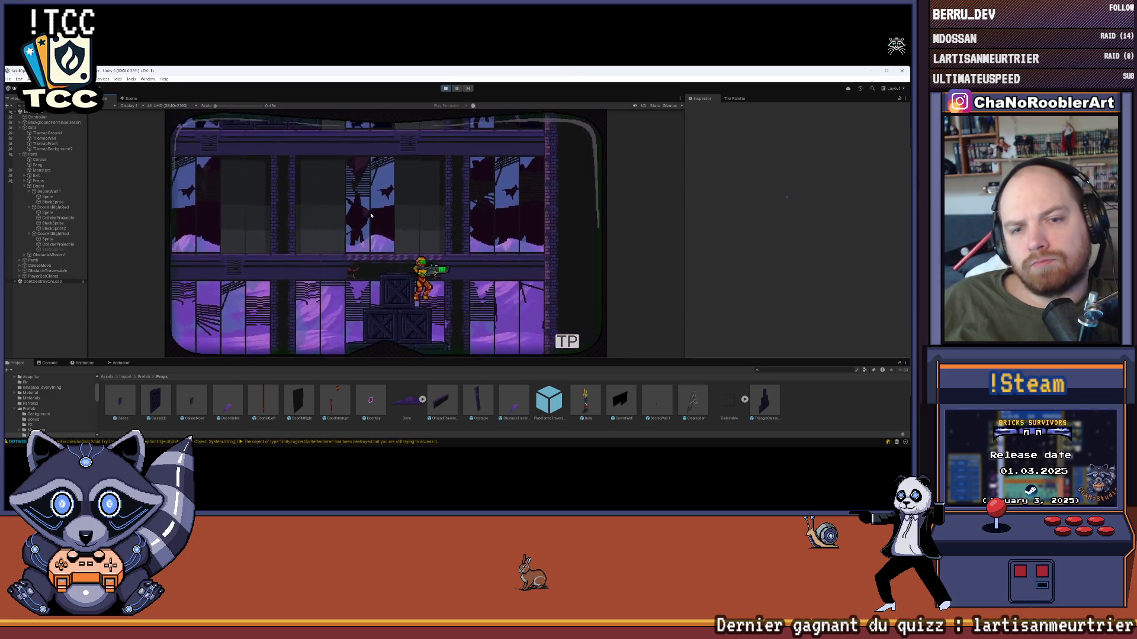
key(space)
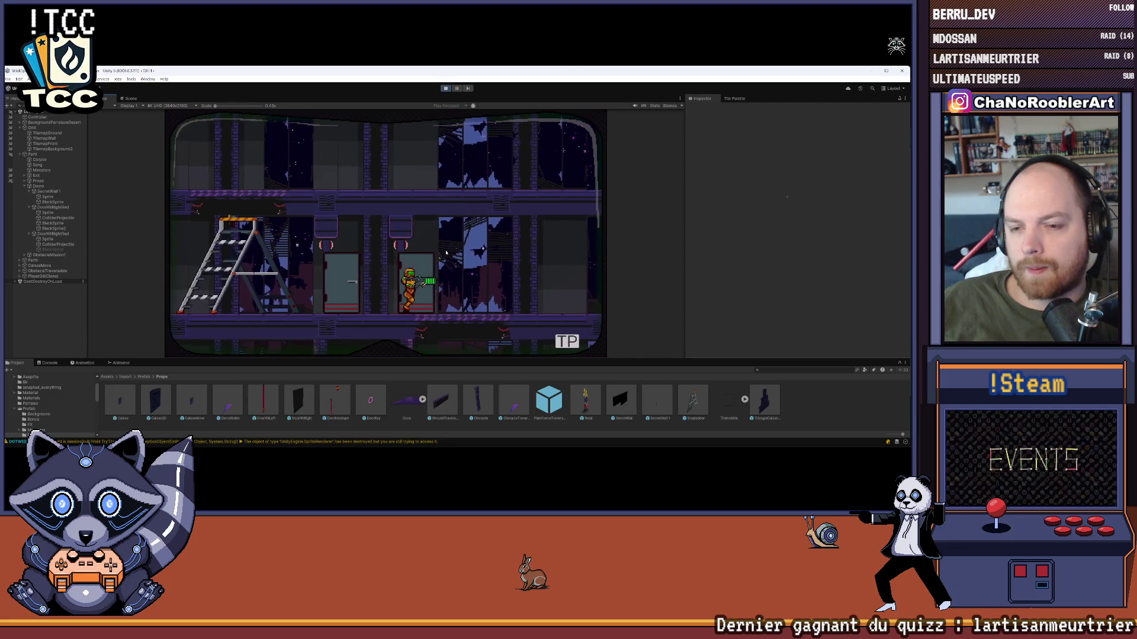
click(445, 89)
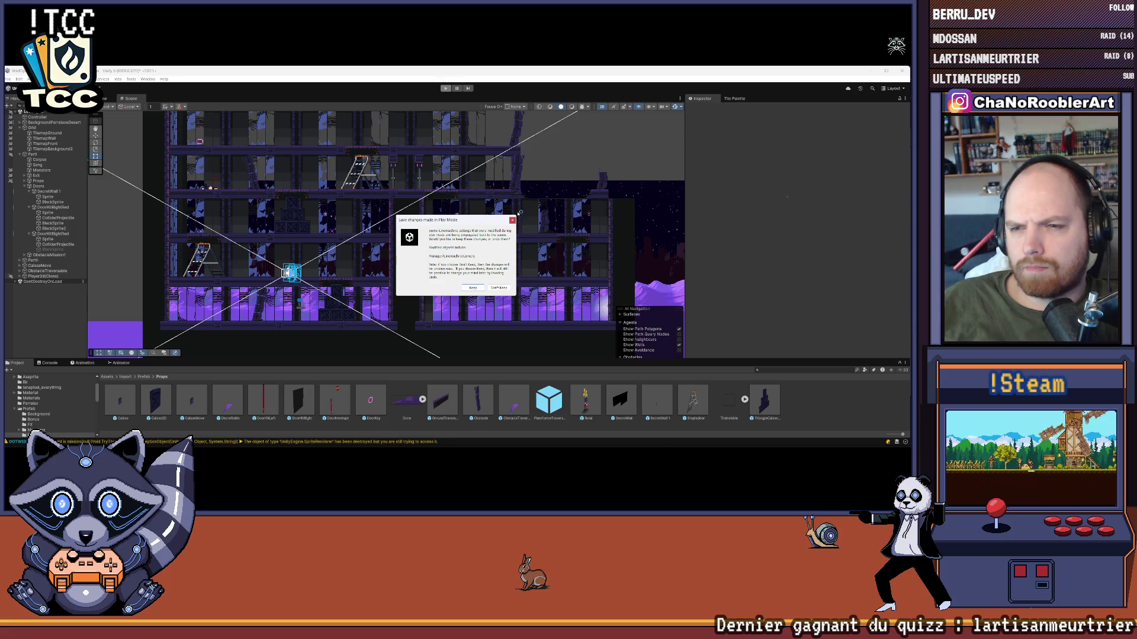
- Dismiss the Play-mode prompt, enable the first black sprite and turn off its rendering
click(512, 220)
scroll(392, 206, up, 3)
click(392, 206)
click(392, 206)
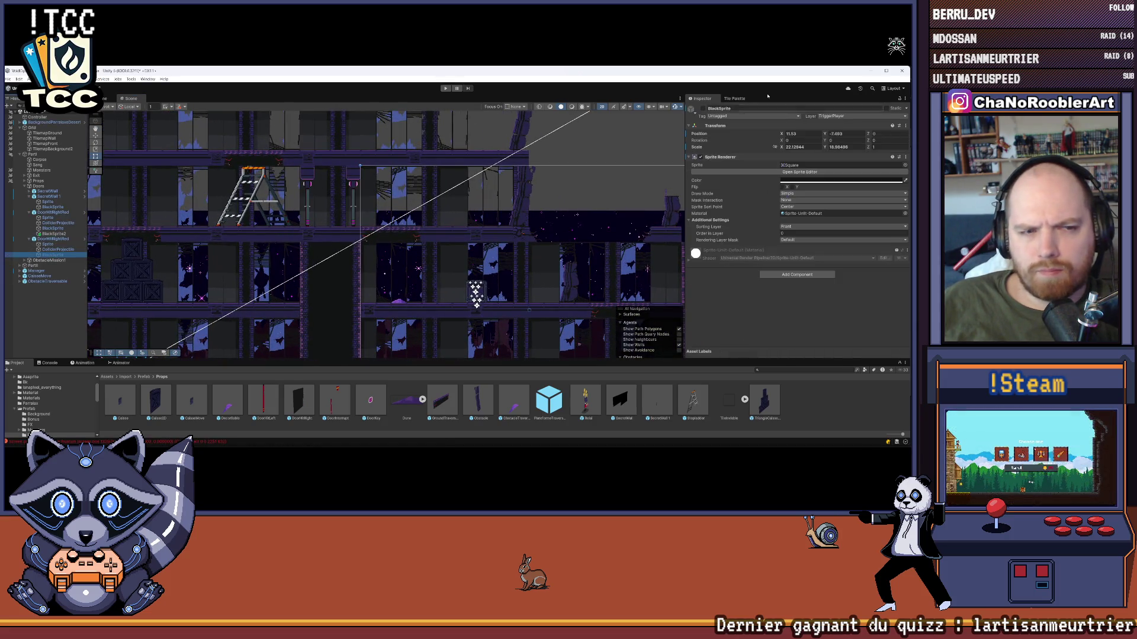
click(702, 108)
click(701, 157)
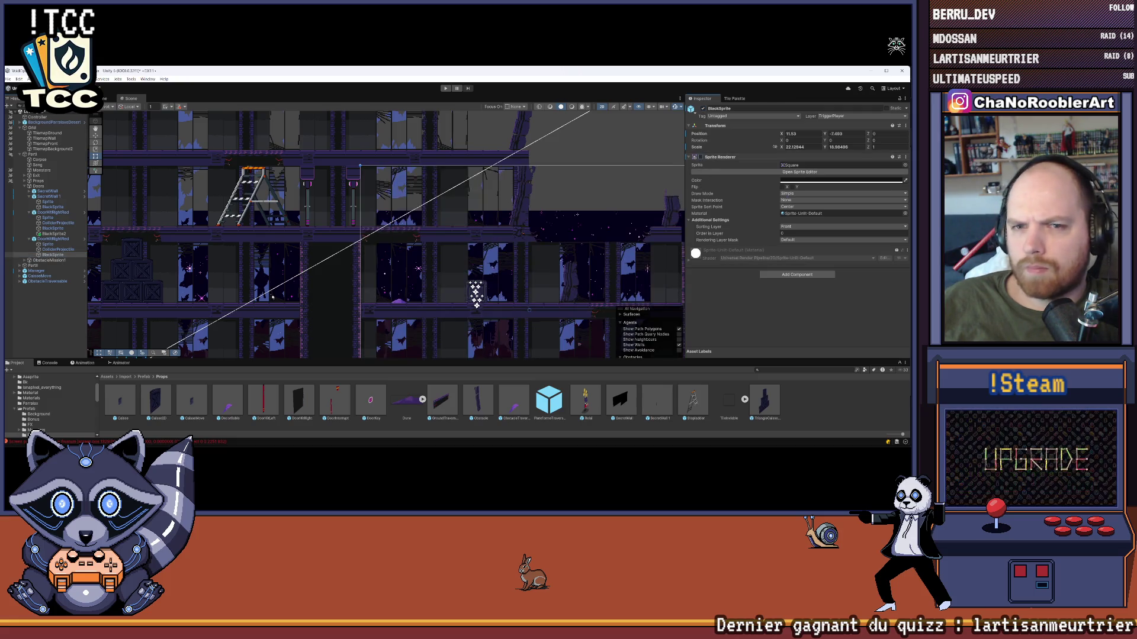
click(54, 311)
- Apply the door's changes to its prefab from BlackSprite2's context menu
scroll(409, 163, up, 3)
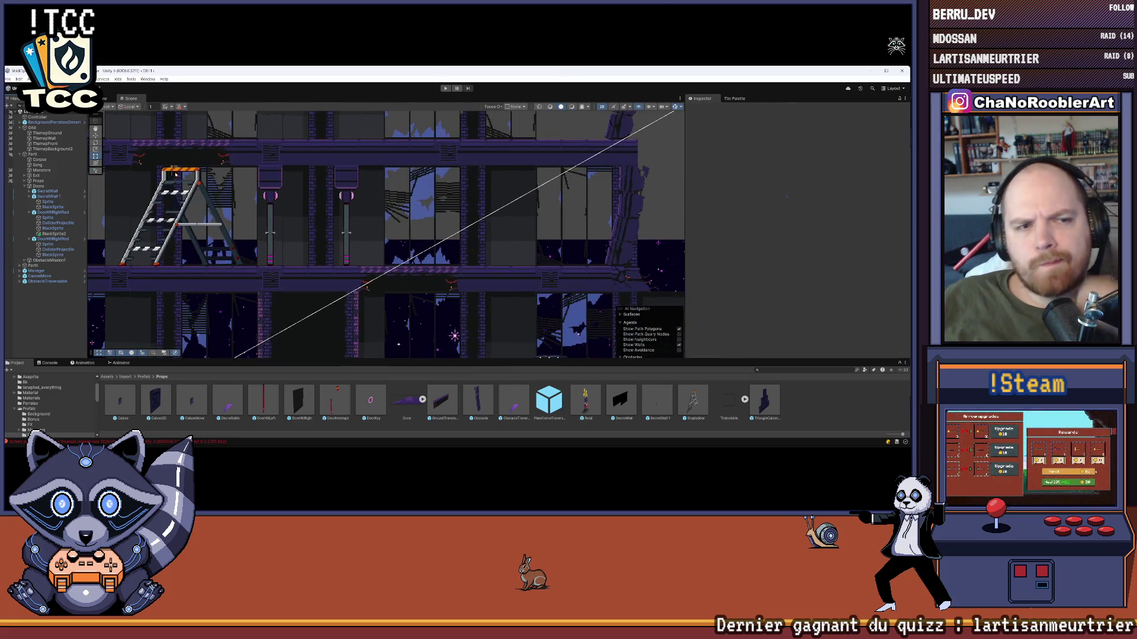
click(52, 233)
right_click(52, 234)
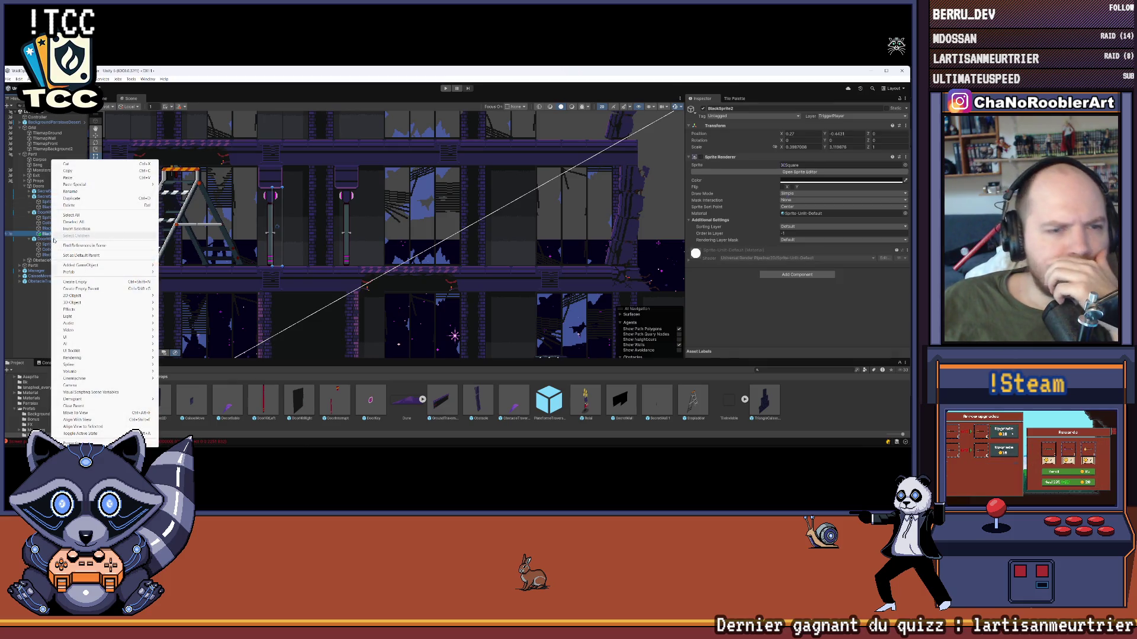
mouse_move(72, 271)
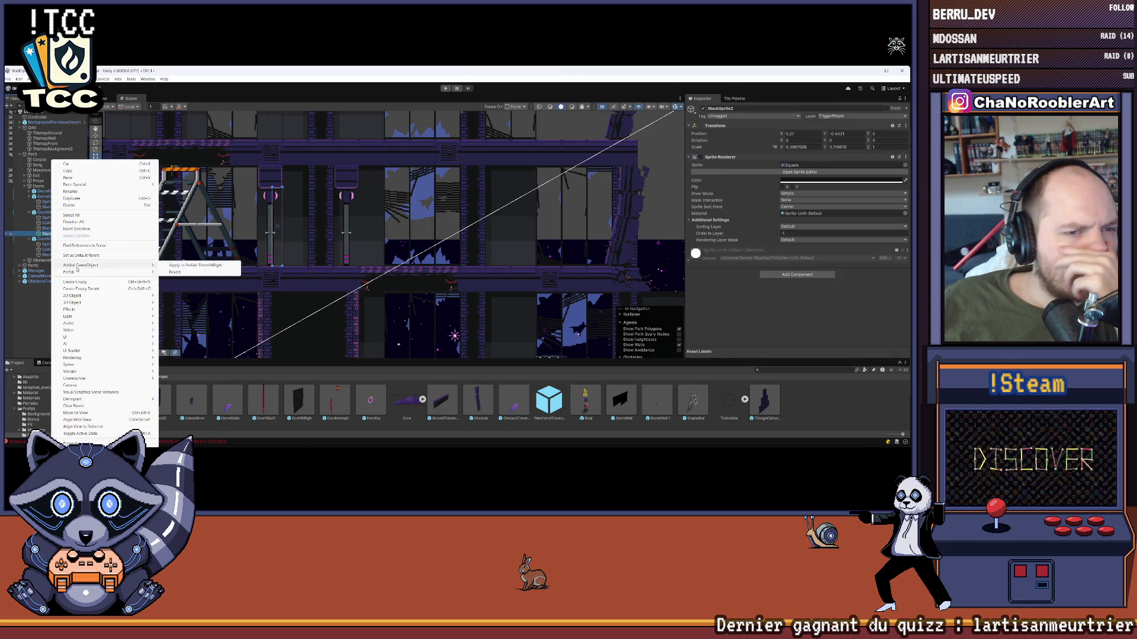
click(180, 267)
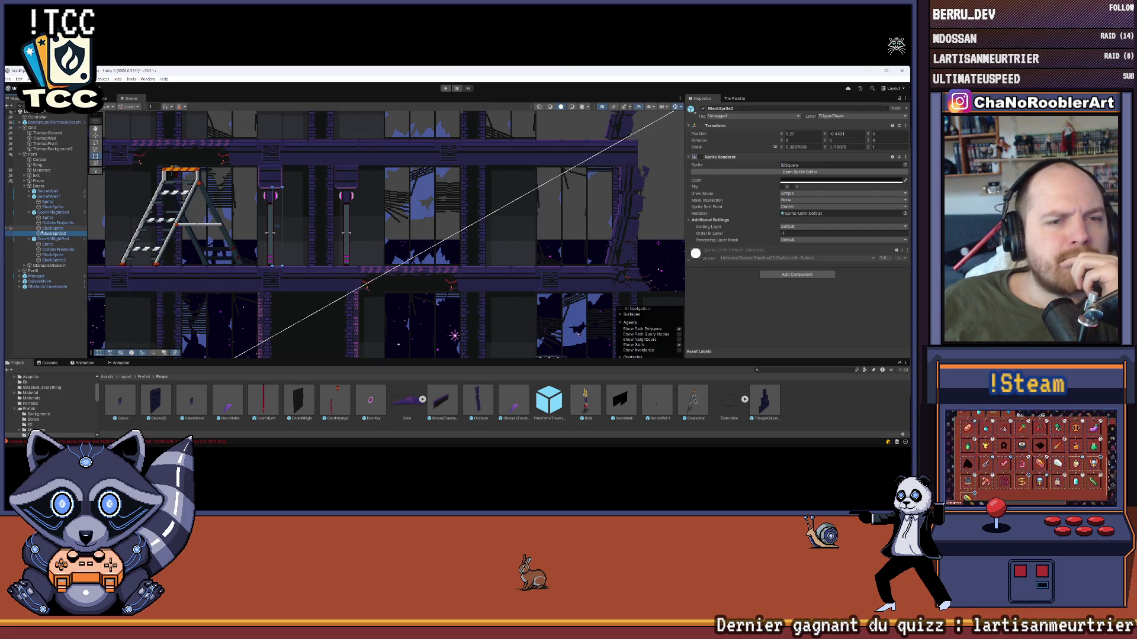
- Add a second entry to DoorHitRightRed's black sprite list
click(53, 261)
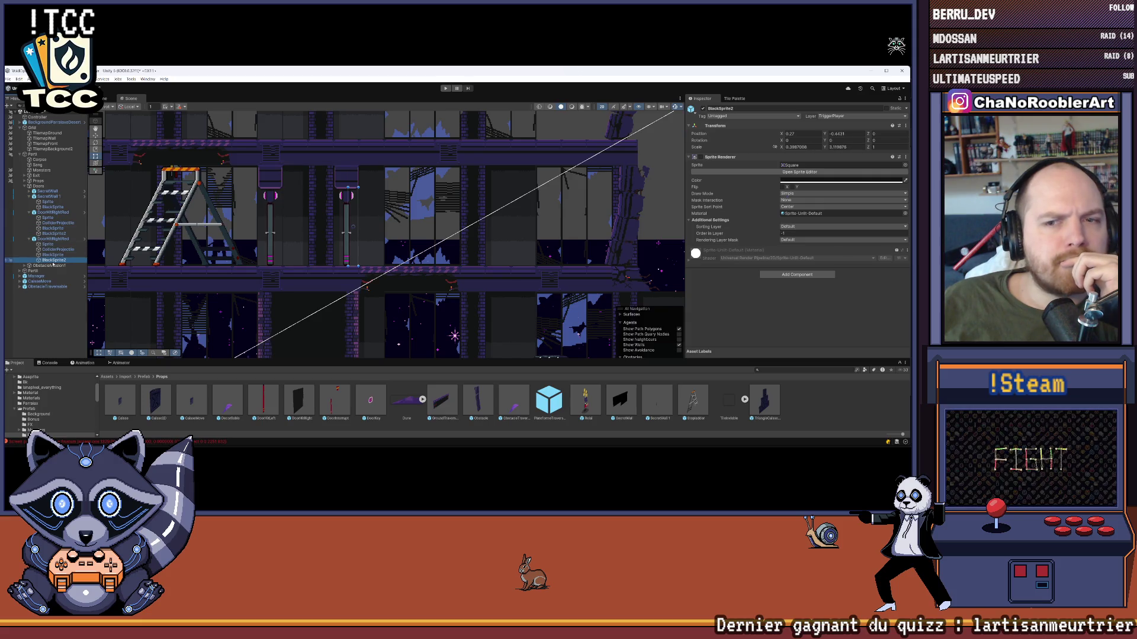
click(53, 239)
click(887, 217)
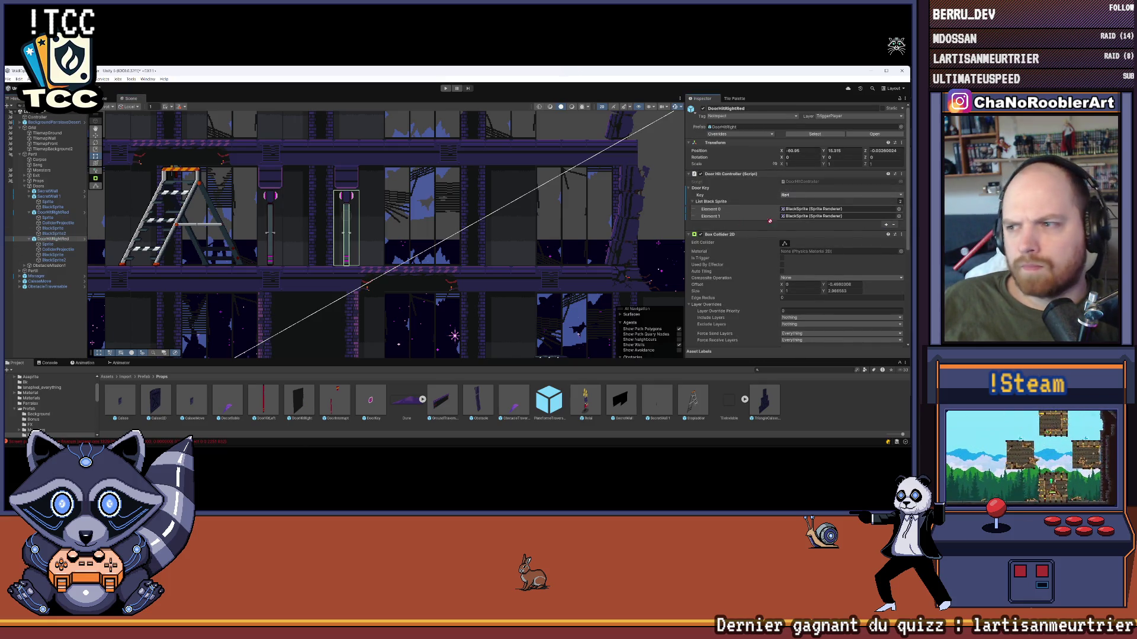
click(59, 251)
- Select all four black sprites and toggle their Sprite Renderer on, then off again
click(53, 228)
ctrl+click(54, 233)
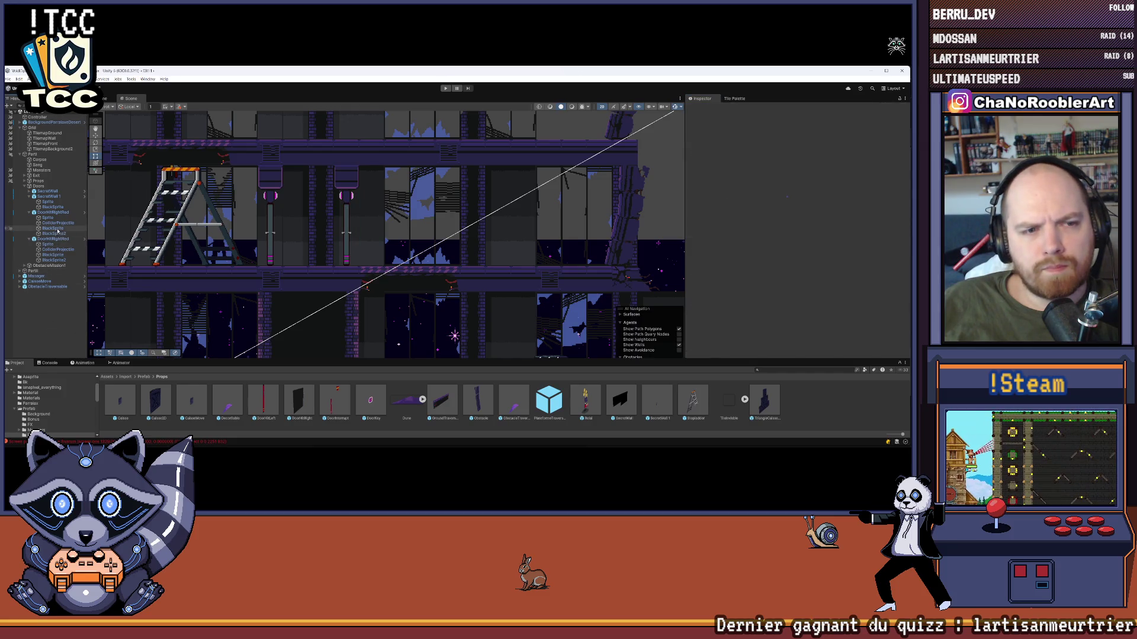
ctrl+click(52, 255)
ctrl+click(58, 260)
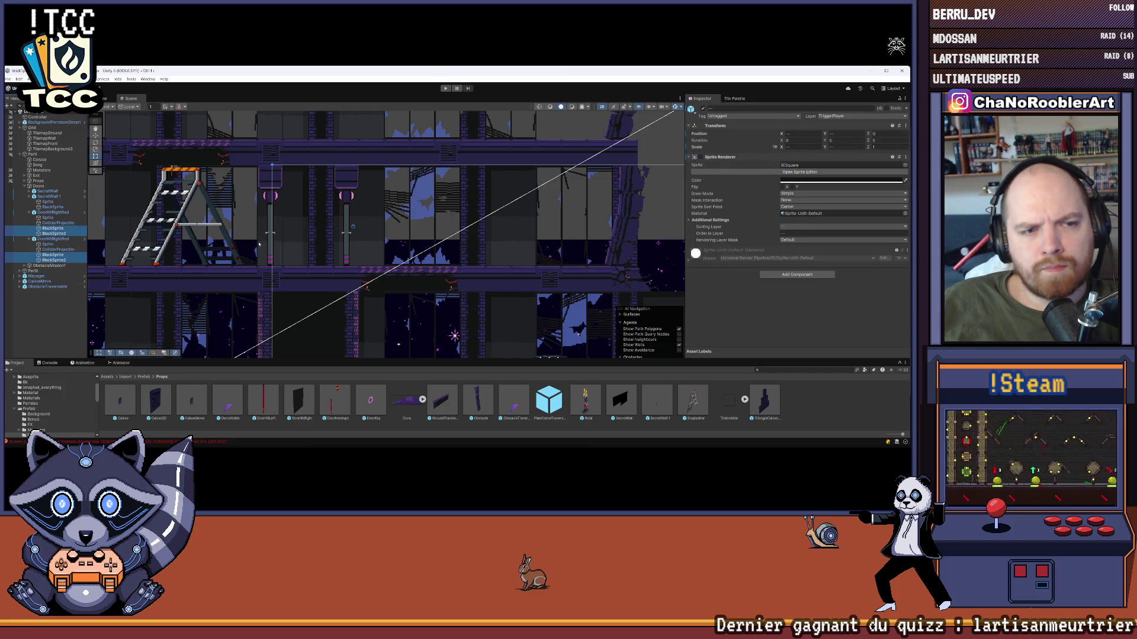
click(699, 158)
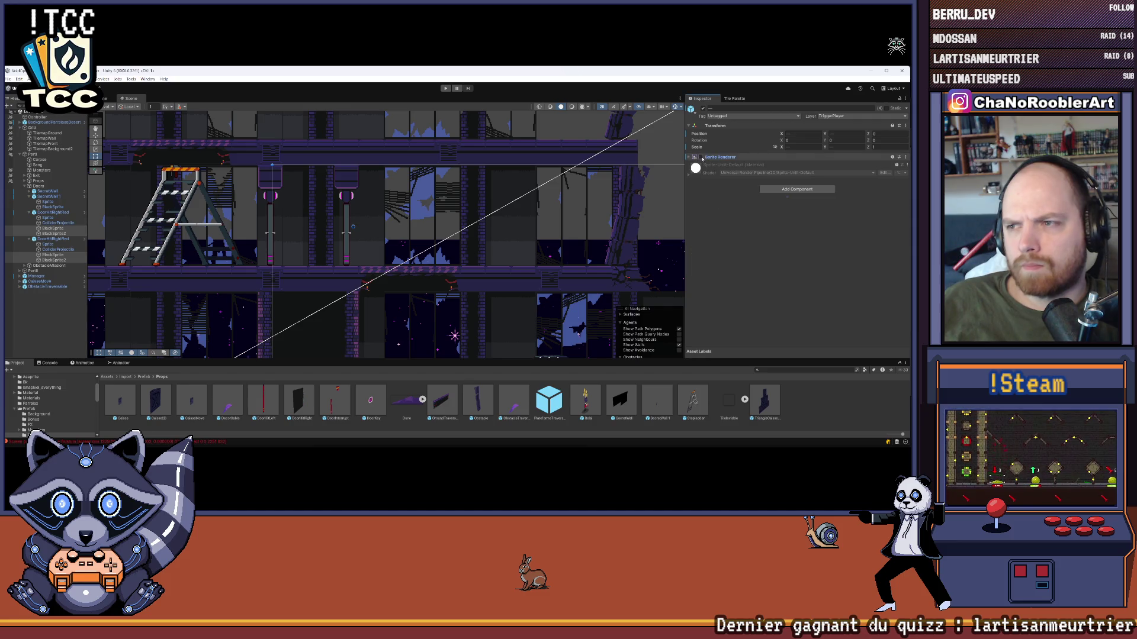
click(701, 157)
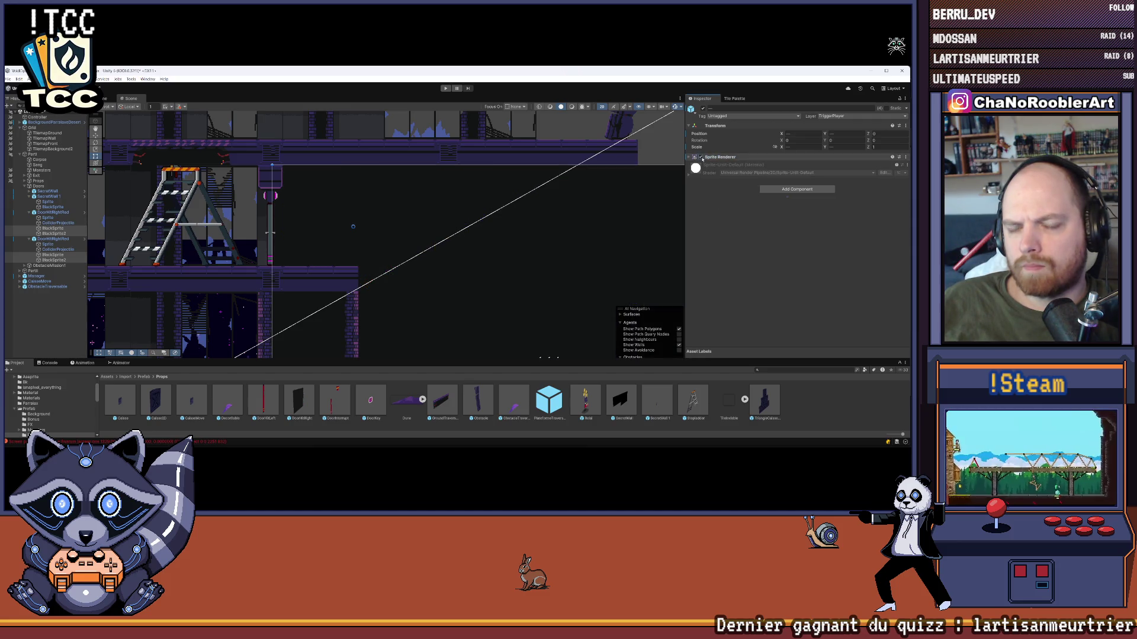
click(701, 157)
click(65, 336)
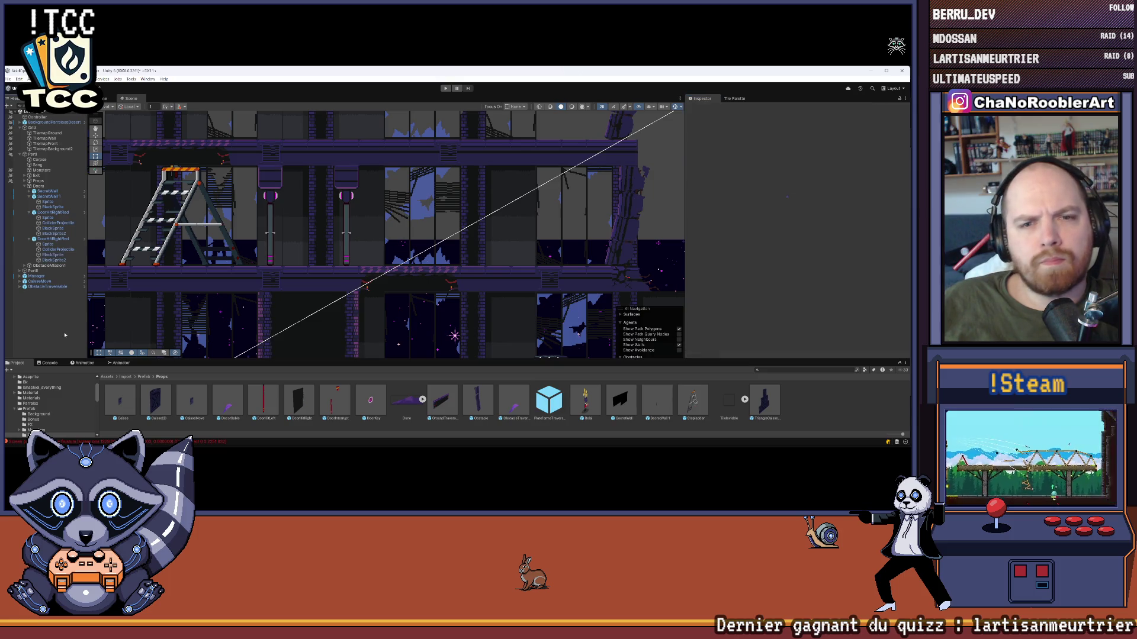
scroll(338, 256, down, 5)
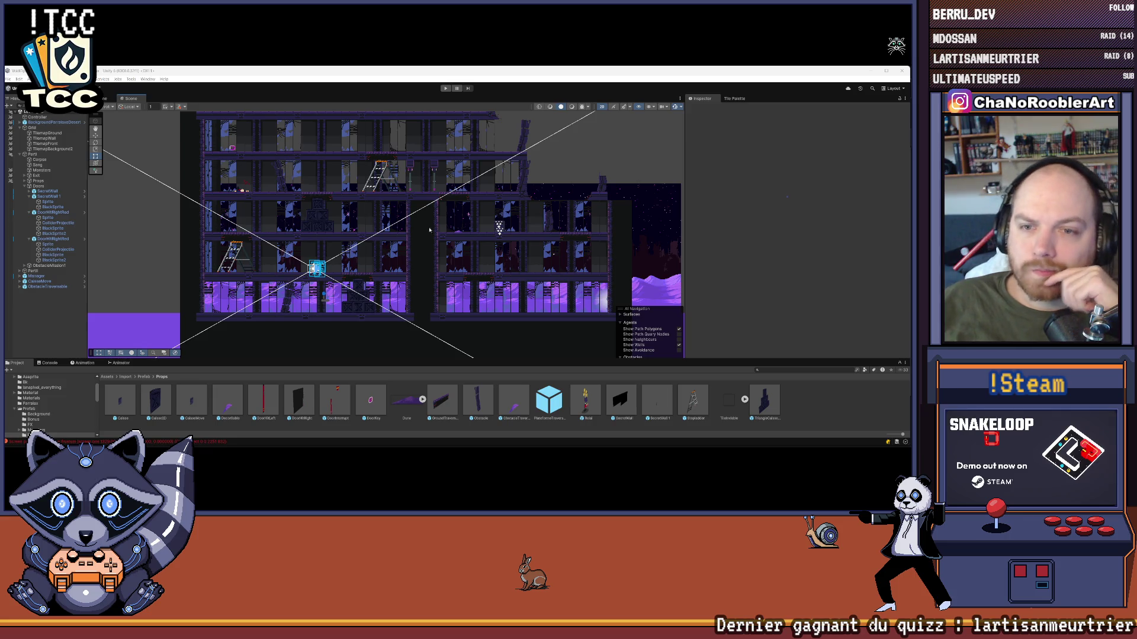
- Pan the zoomed-out Scene view to the left across the level
drag(395, 226, 357, 227)
- Pan over the level's right side, recentre the building, then bring Visual Studio forward
click(8, 80)
key(Escape)
drag(384, 226, 294, 222)
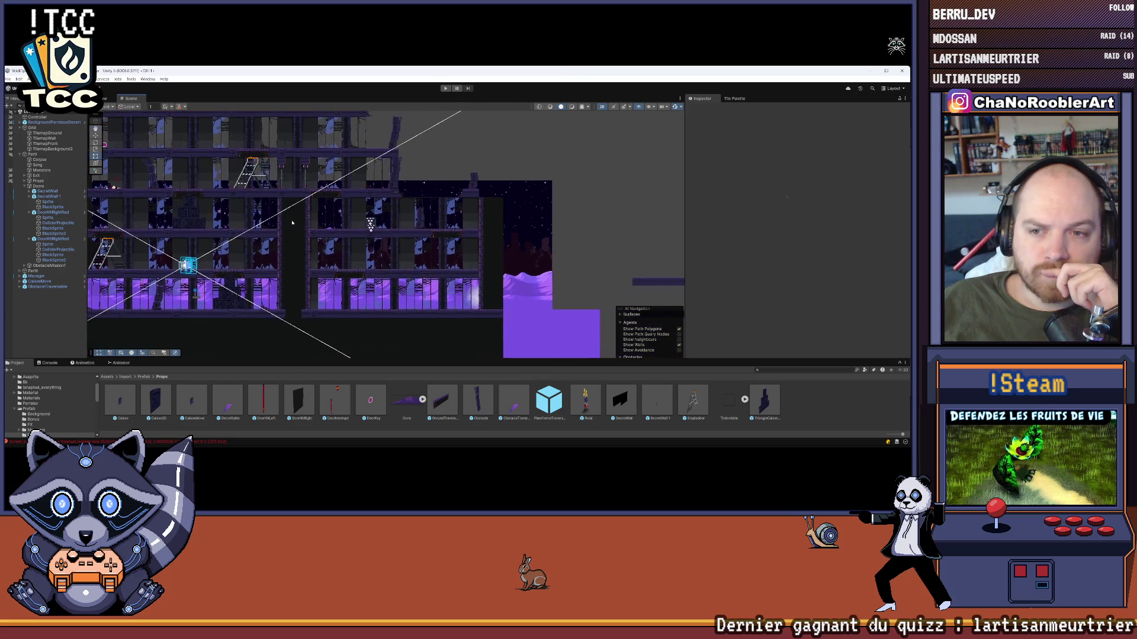
scroll(293, 222, down, 2)
drag(279, 174, 186, 173)
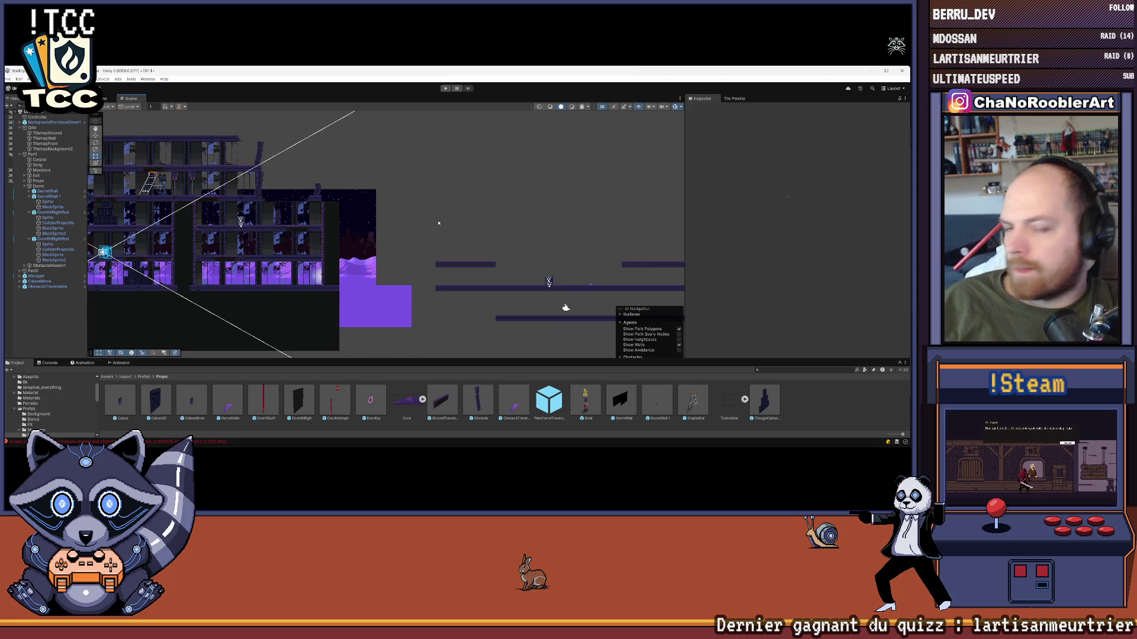
drag(249, 199, 320, 210)
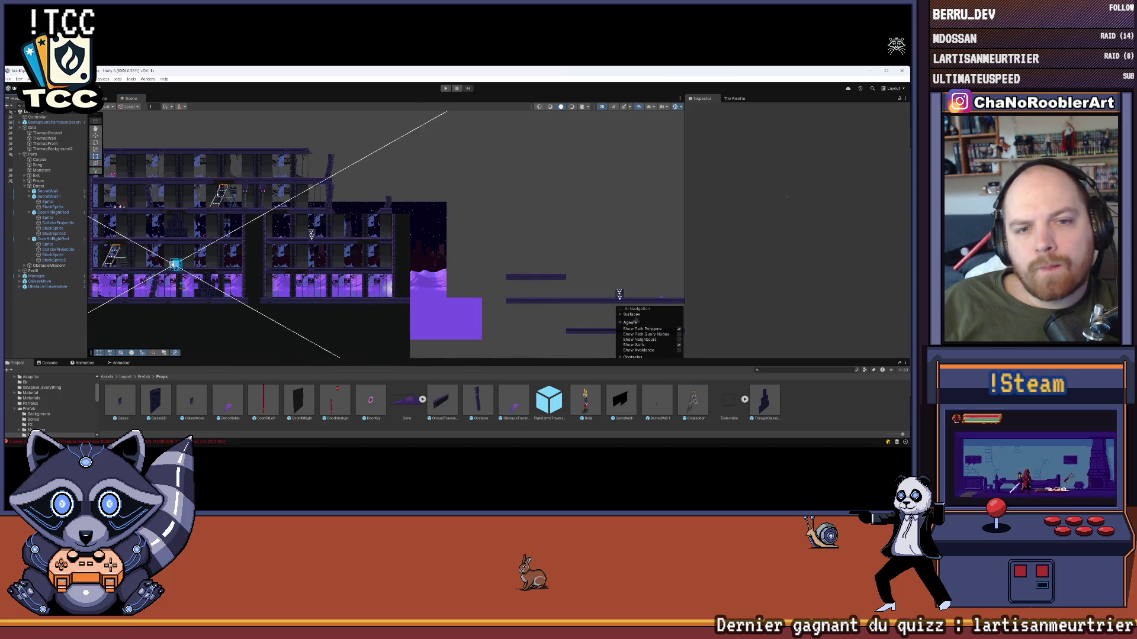
scroll(320, 210, up, 5)
drag(319, 210, 377, 226)
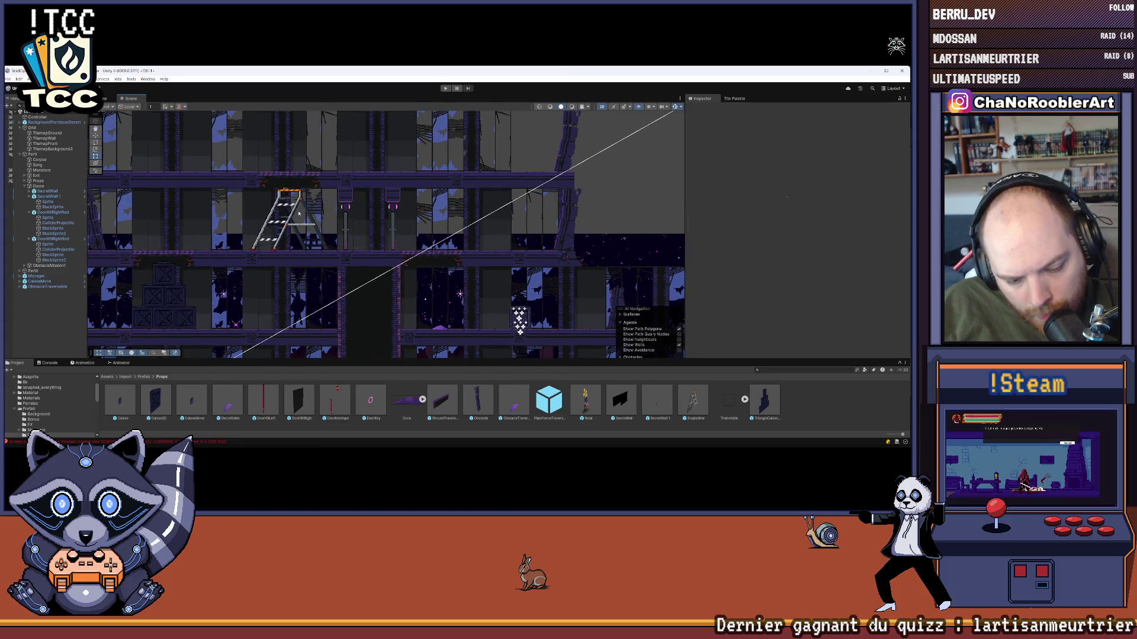
click(493, 439)
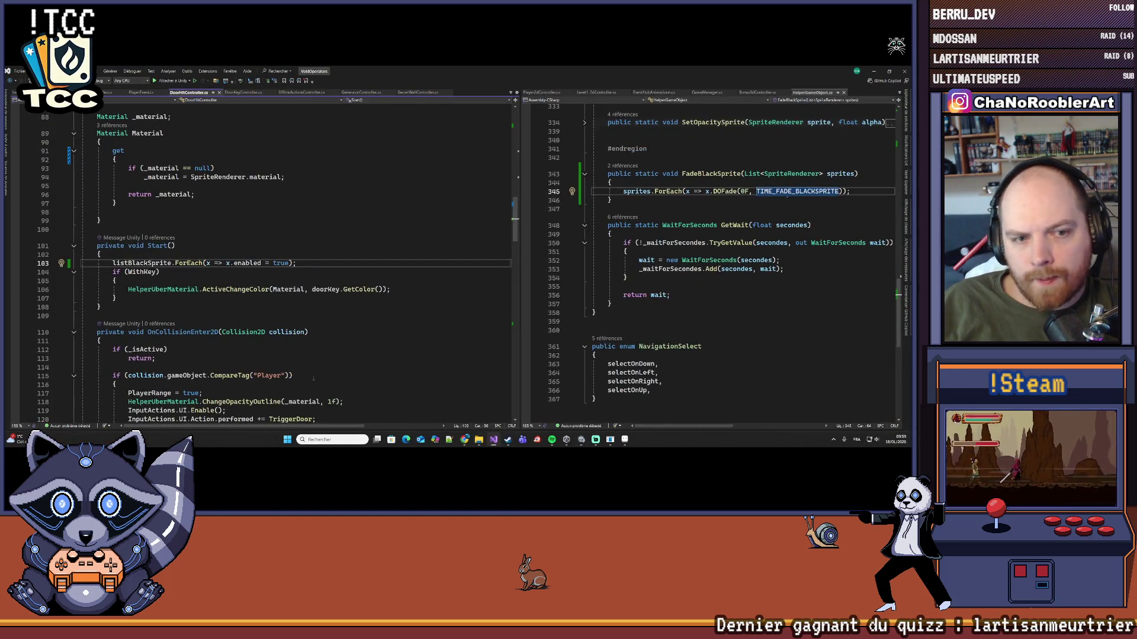
- Browse the LevelController and TriggerGeneratorController scripts
scroll(267, 260, down, 6)
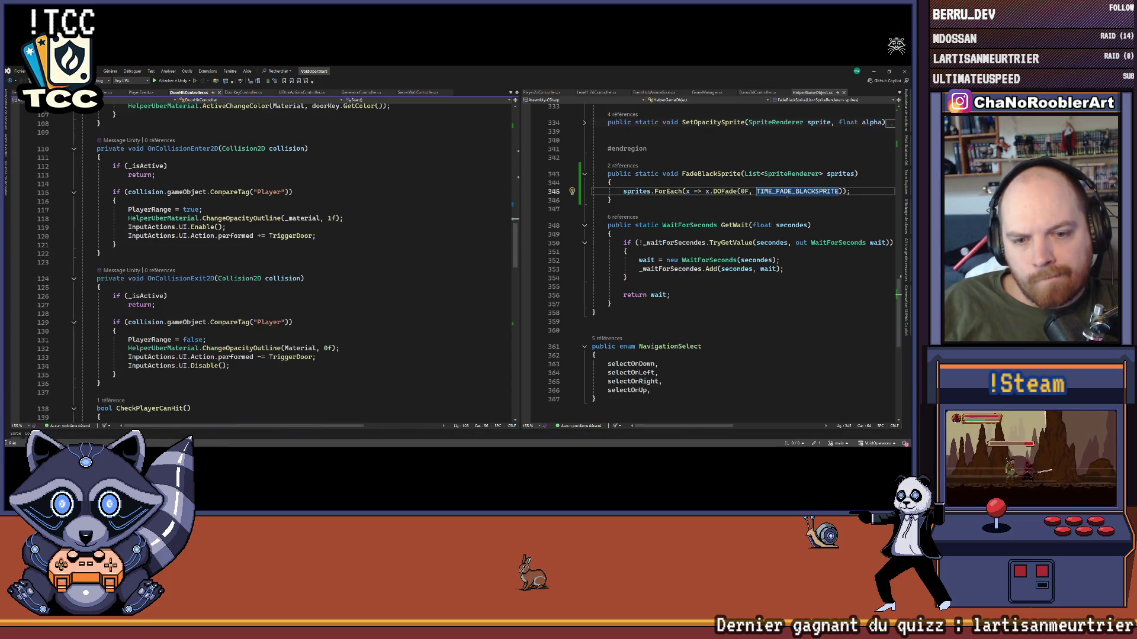
scroll(267, 217, down, 2)
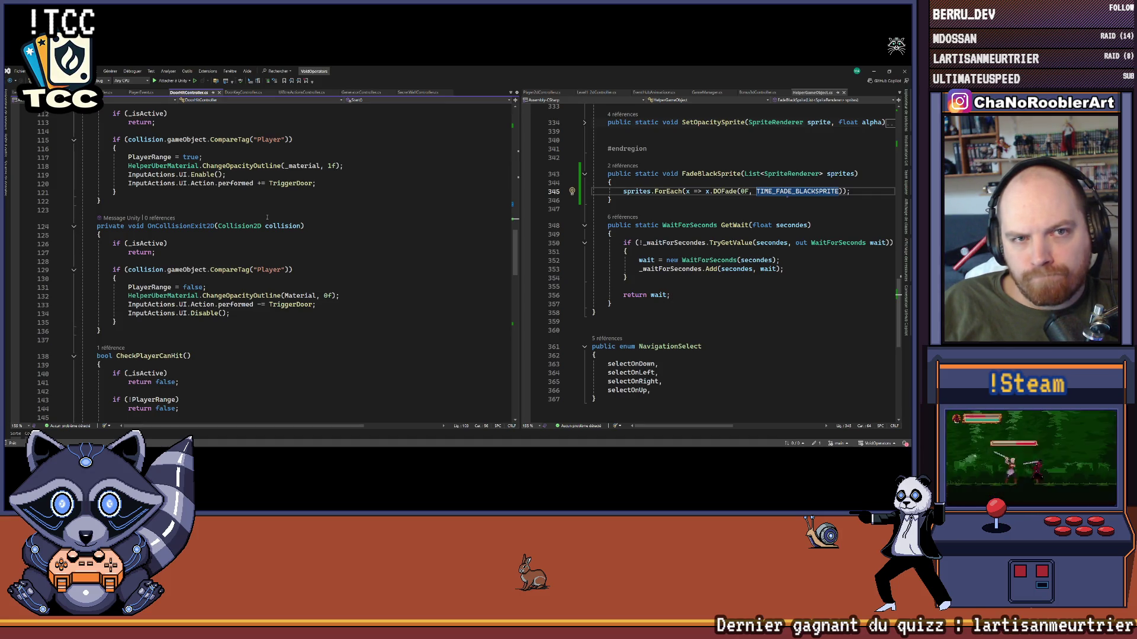
scroll(262, 256, up, 4)
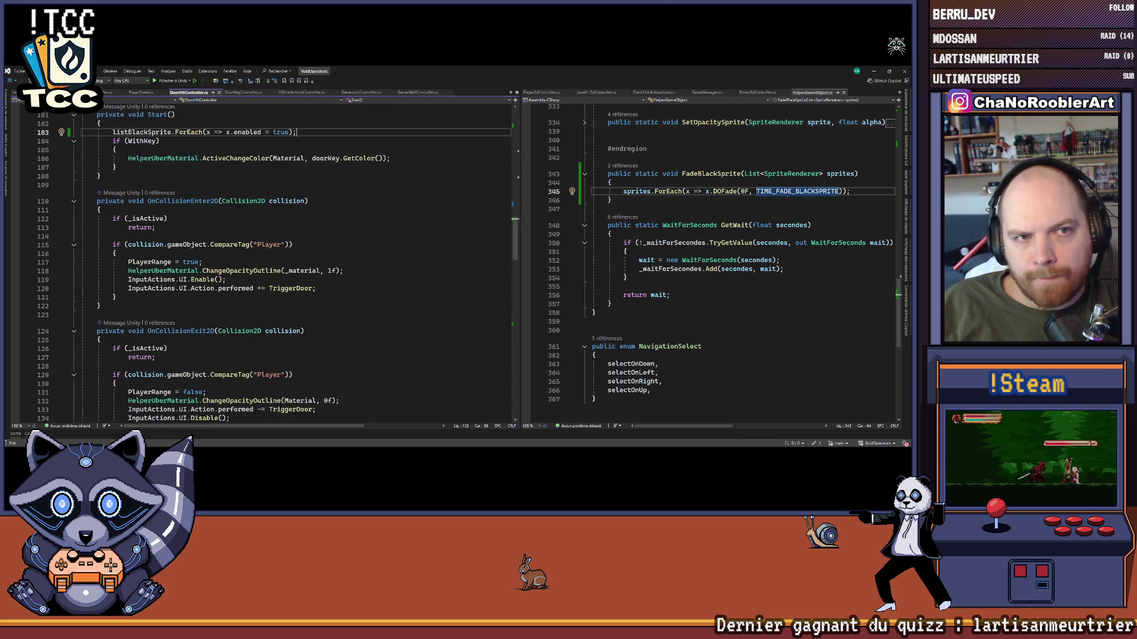
key(ctrl+Tab)
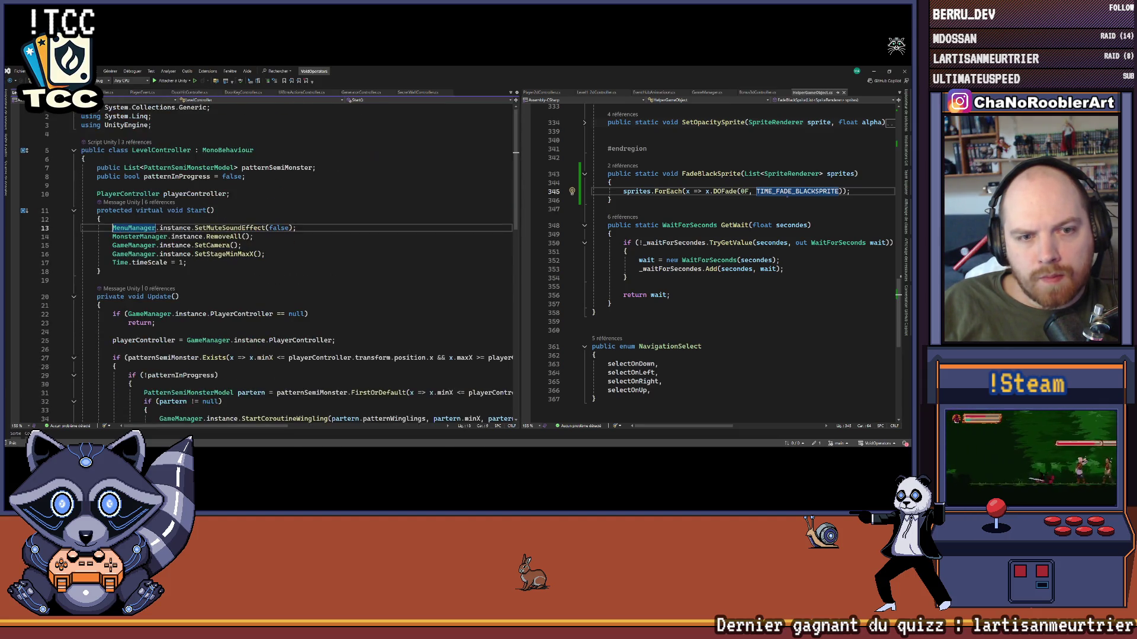
scroll(266, 267, down, 8)
scroll(266, 266, up, 6)
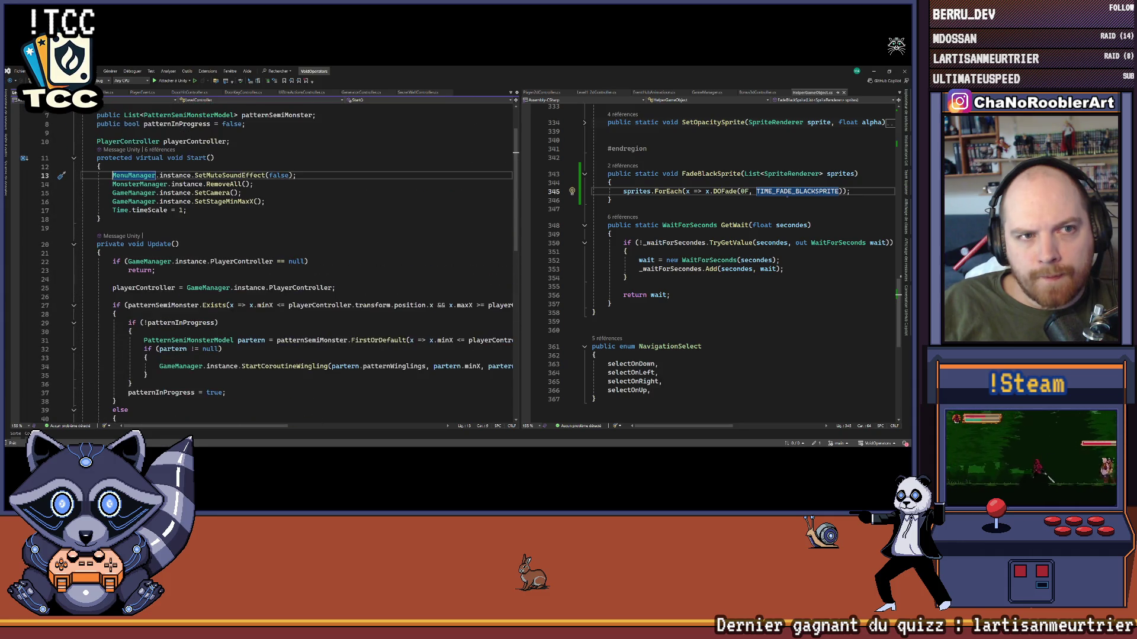
key(ctrl+Tab)
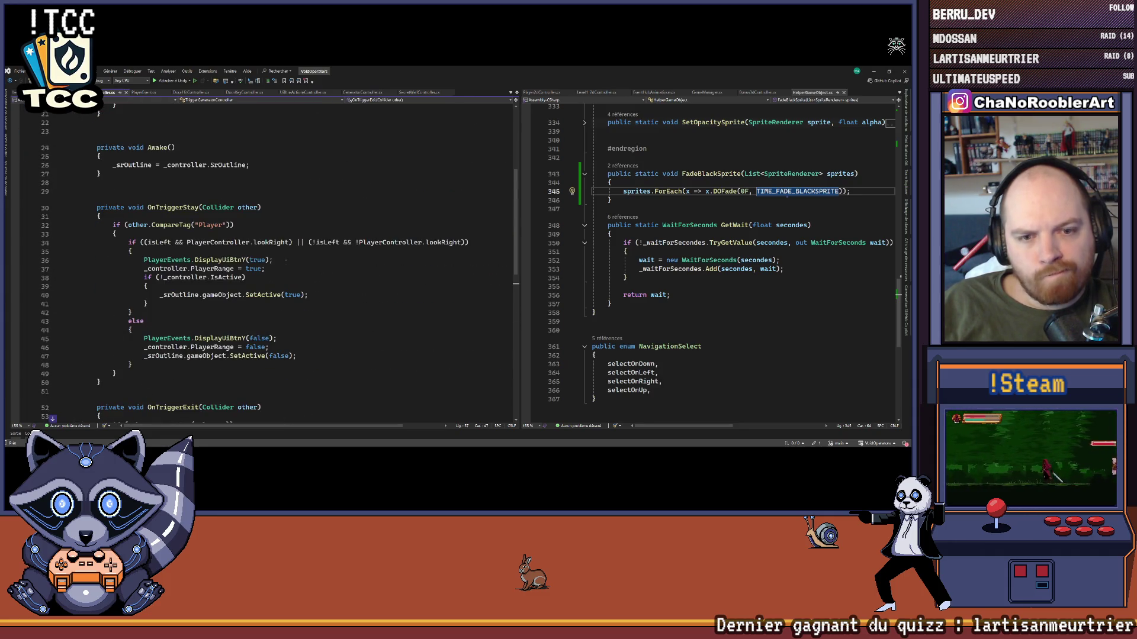
click(234, 399)
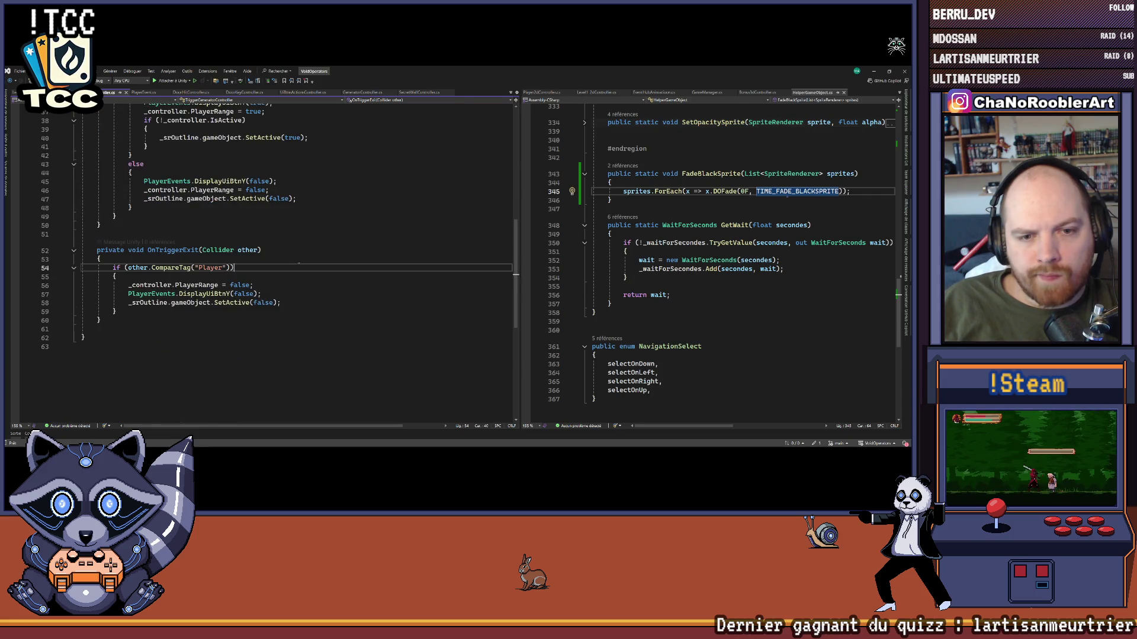
- Return to DoorHitController's TriggerDoor and go to the FadeBlackSprite definition
click(199, 94)
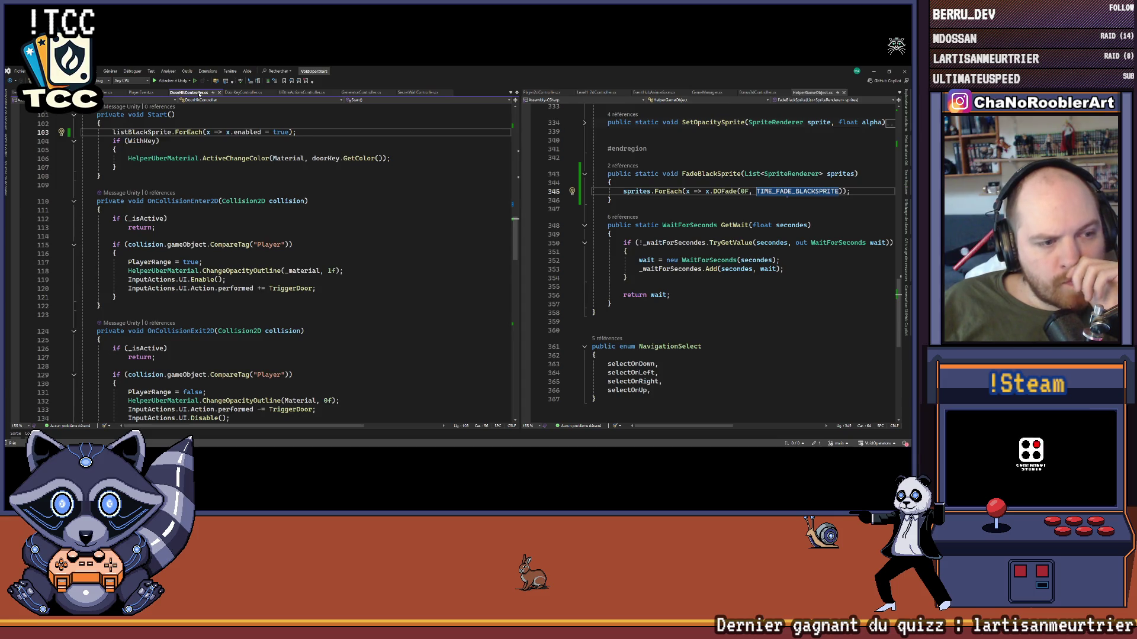
scroll(288, 308, down, 4)
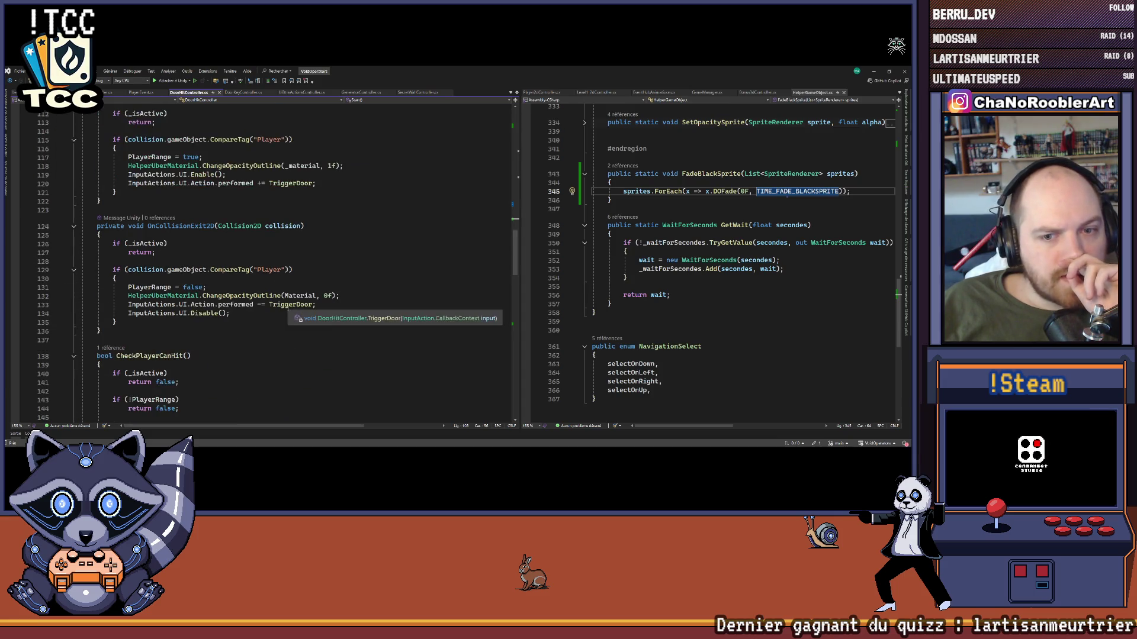
click(243, 93)
click(197, 93)
scroll(265, 306, down, 7)
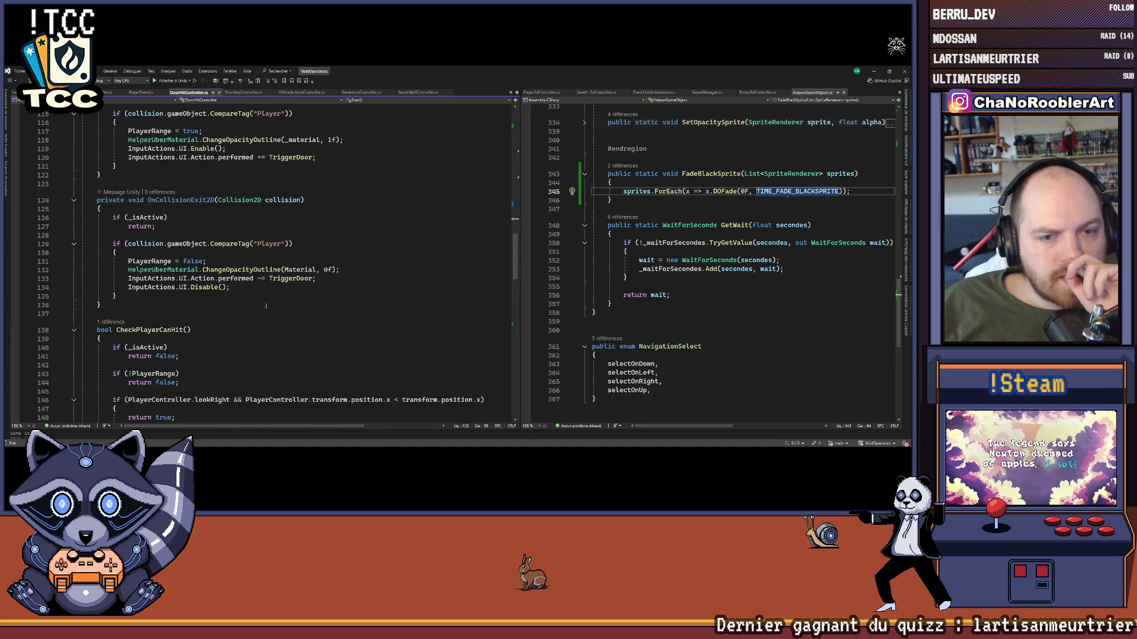
scroll(266, 306, down, 10)
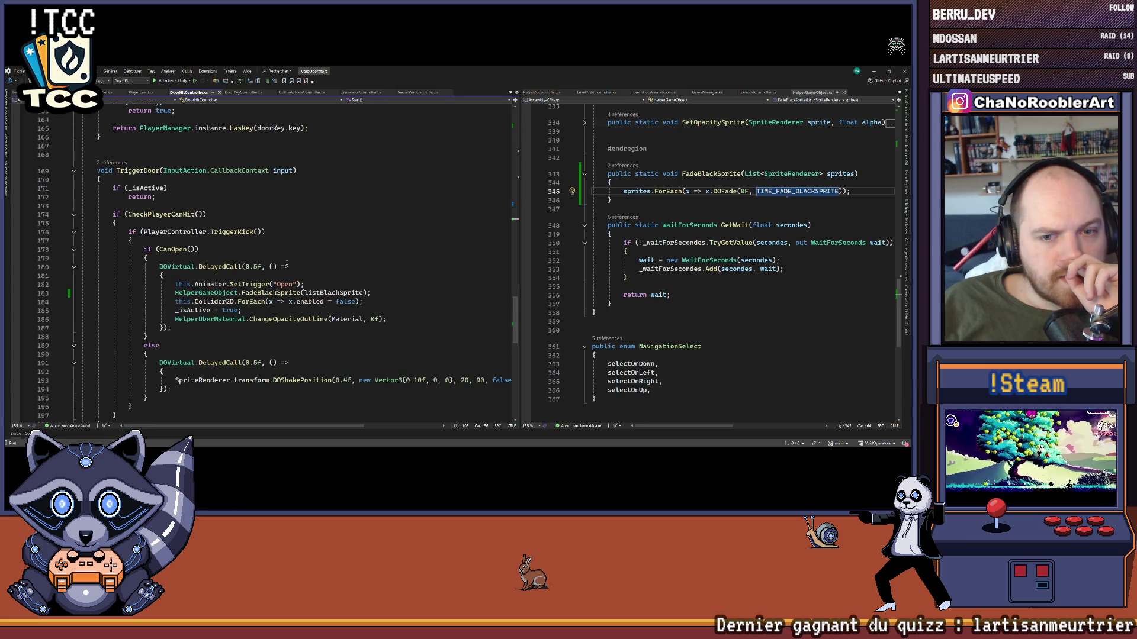
scroll(287, 265, down, 1)
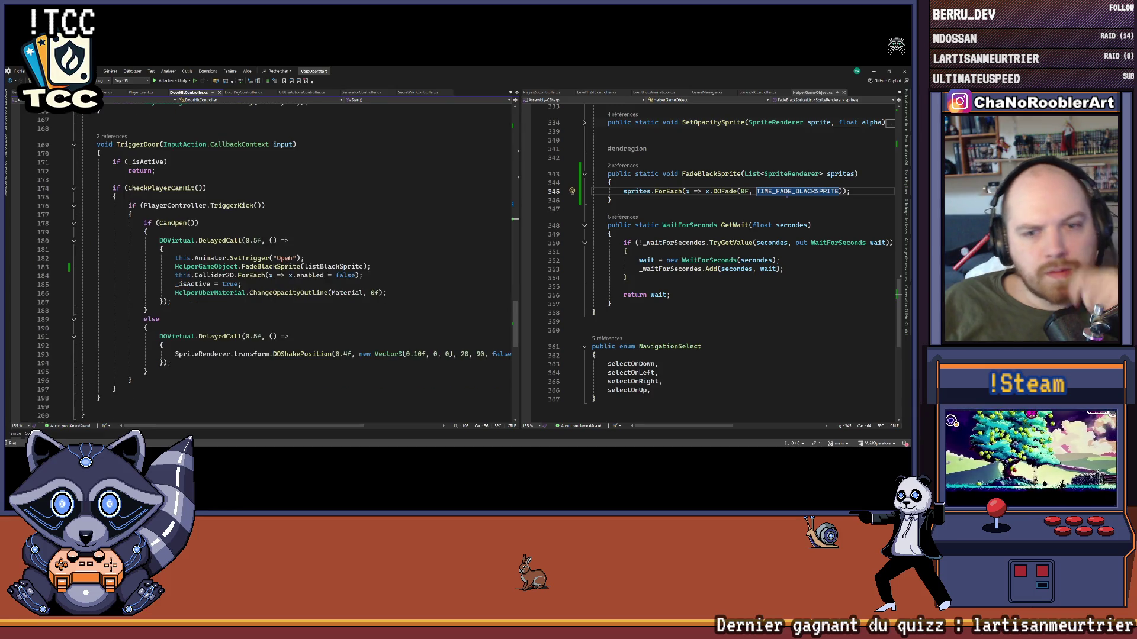
ctrl+click(275, 267)
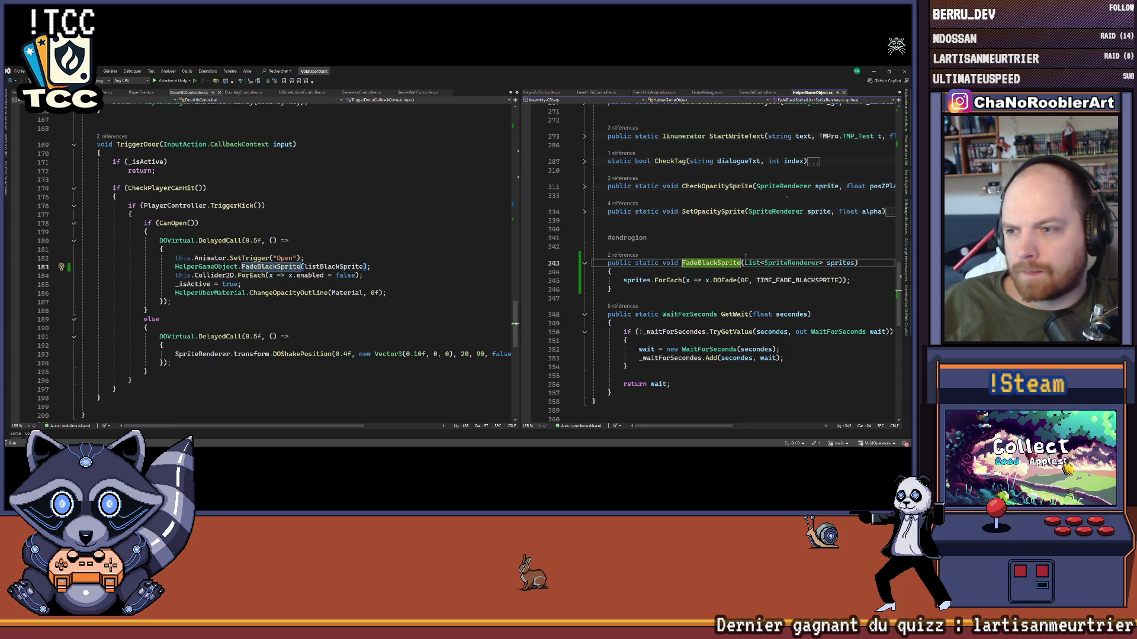
- Chain .OnComplete() onto the fade call at line 345, on its own indented line
drag(525, 213, 320, 214)
click(754, 280)
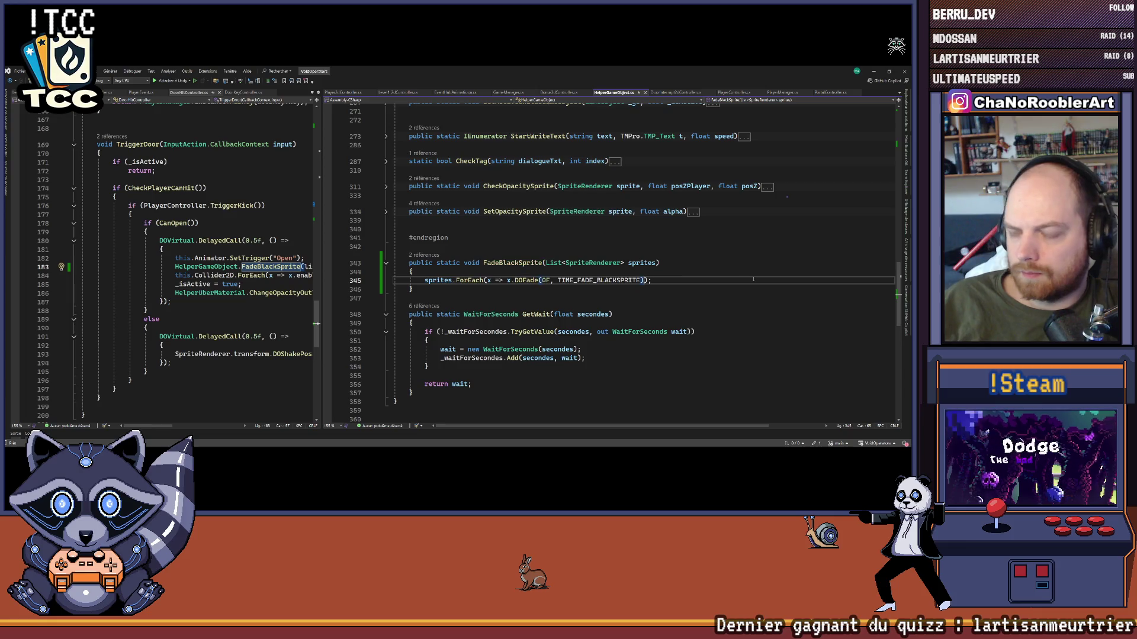
key(Left)
text(.Con)
key(BackSpace)
key(BackSpace)
key(BackSpace)
text(OnC)
key(Tab)
text(()
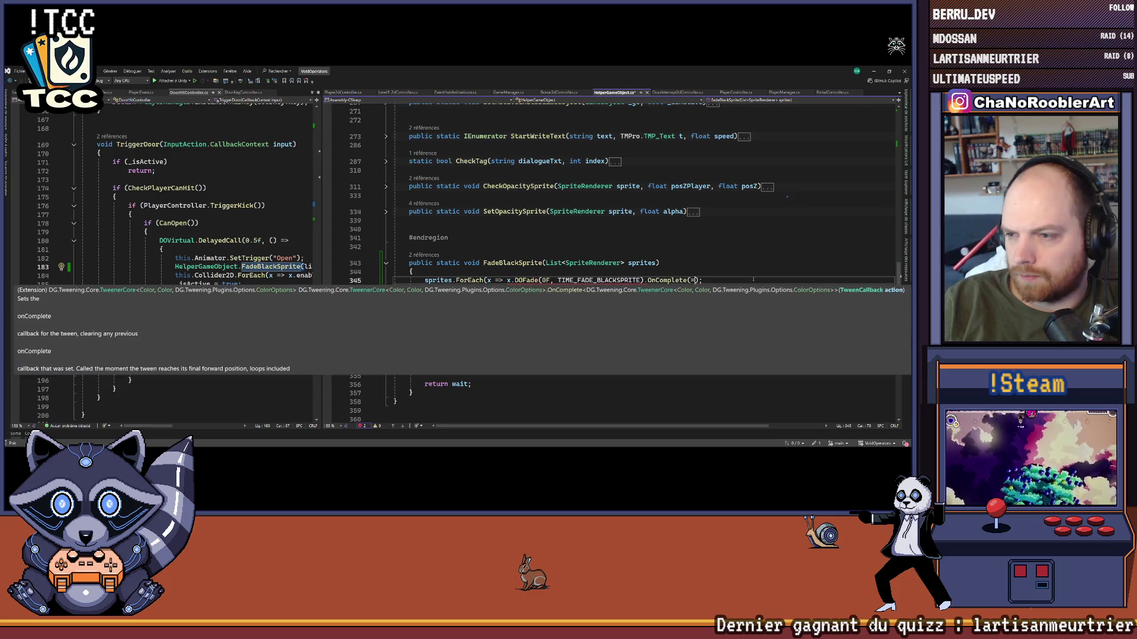
key(Escape)
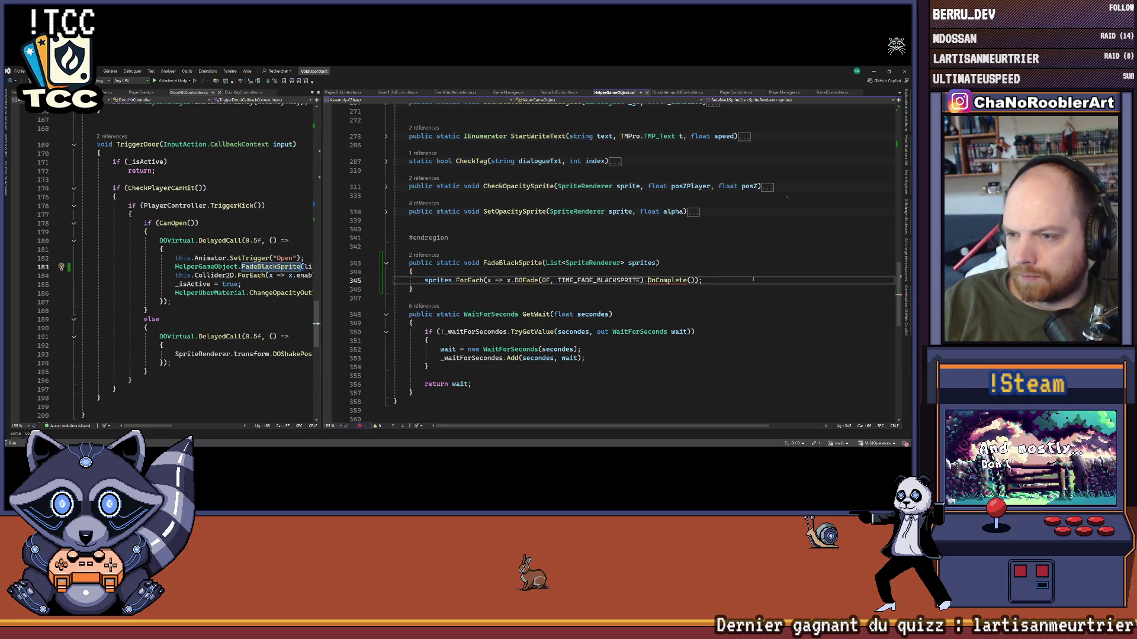
key(Return)
key(Tab)
key(Tab)
key(Tab)
key(BackSpace)
key(BackSpace)
key(BackSpace)
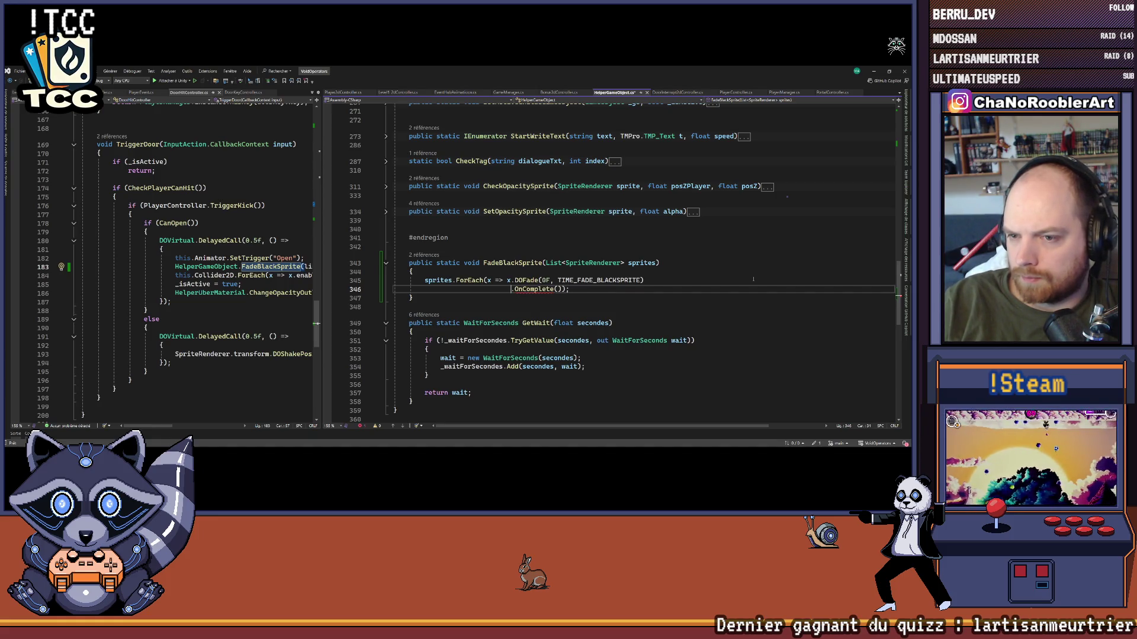
- Fill OnComplete with a lambda calling x.transform.parent.gameObject.SetActive(false), then return to Unity
key(Left)
key(Left)
key(Return)
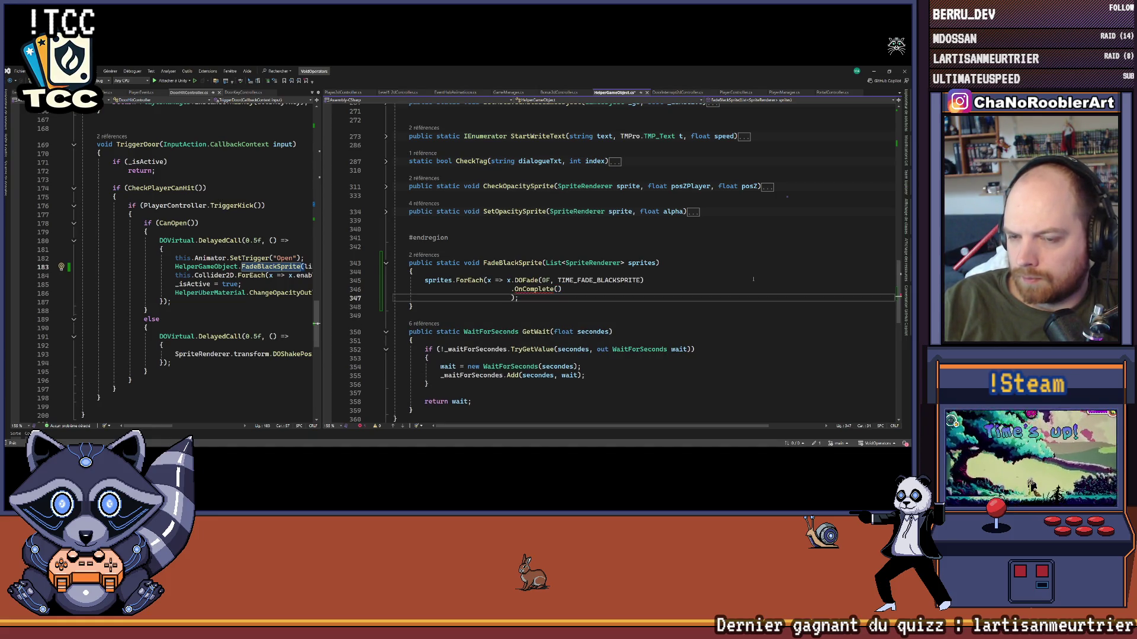
key(Up)
key(End)
text(() =<)
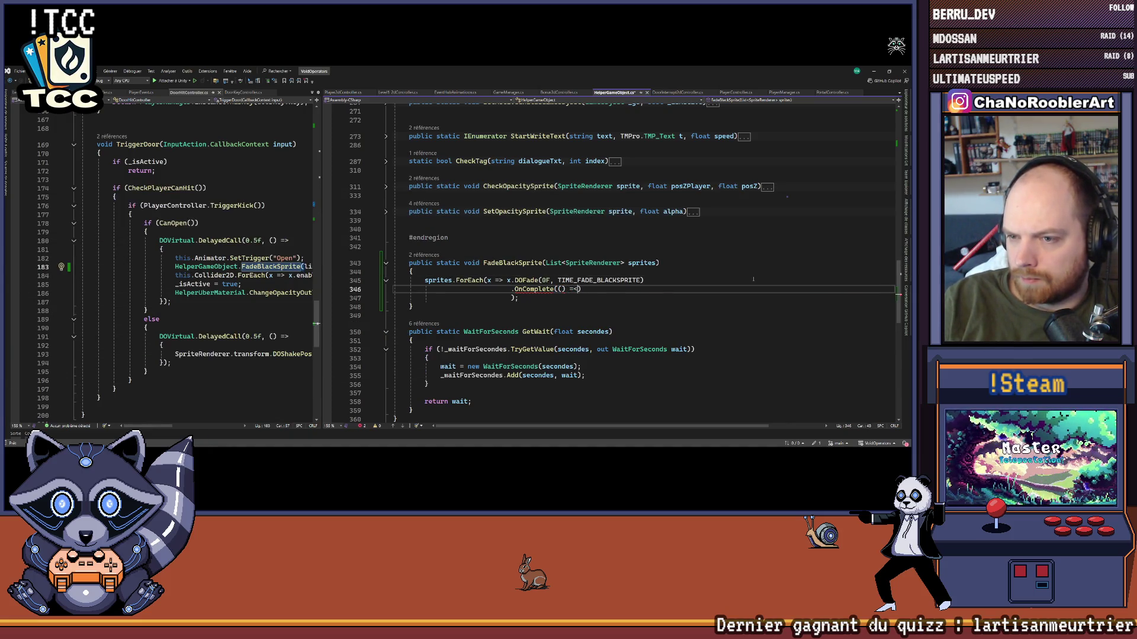
text(.)
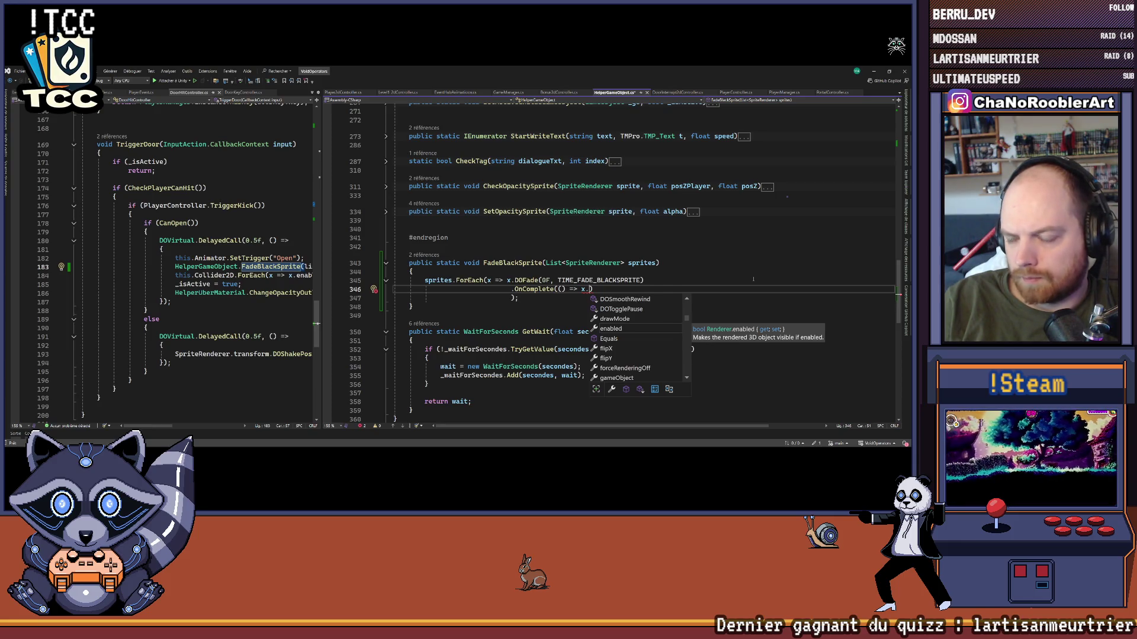
text(transform.)
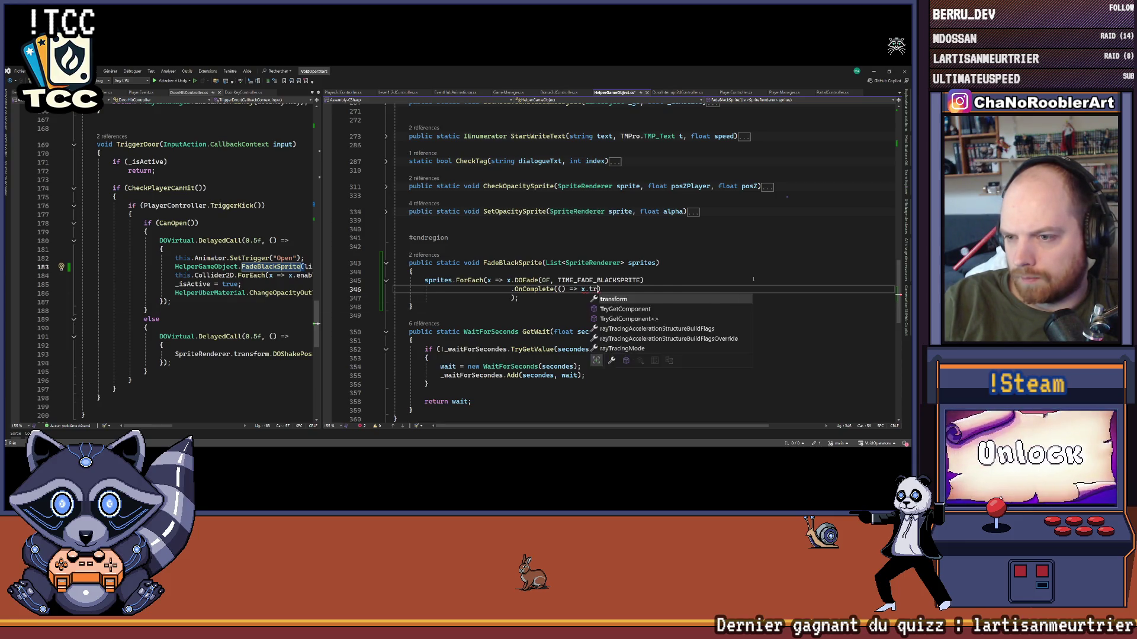
text(p)
text(gameObject.SetActive)
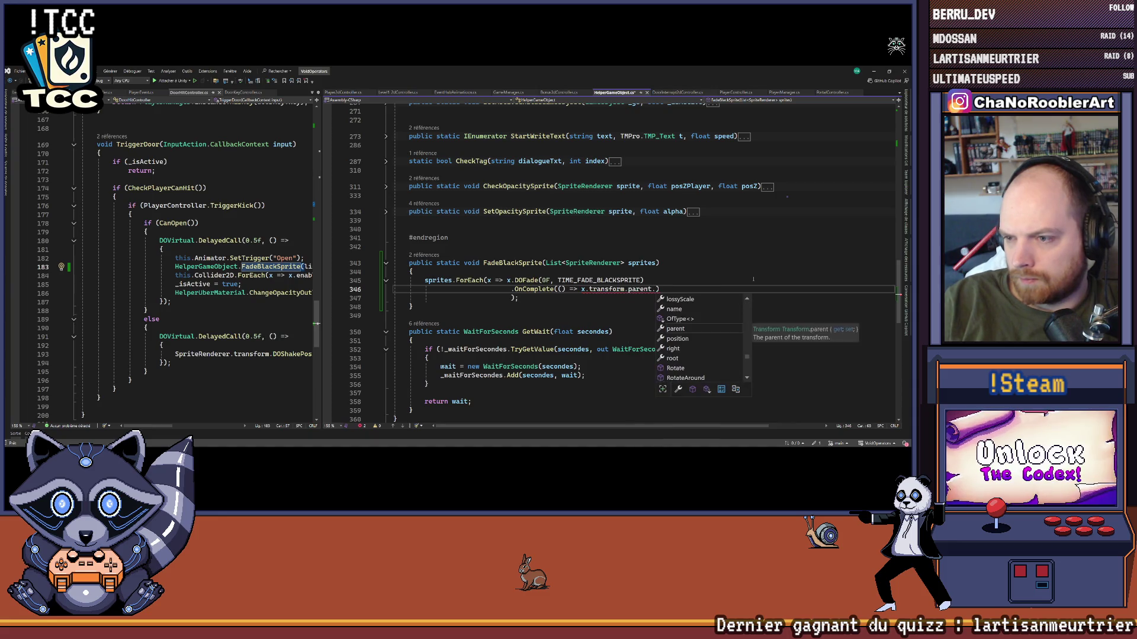
text((fa)
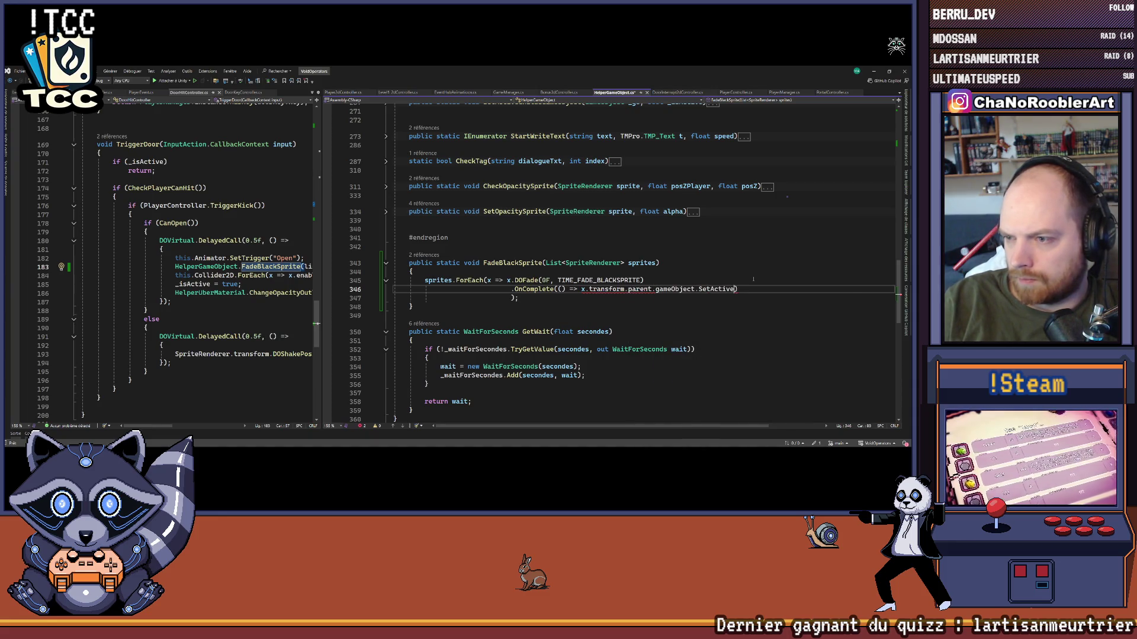
text(lse)
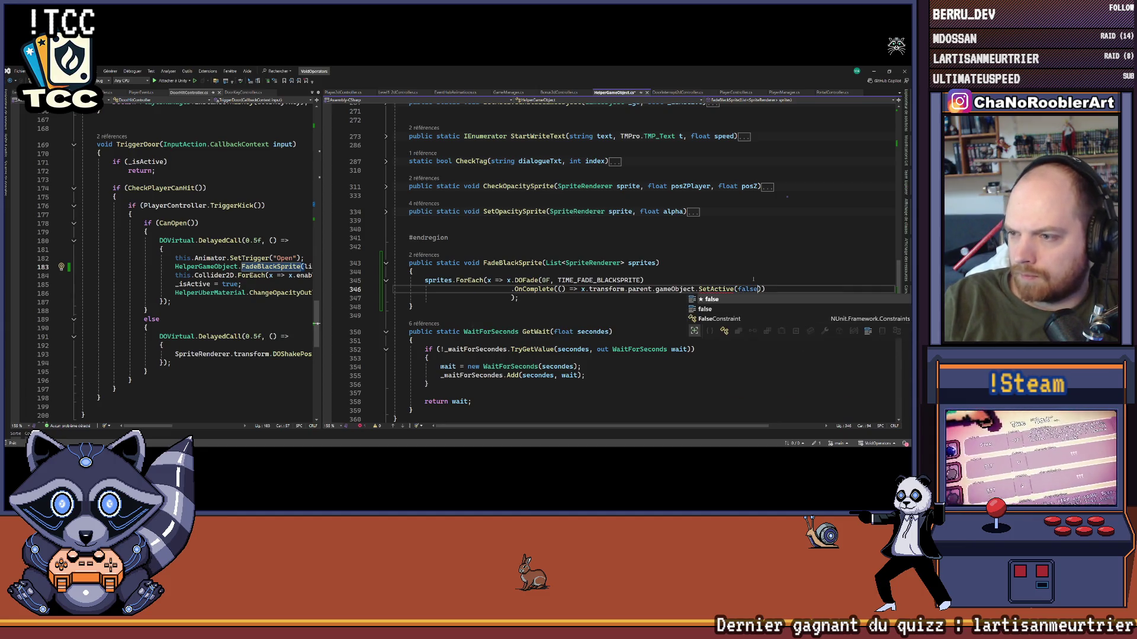
key(Down)
key(alt+Tab)
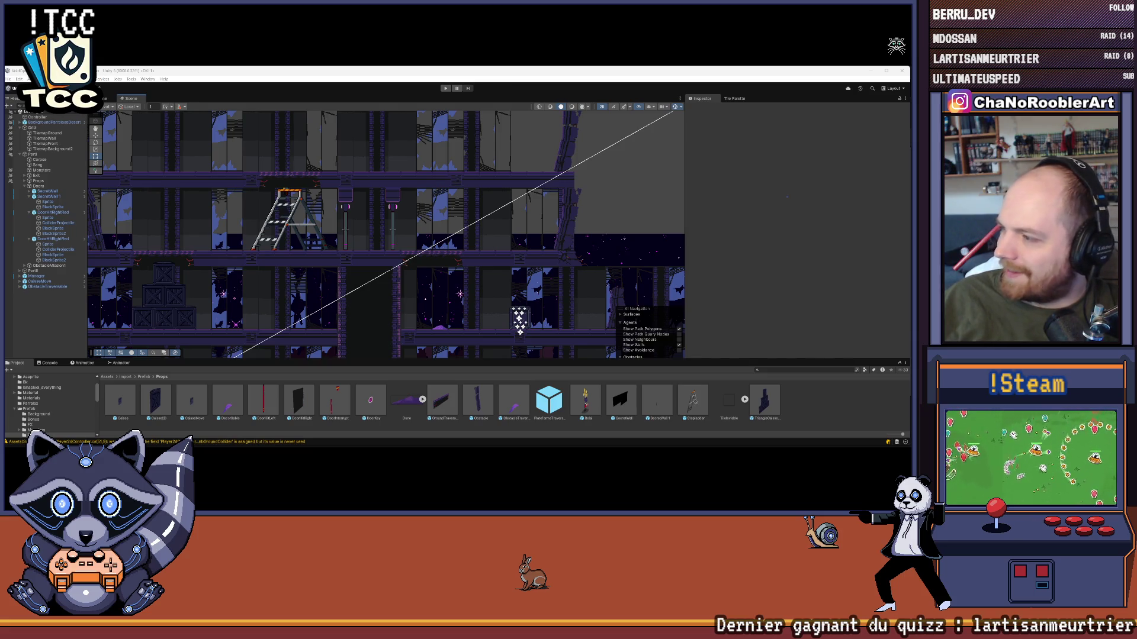
- Zoom and pan the Scene view to look over the whole level
scroll(272, 199, down, 5)
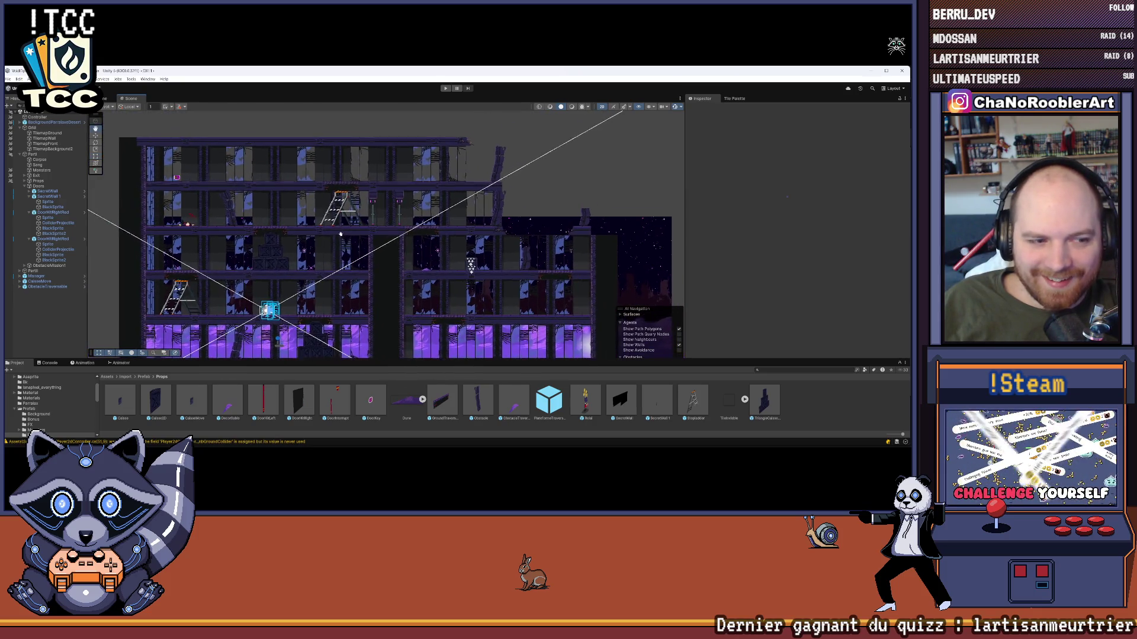
middle_click(247, 277)
scroll(317, 257, up, 2)
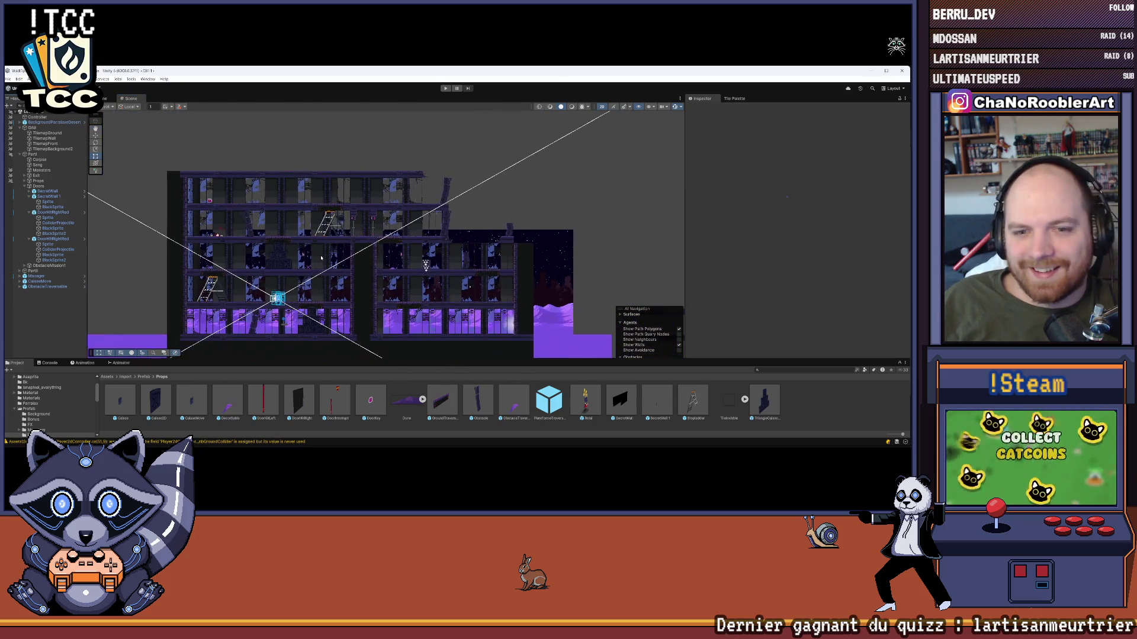
scroll(406, 204, down, 2)
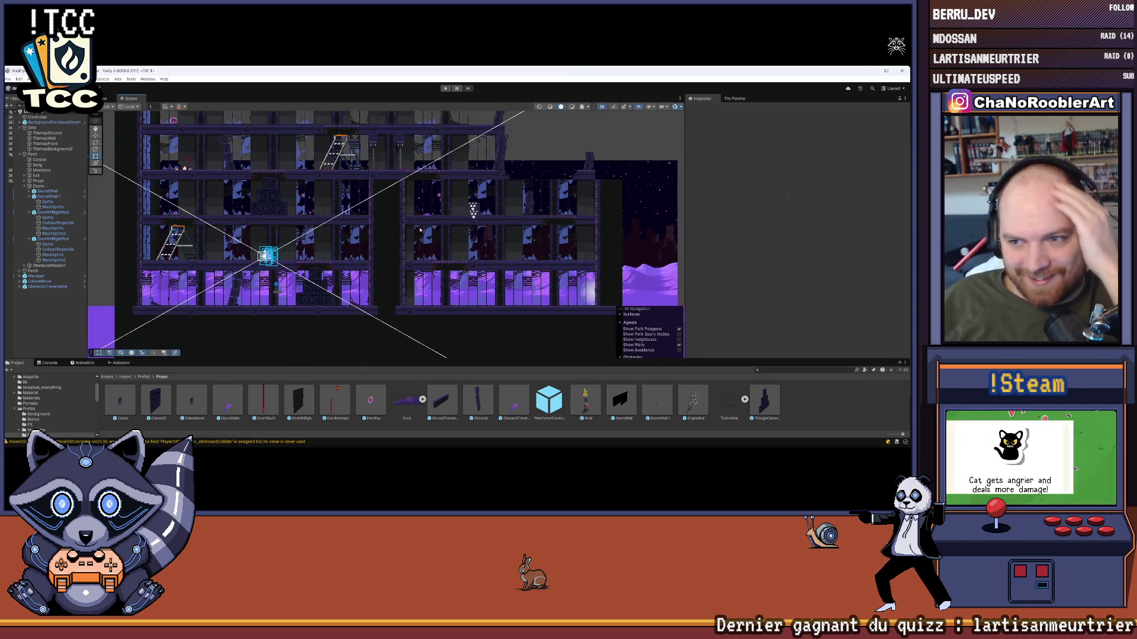
scroll(398, 188, up, 2)
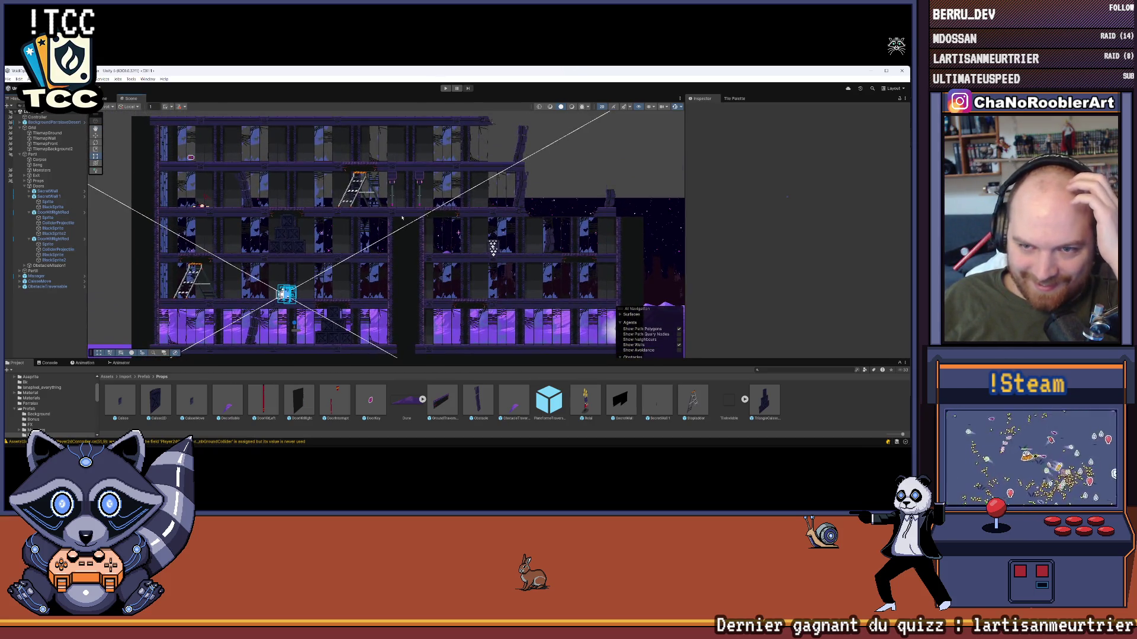
- Save the level scene with File > Save, after backing out of Save As
click(8, 79)
click(22, 117)
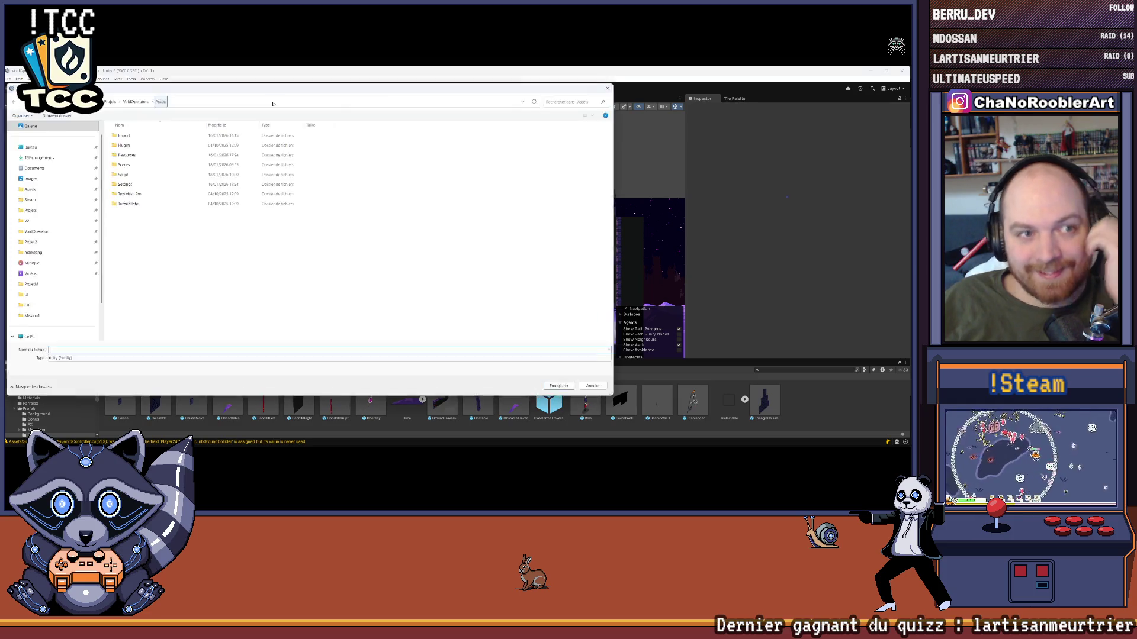
click(609, 89)
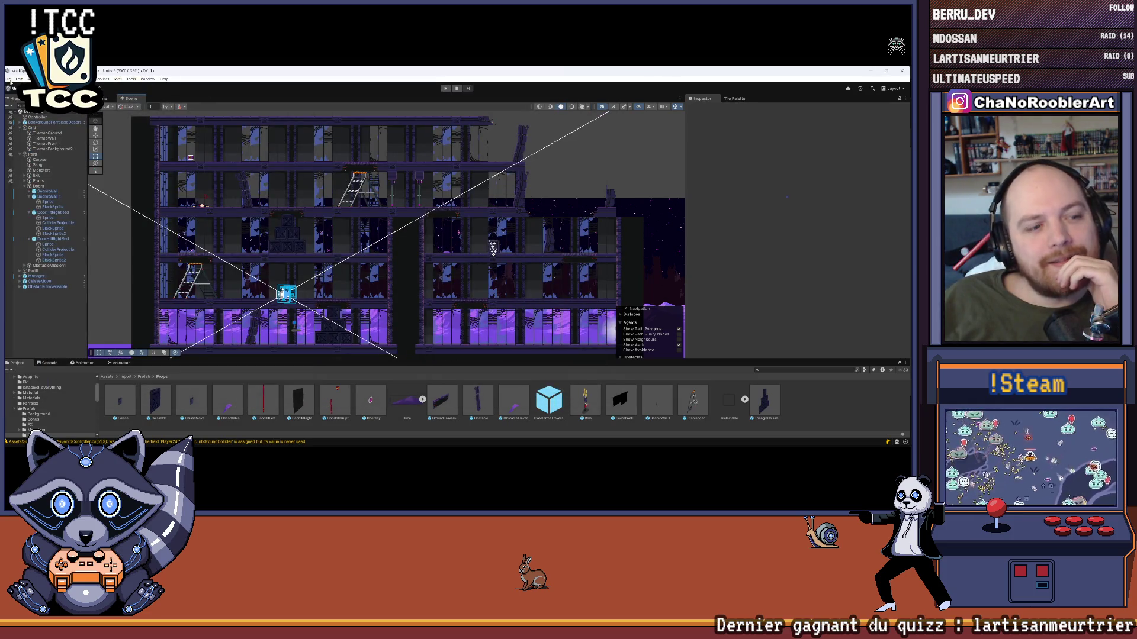
click(7, 79)
click(19, 110)
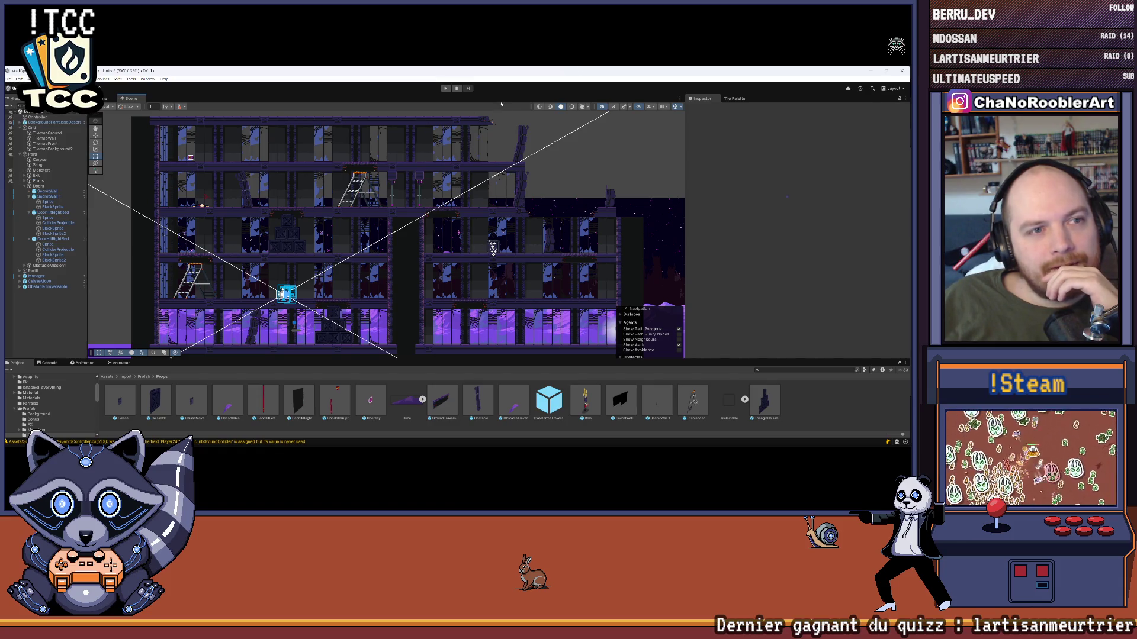
- Play-test the level, opening the door beside the ladder, then stop the game
key(ctrl+p)
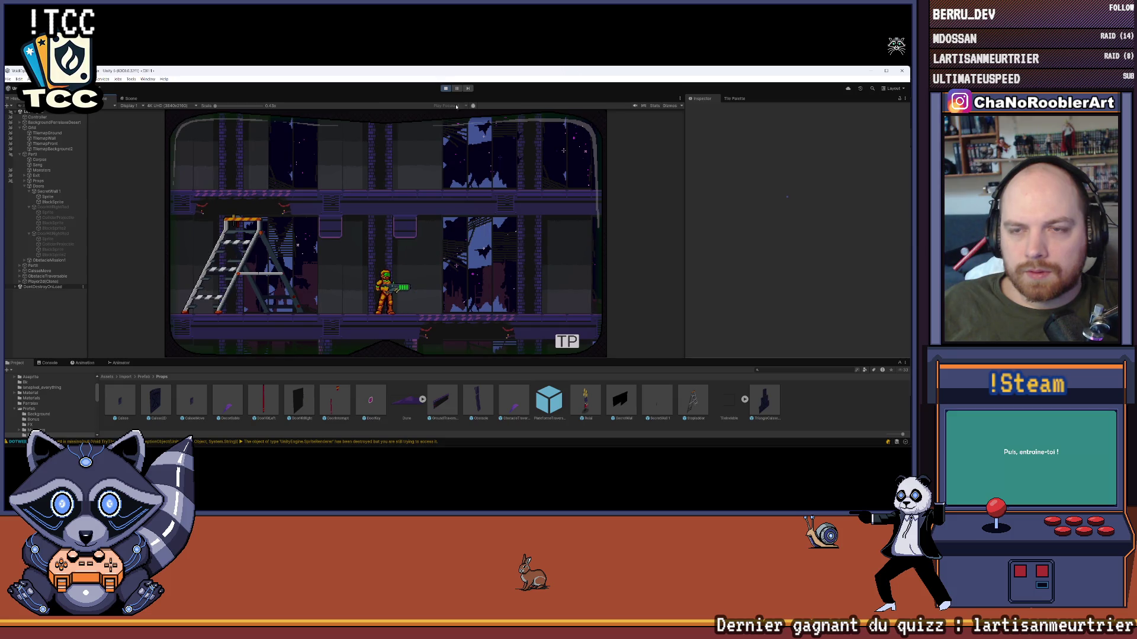
click(446, 88)
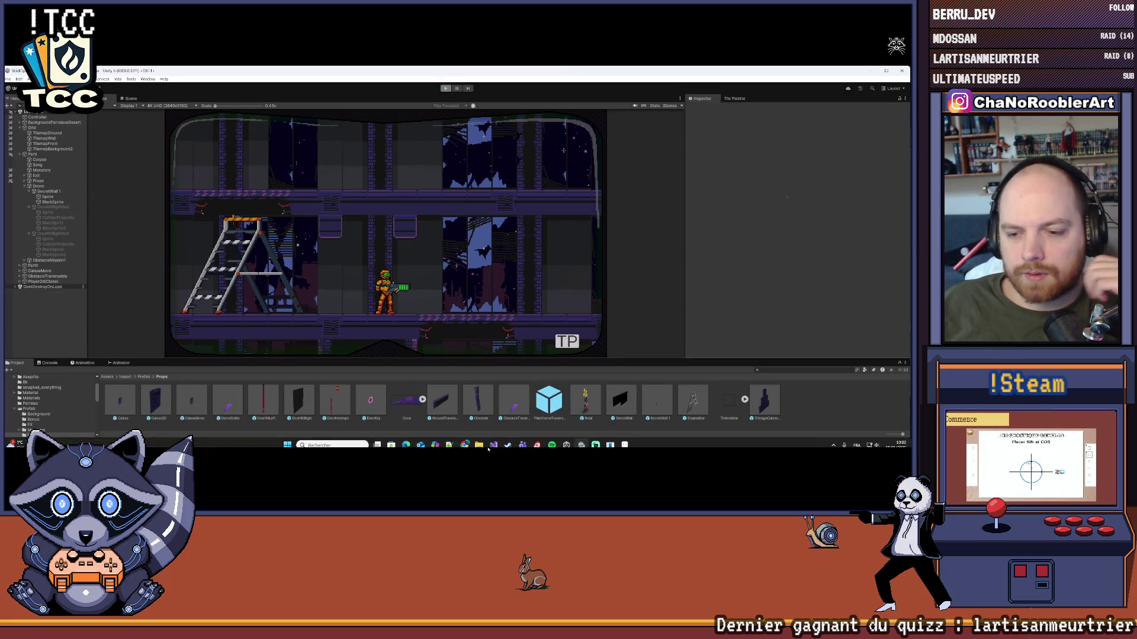
- Delete 'parent.' on line 346 of FadeBlackSprite so each sprite deactivates itself, and save the script
click(494, 441)
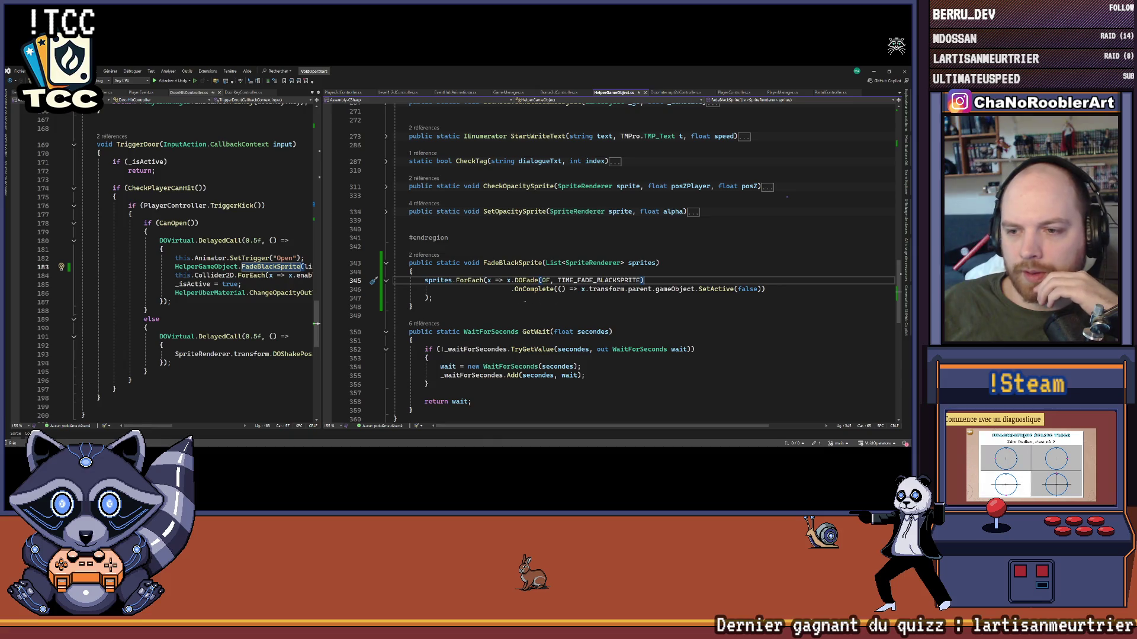
click(681, 306)
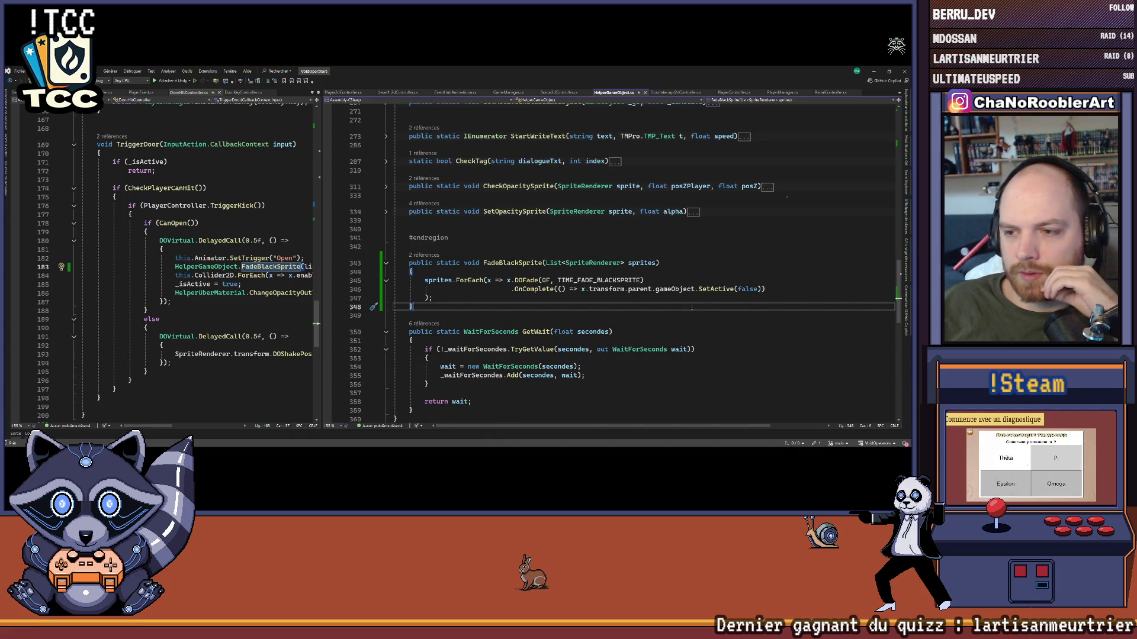
mouse_move(651, 447)
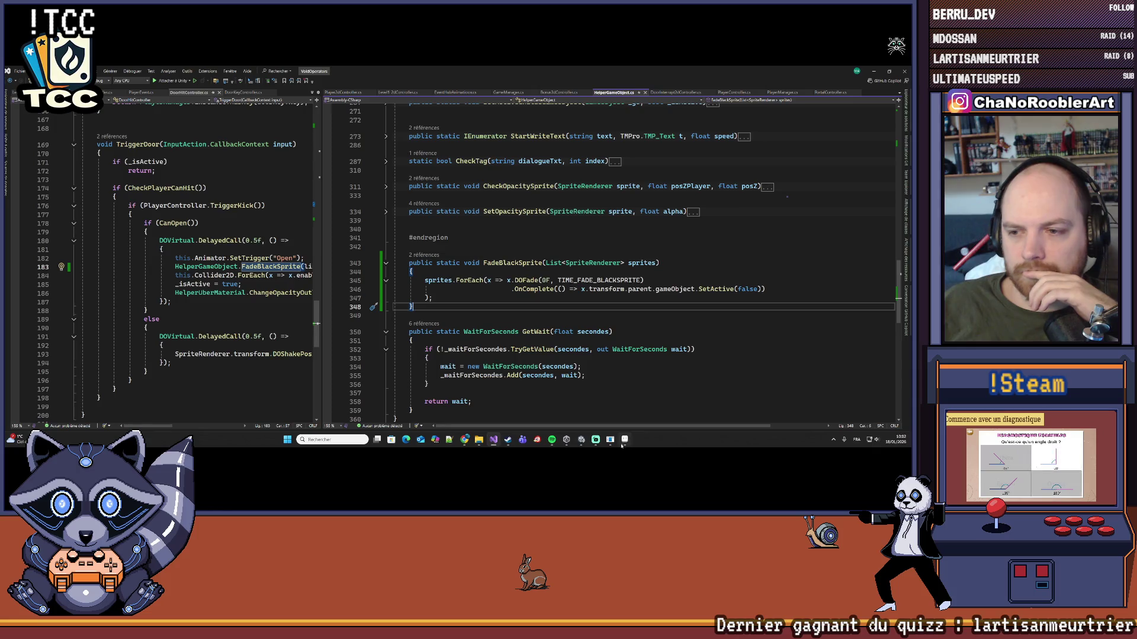
double_click(639, 289)
key(Delete)
key(Delete)
key(ctrl+s)
click(460, 297)
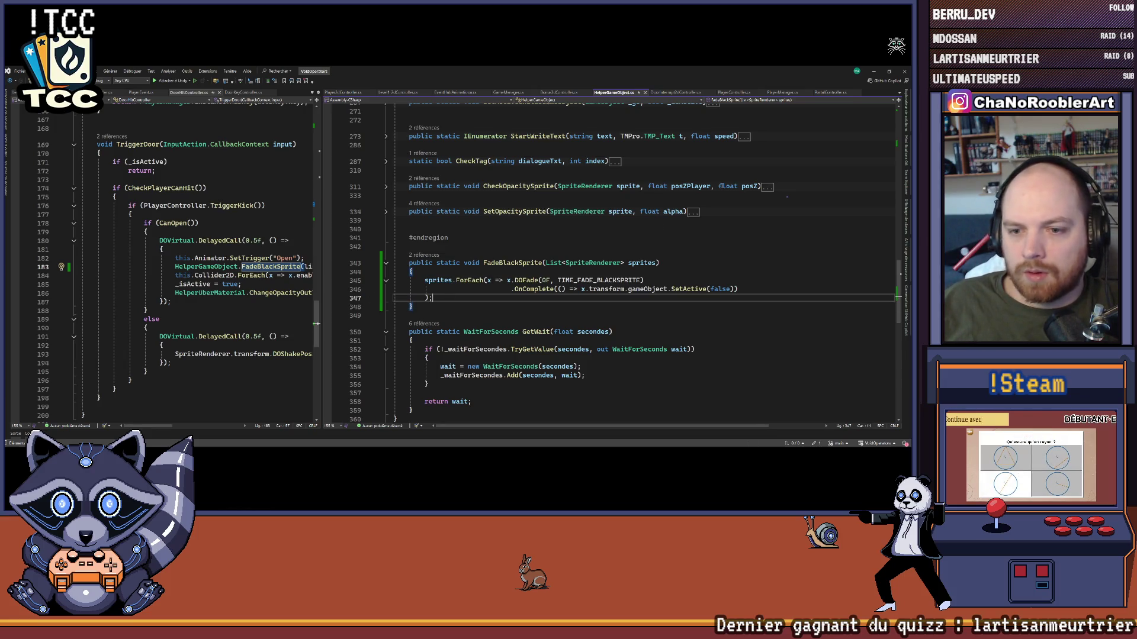
key(alt+Tab)
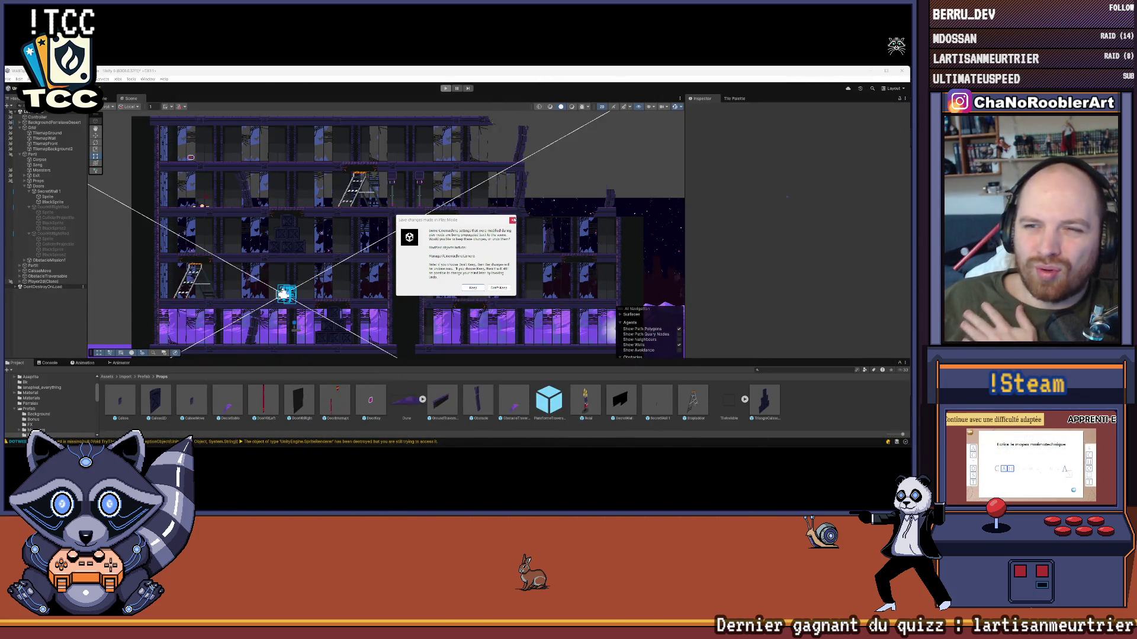
- Dismiss the Play Mode changes prompt and start the game again
key(Return)
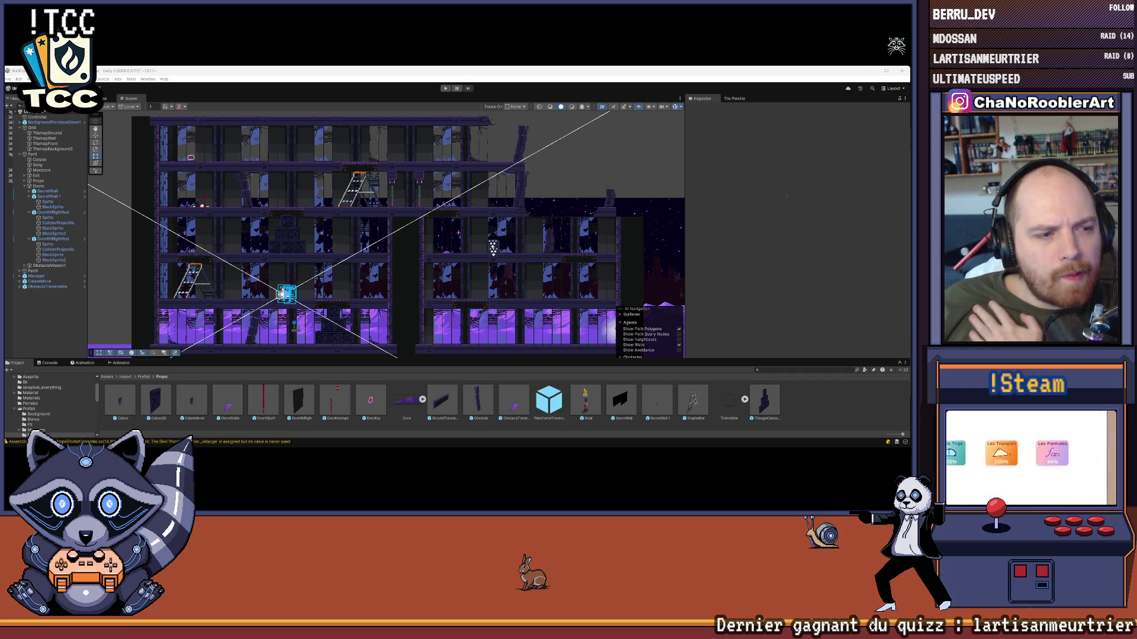
click(446, 88)
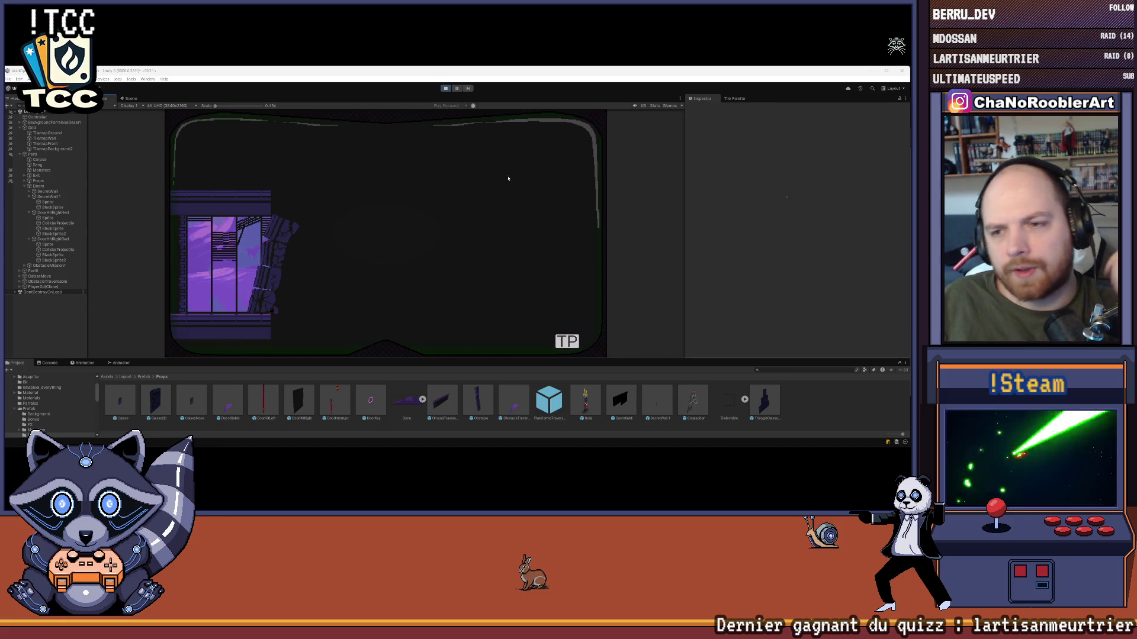
- Load the 2D - 1 level from the Mission 1 menu and walk onto the crates
key(Escape)
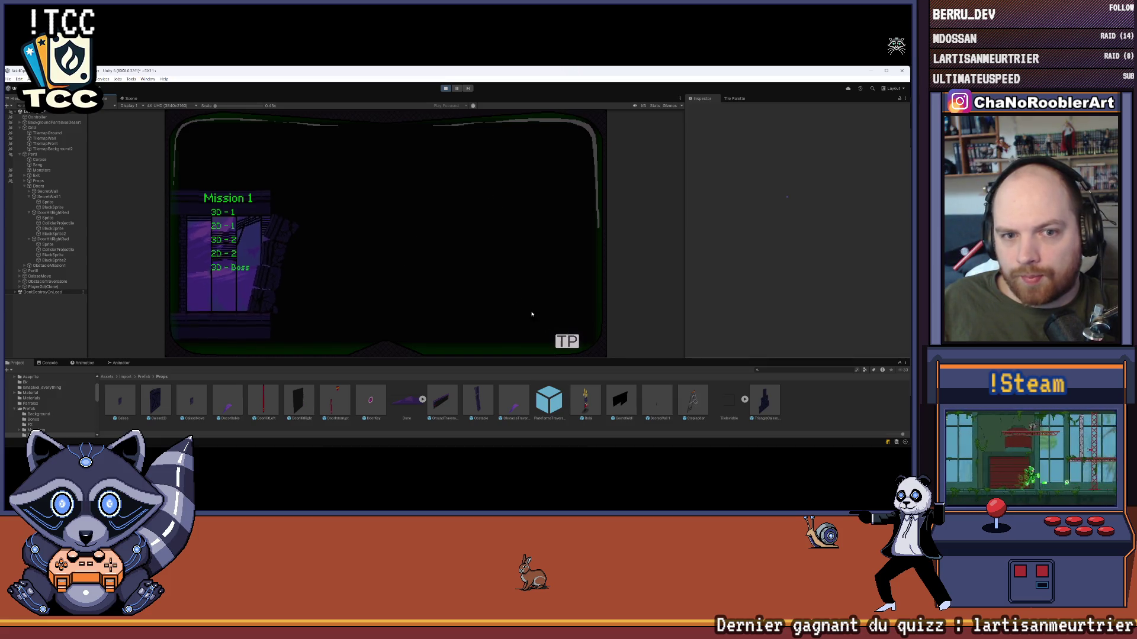
click(220, 228)
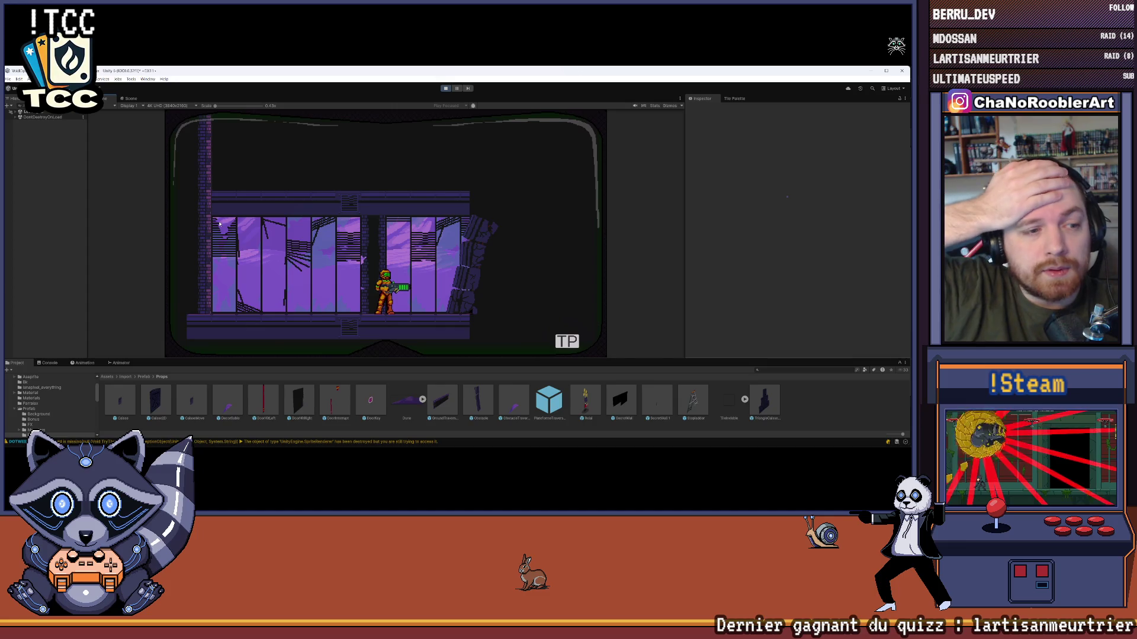
key(Left)
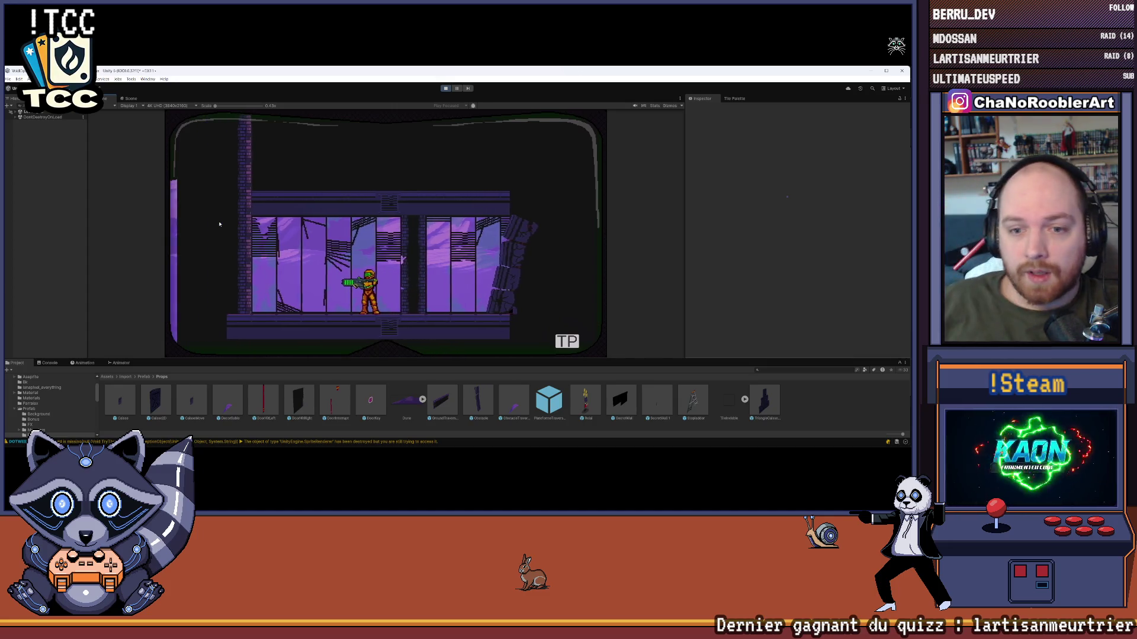
key(Right)
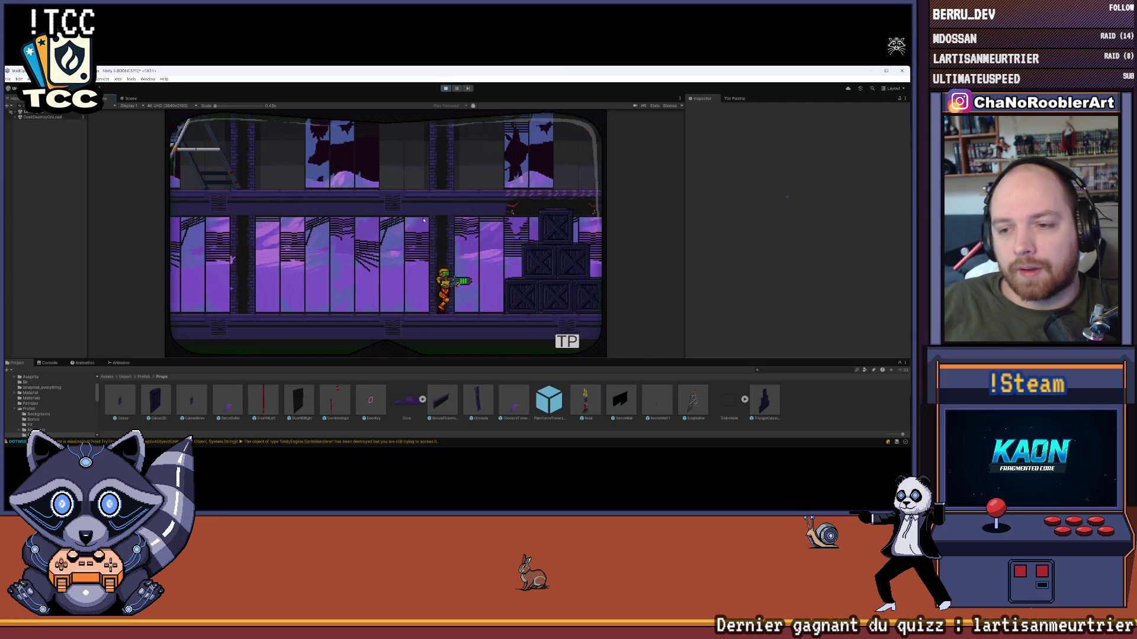
key(space)
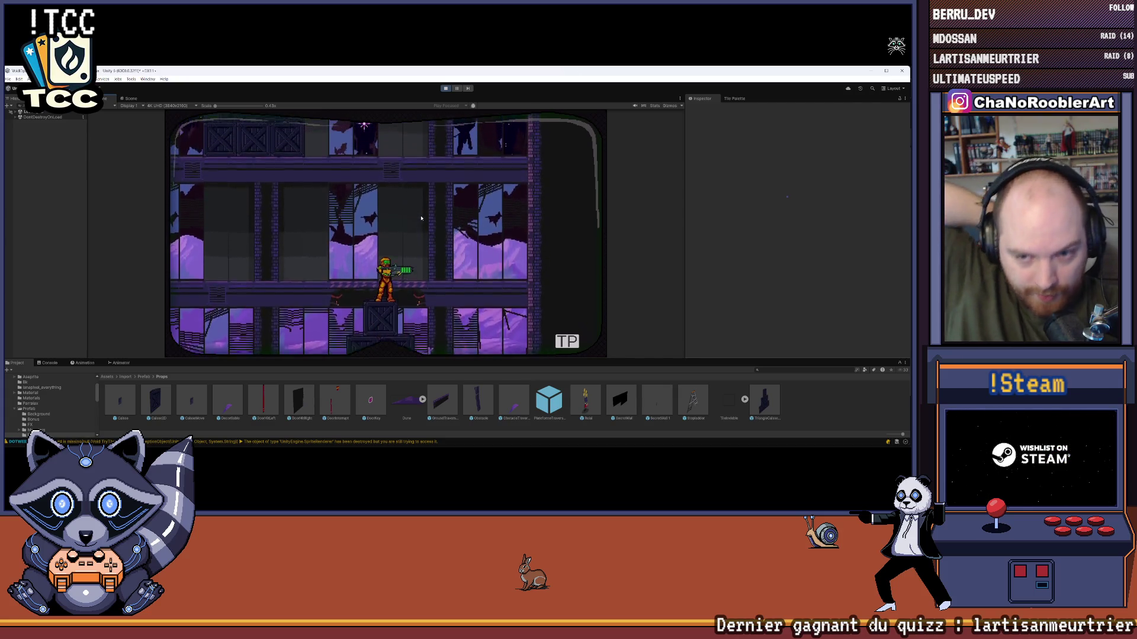
- Run left and right, jump beside the crate stack, and climb the ladder upstairs
key(Left)
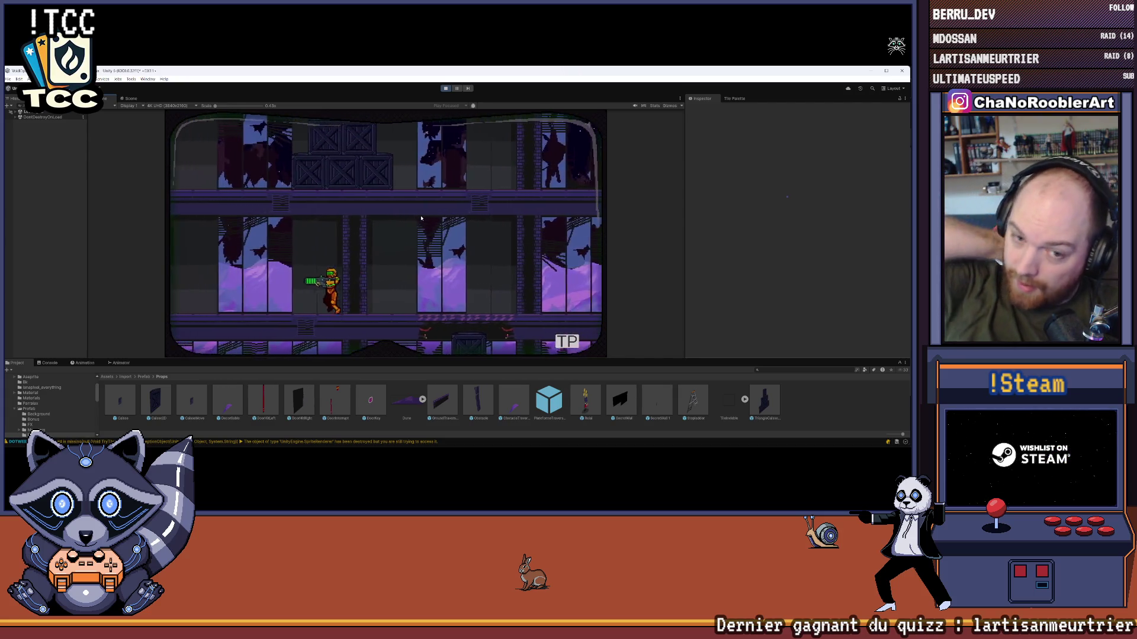
key(Left)
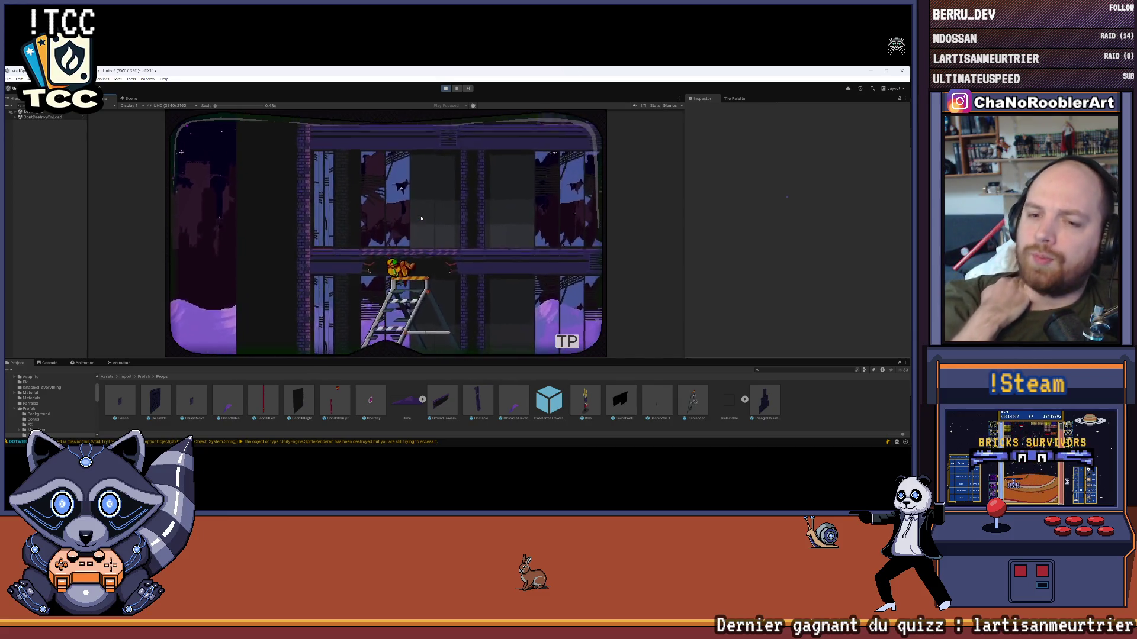
key(Right)
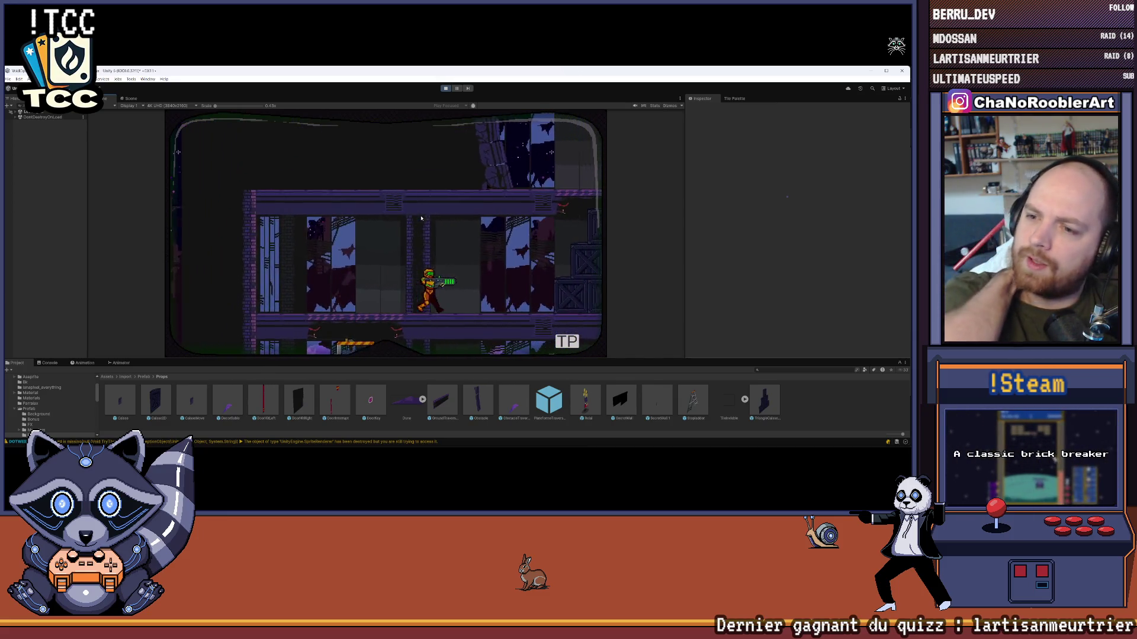
key(Right)
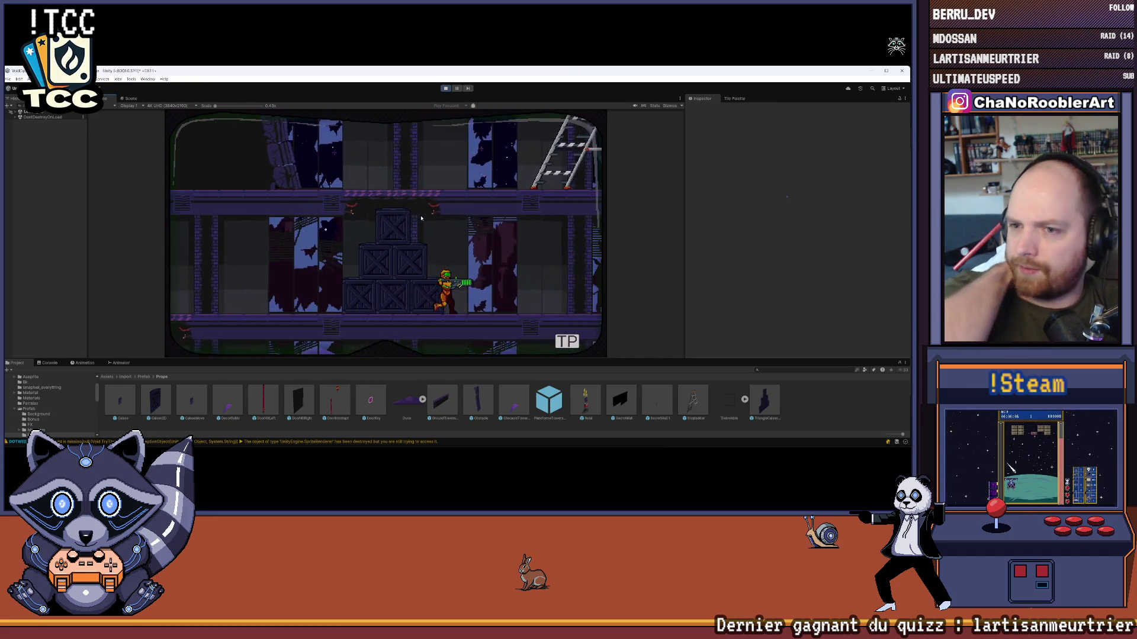
key(Left)
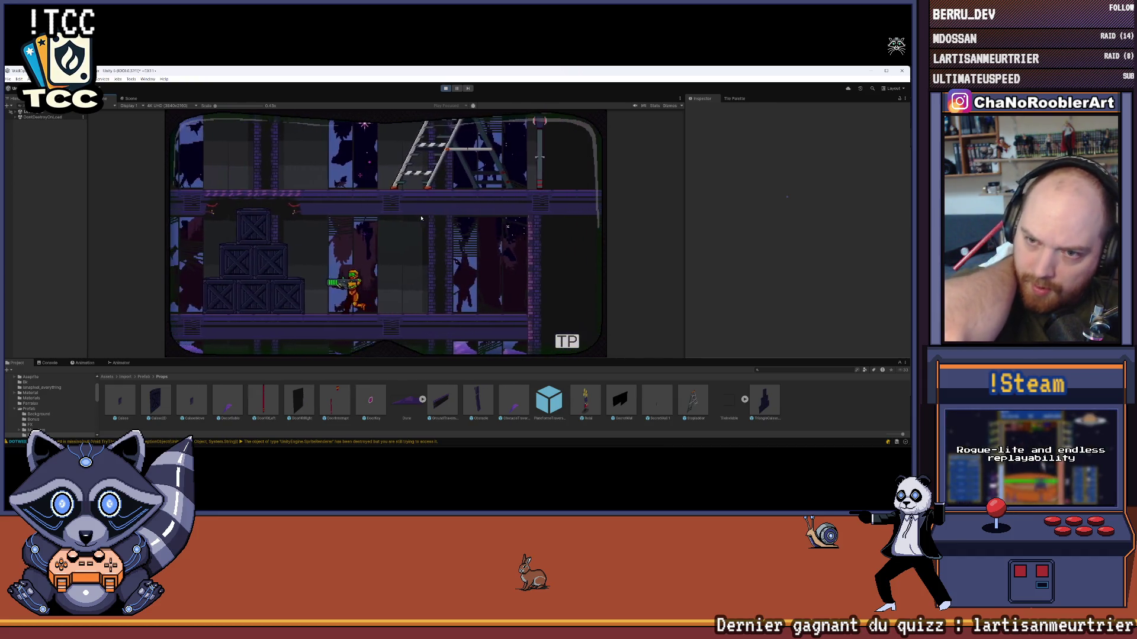
key(space)
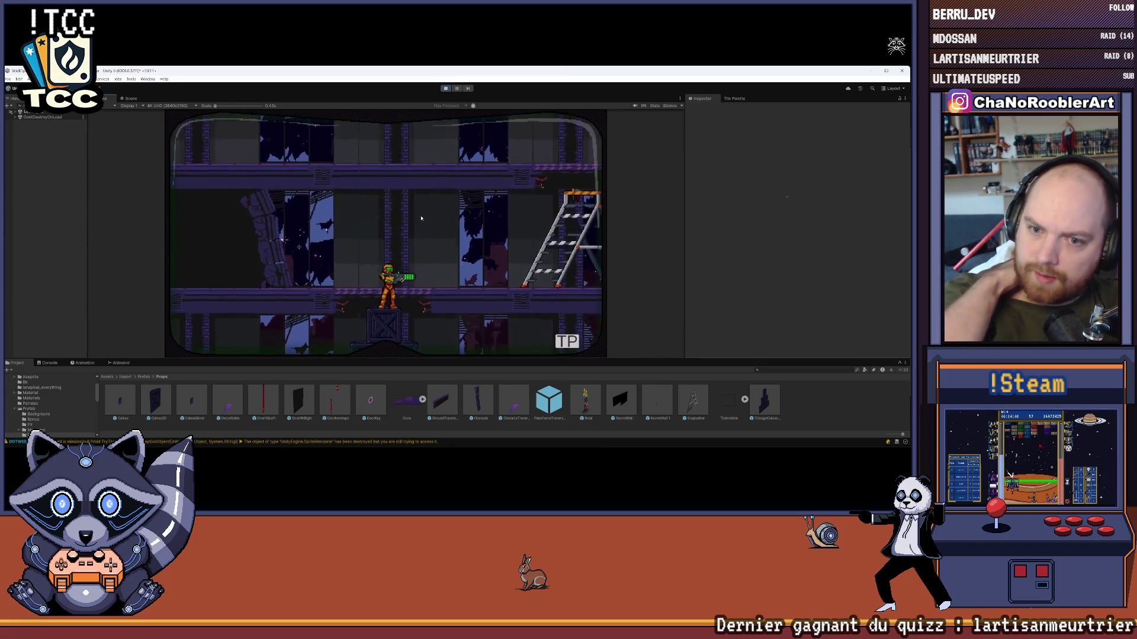
key(Right)
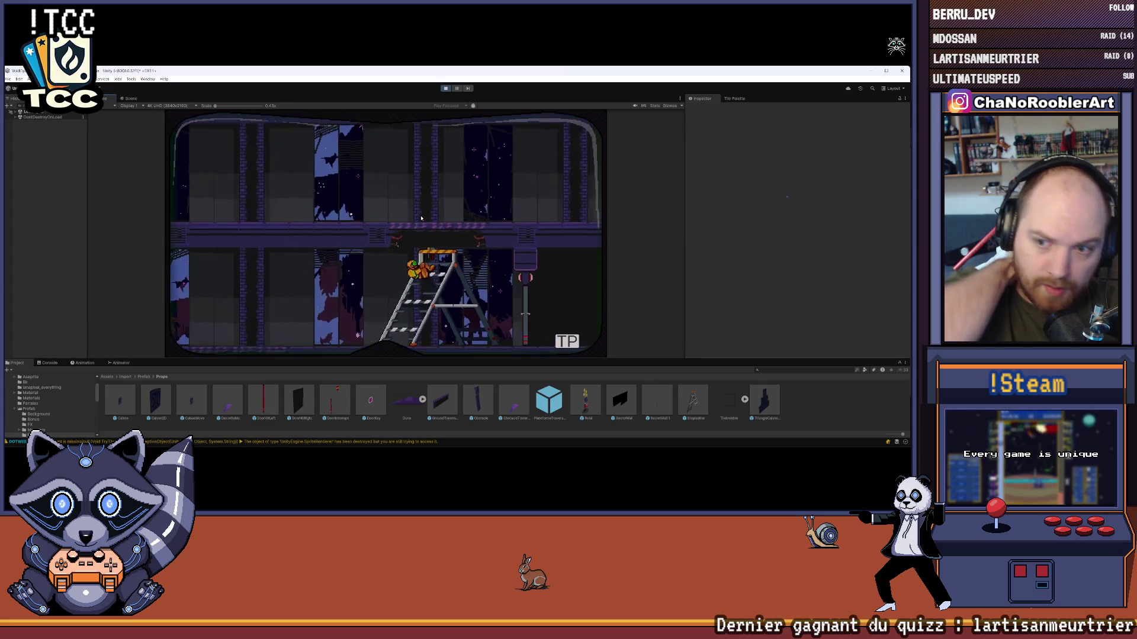
key(Up)
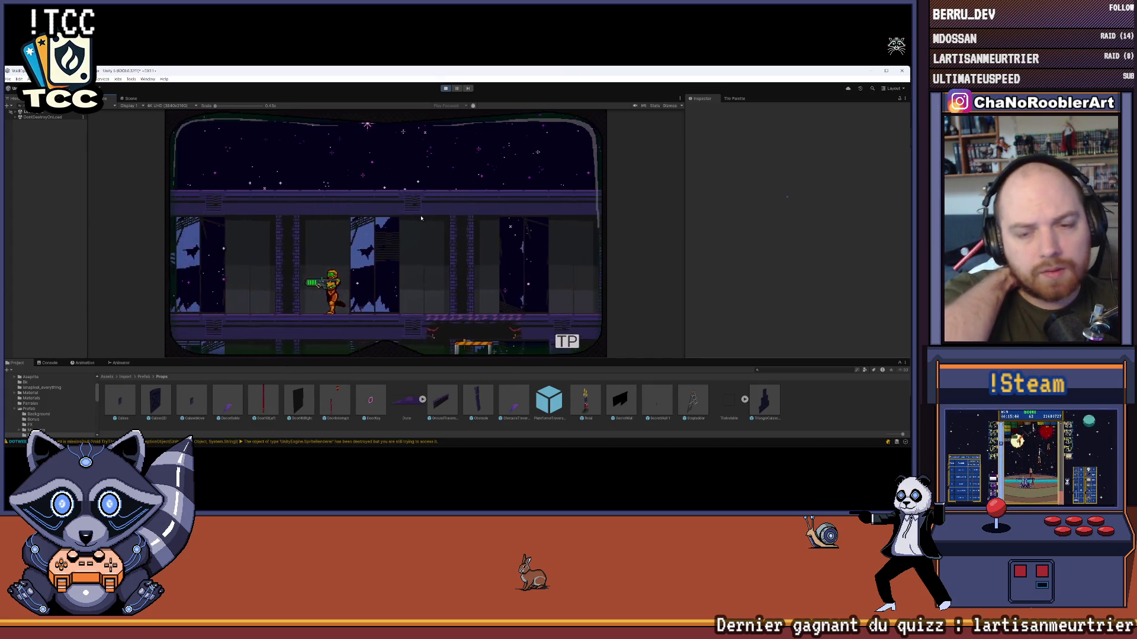
- Run back and forth along the upper corridor, jump, and climb back down the ladder
key(Left)
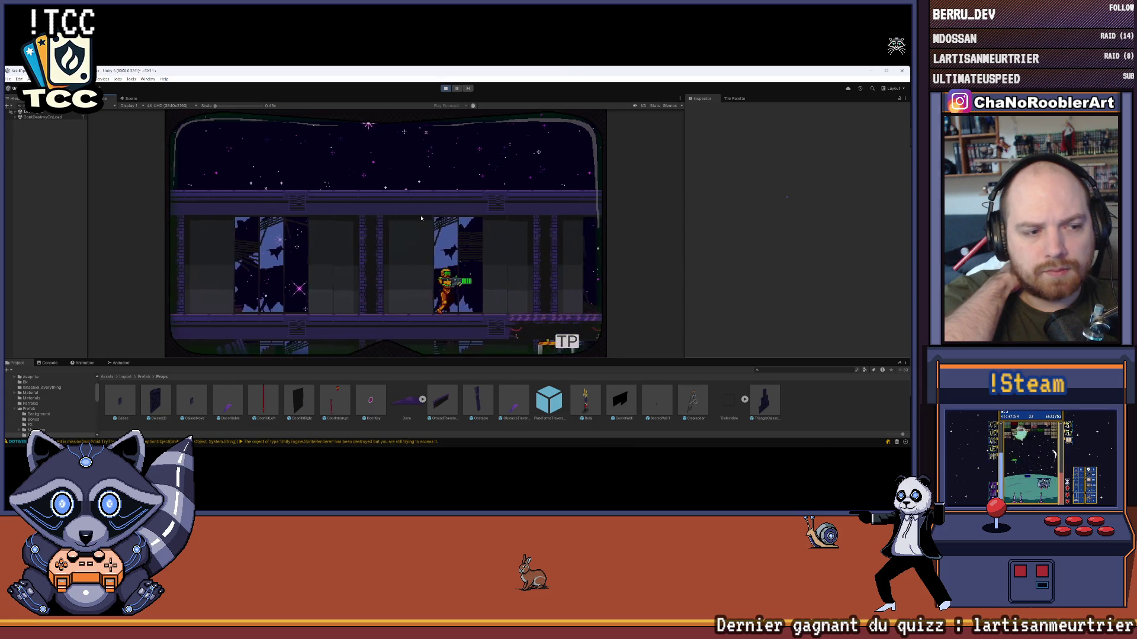
key(Left)
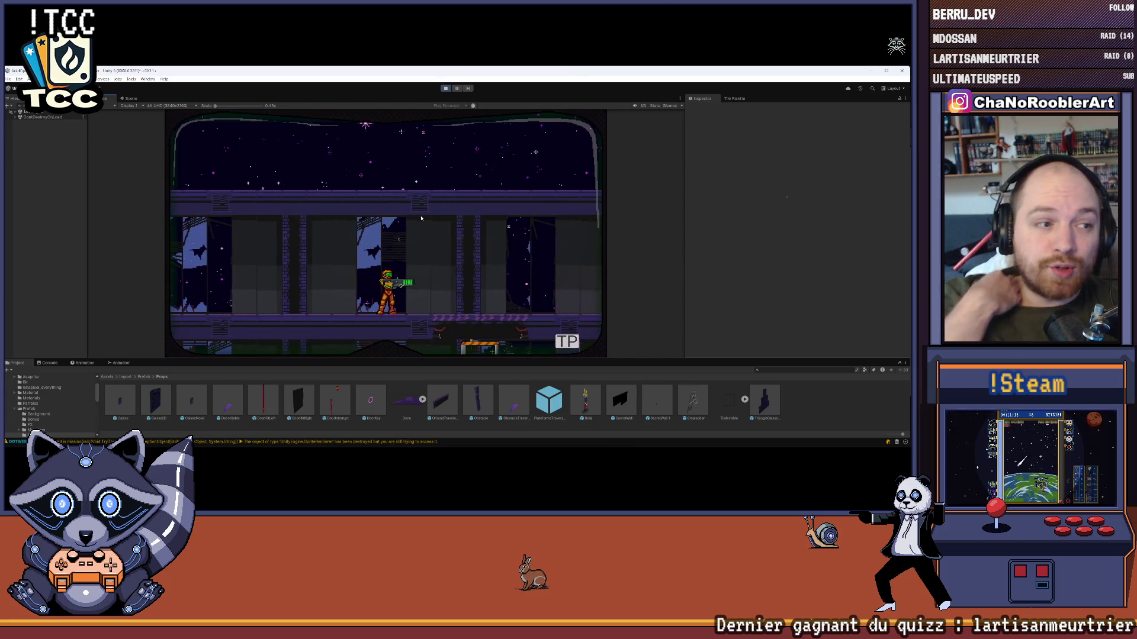
key(space)
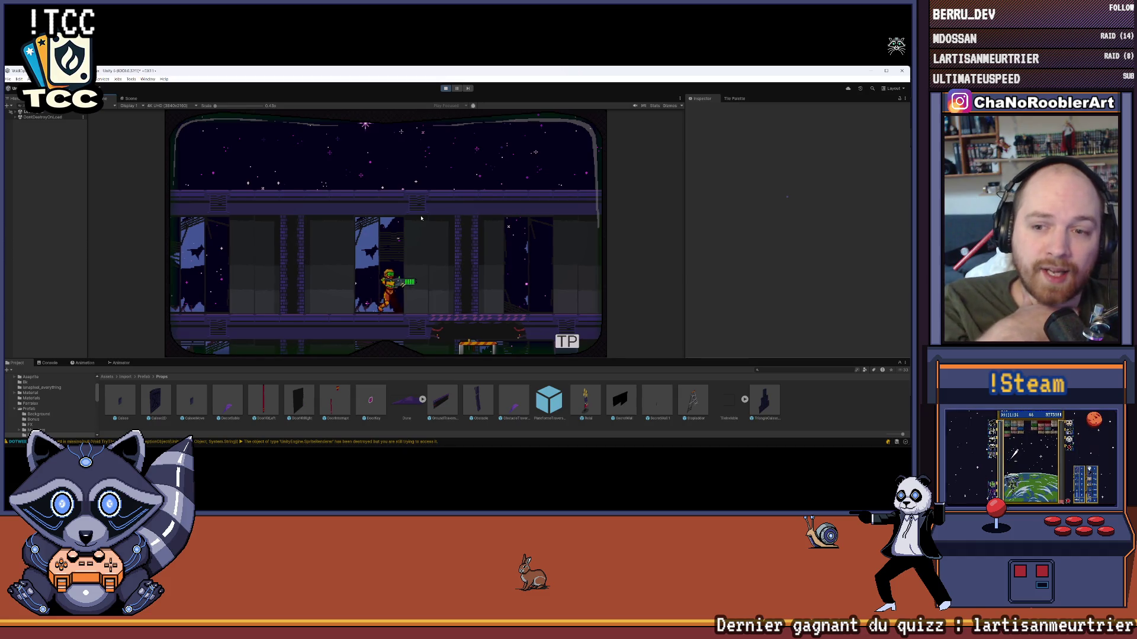
key(Right)
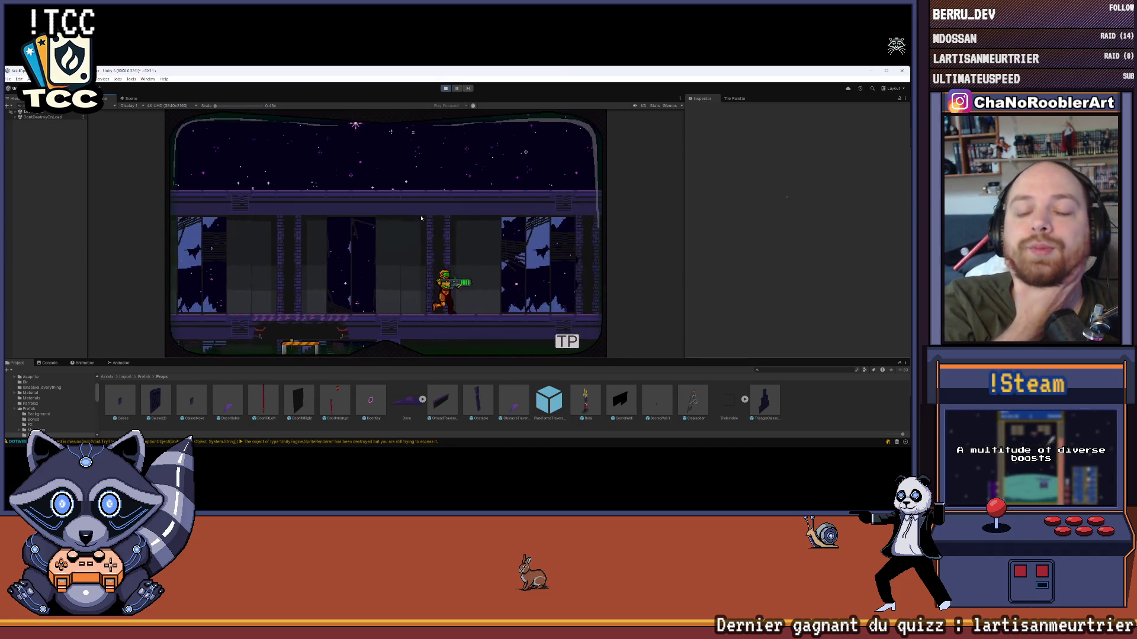
key(Right)
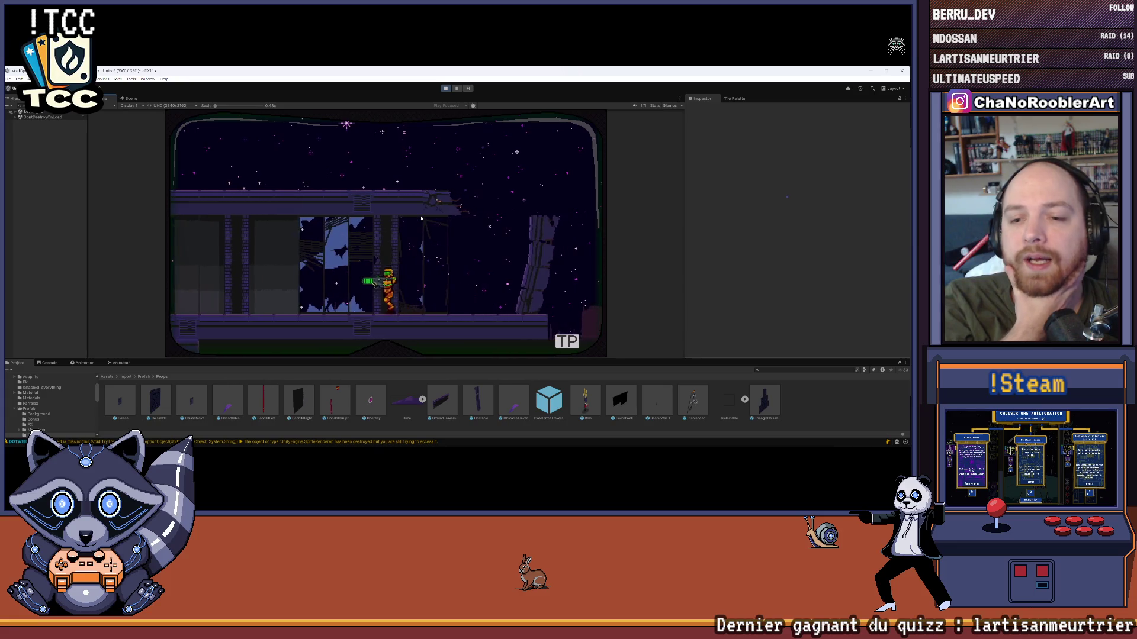
key(Left)
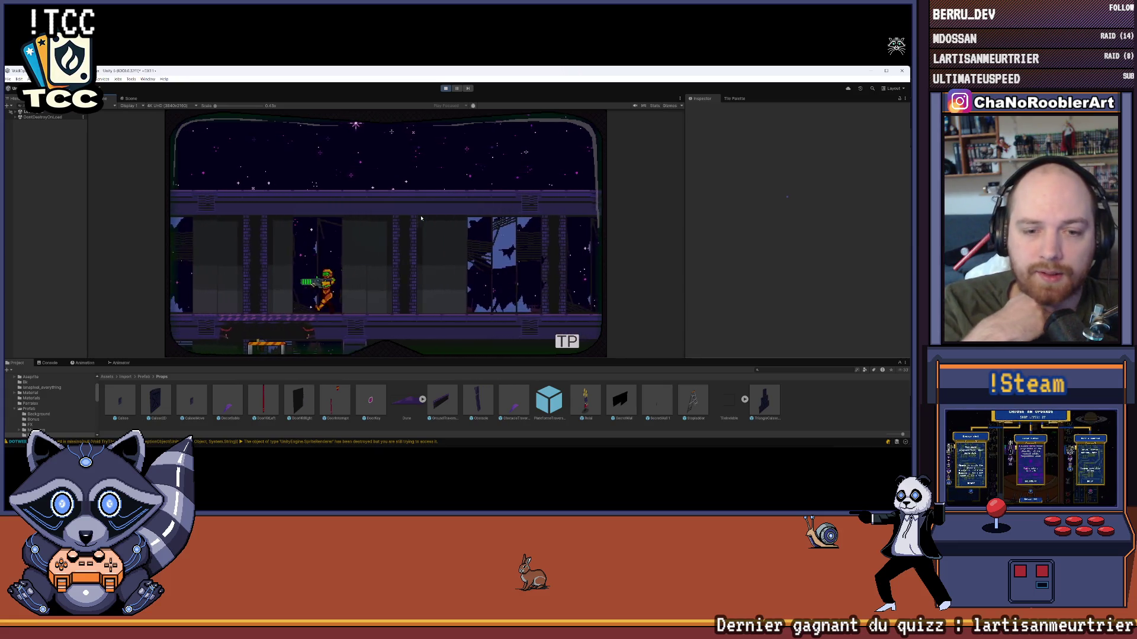
key(Right)
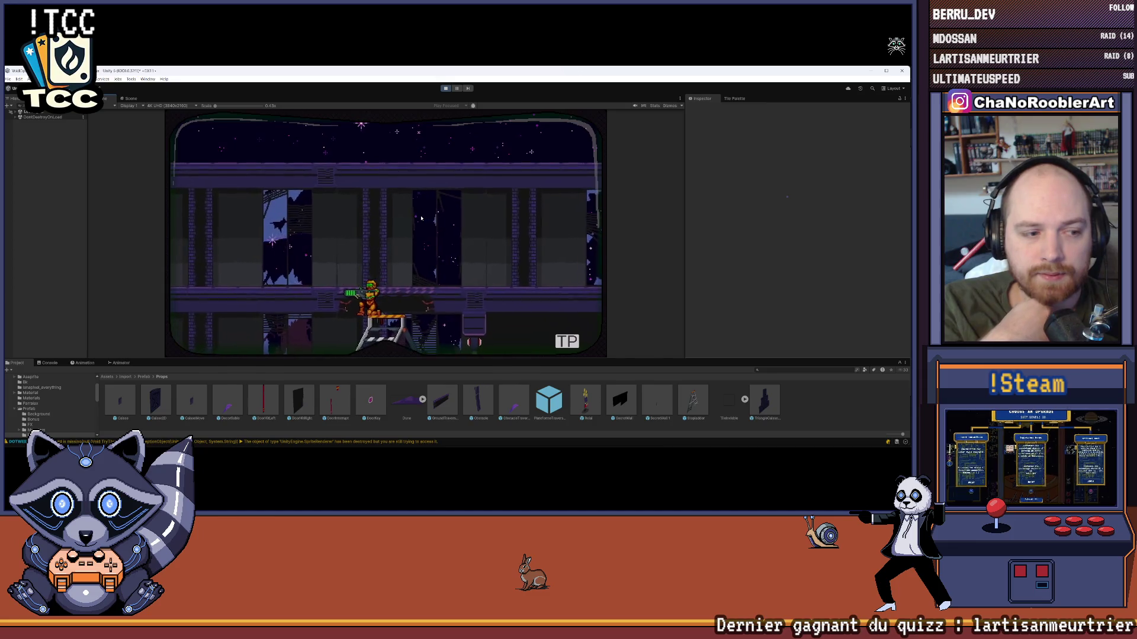
key(Down)
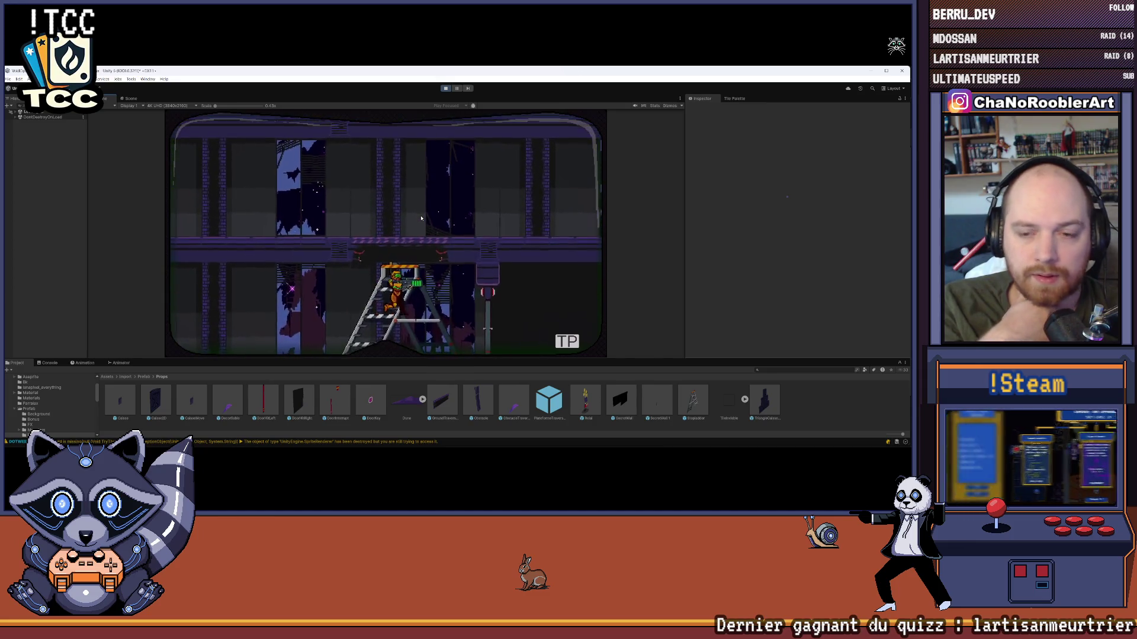
key(Right)
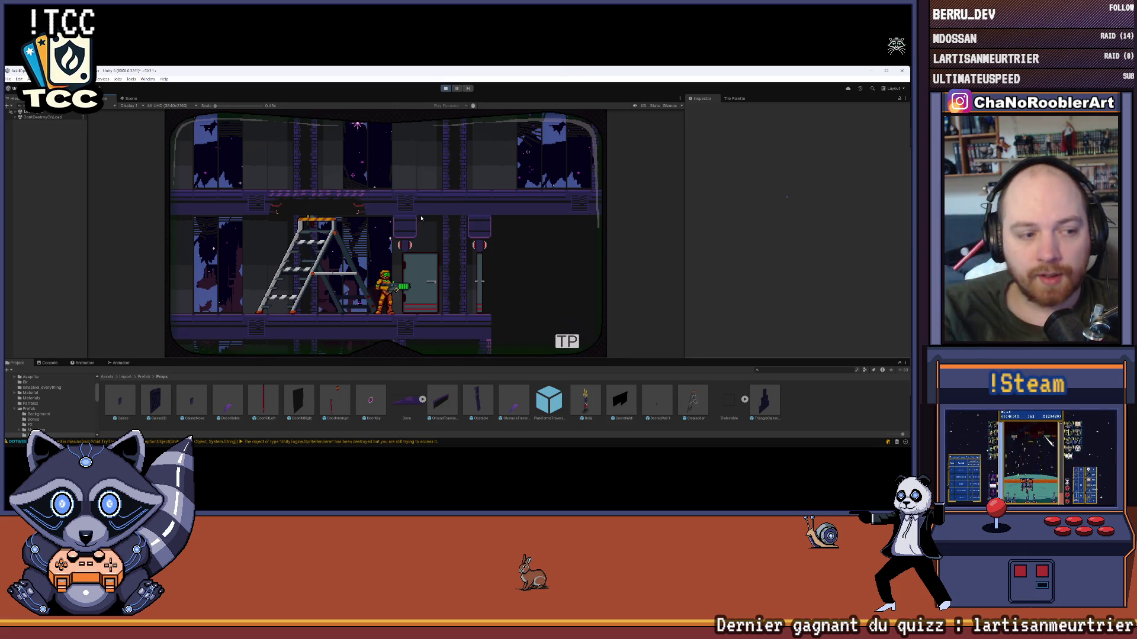
- Run right past the doors, drop to the lower floor, cross the purple-windowed hall, and stop Play mode
key(Right)
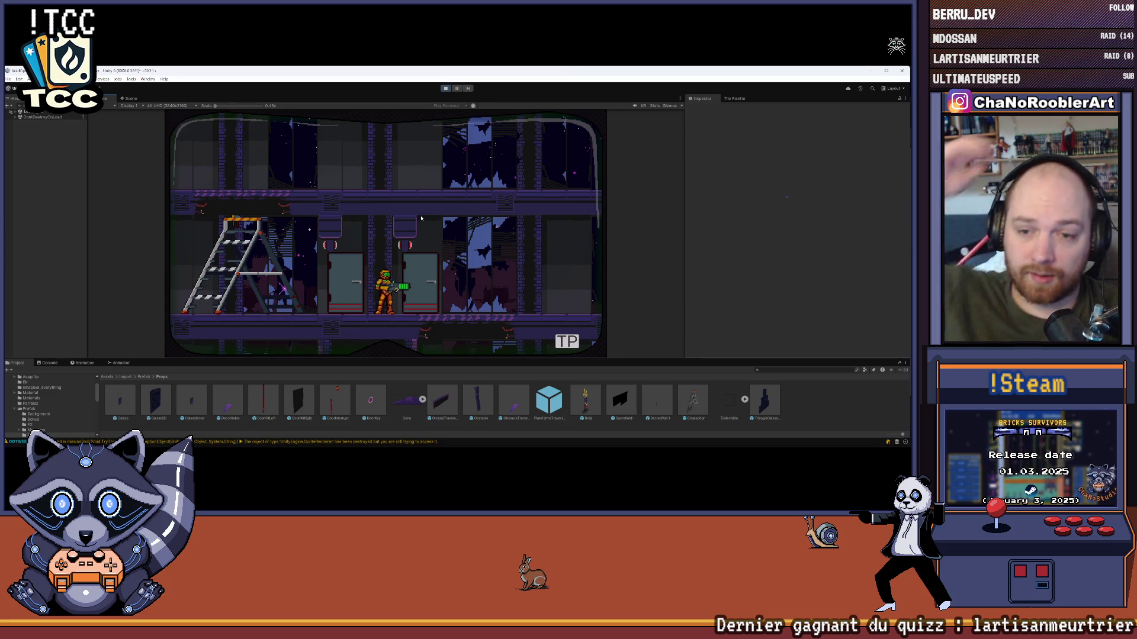
key(d)
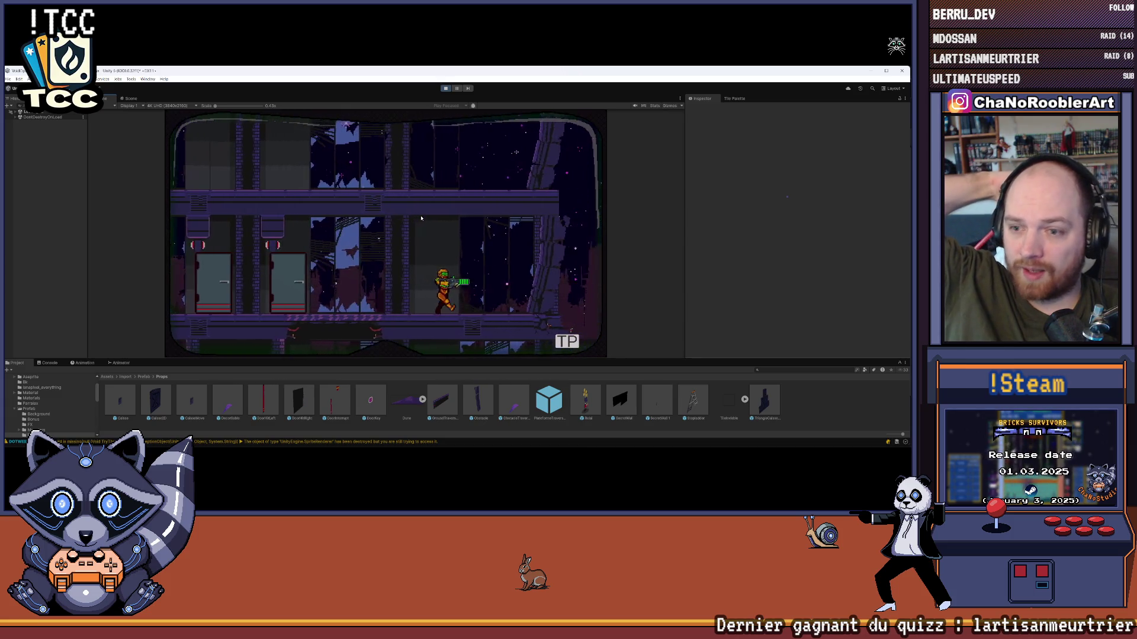
key(a)
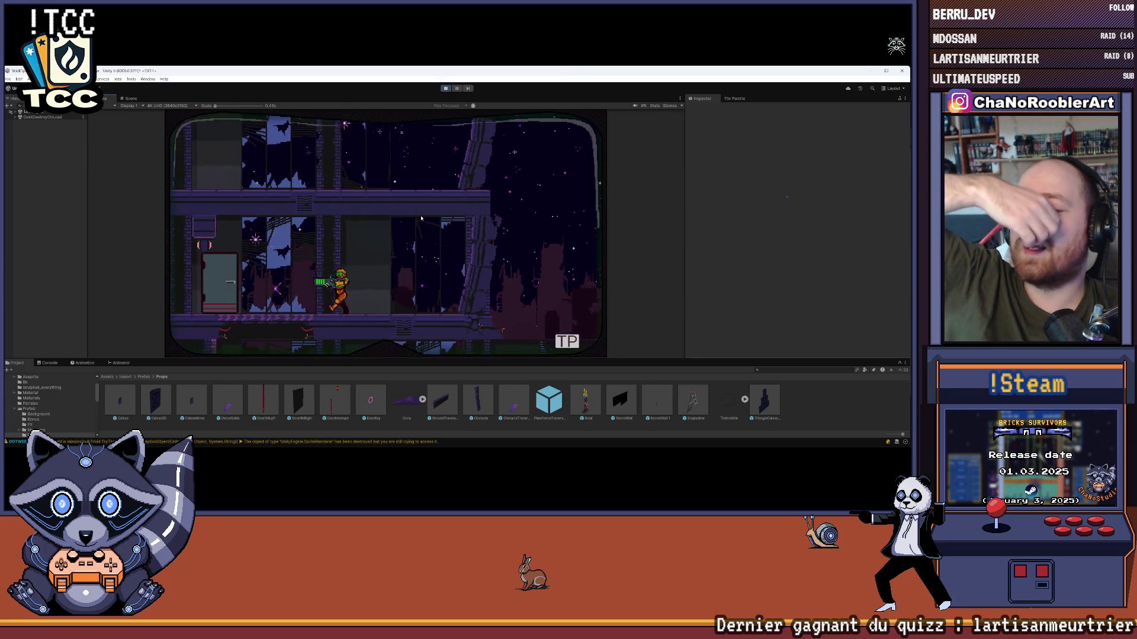
key(d)
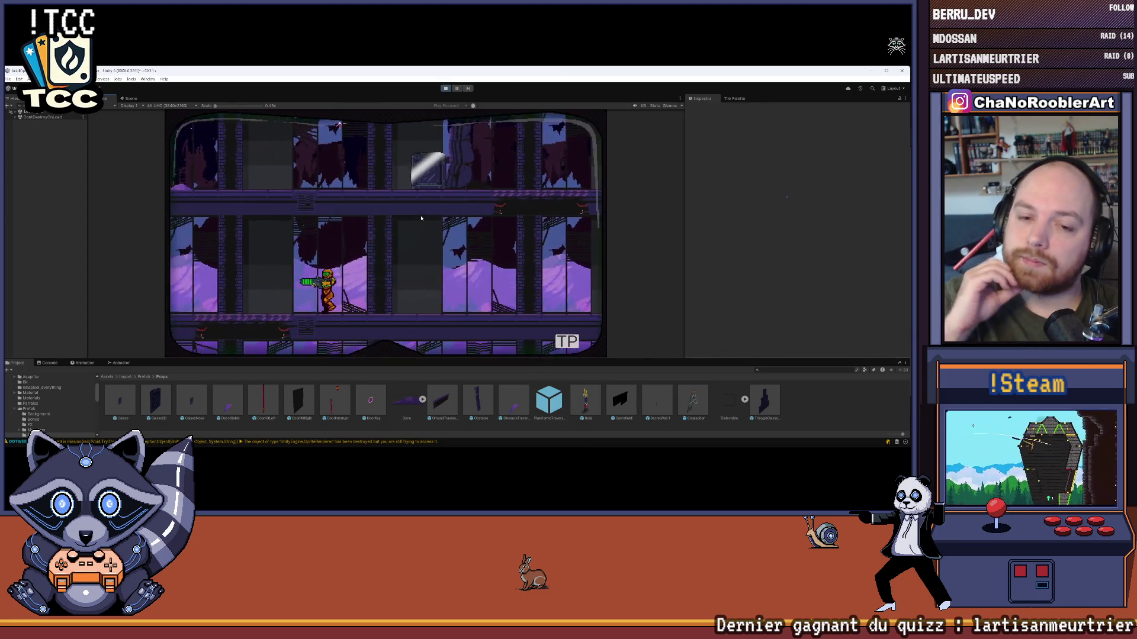
key(d)
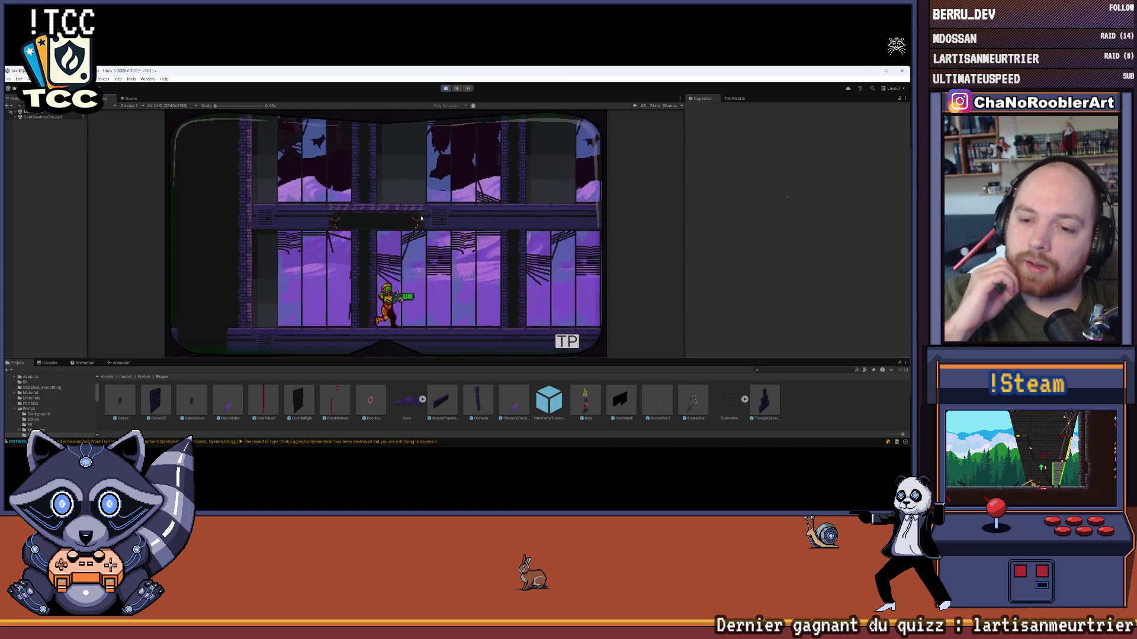
key(d)
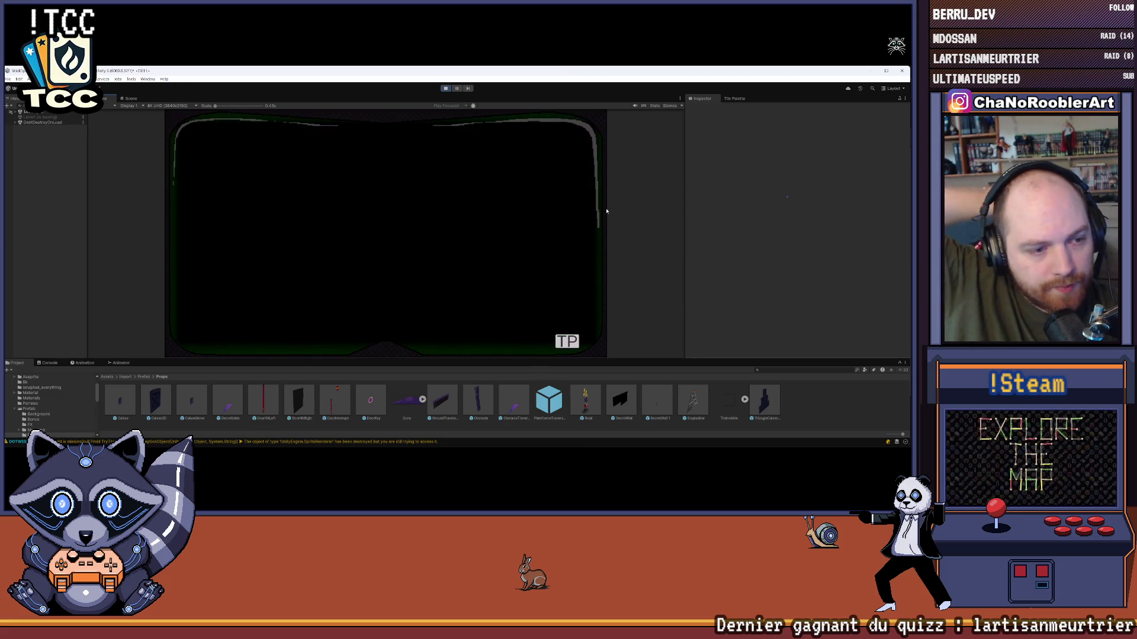
click(441, 90)
- Zoom and pan the Scene view to the right-hand platforms, then re-enter Play mode with Ctrl+P
scroll(284, 155, down, 5)
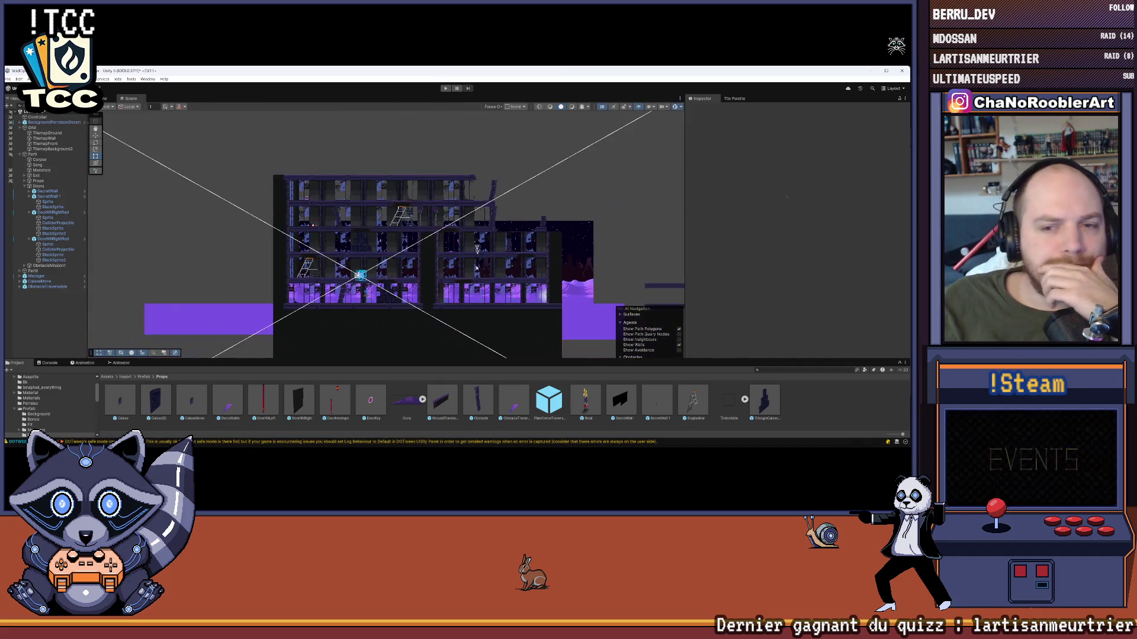
click(8, 79)
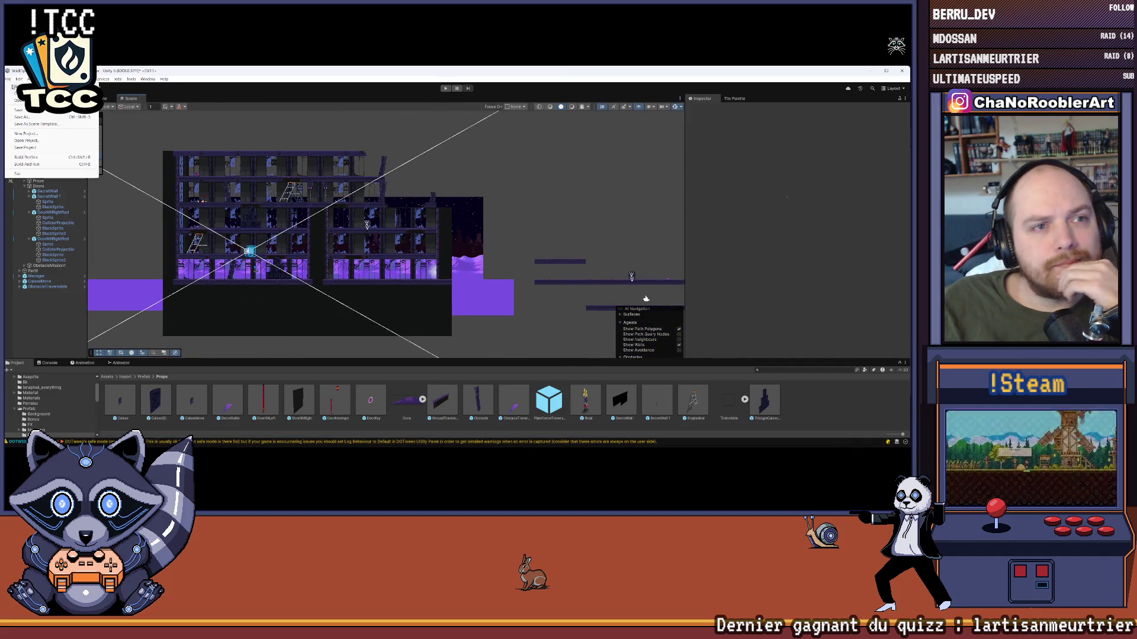
click(29, 108)
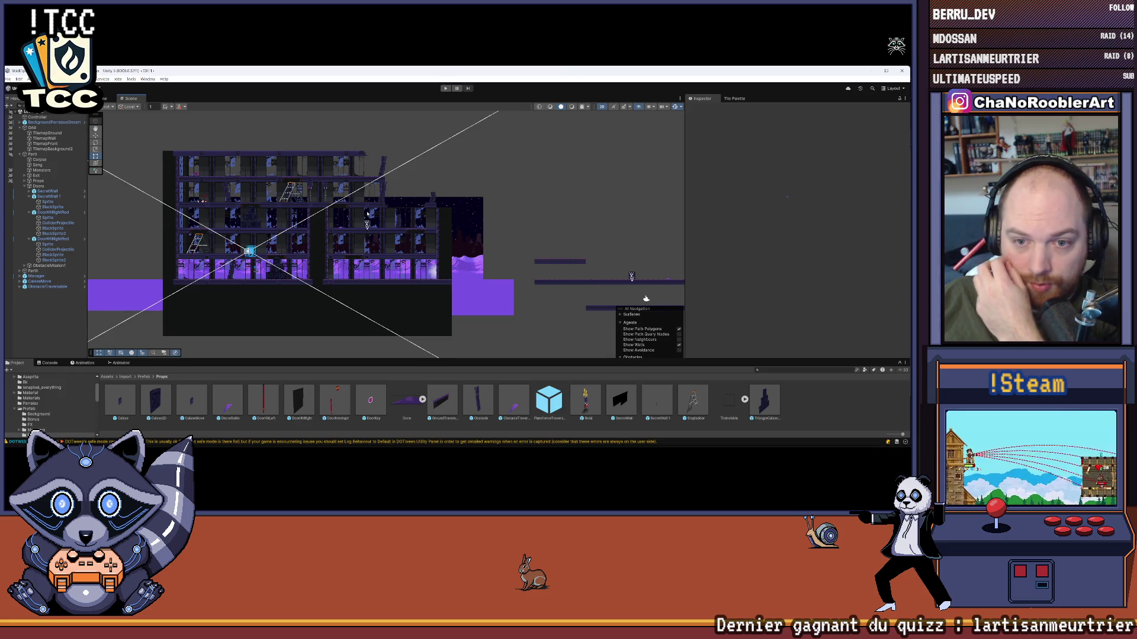
scroll(366, 206, up, 3)
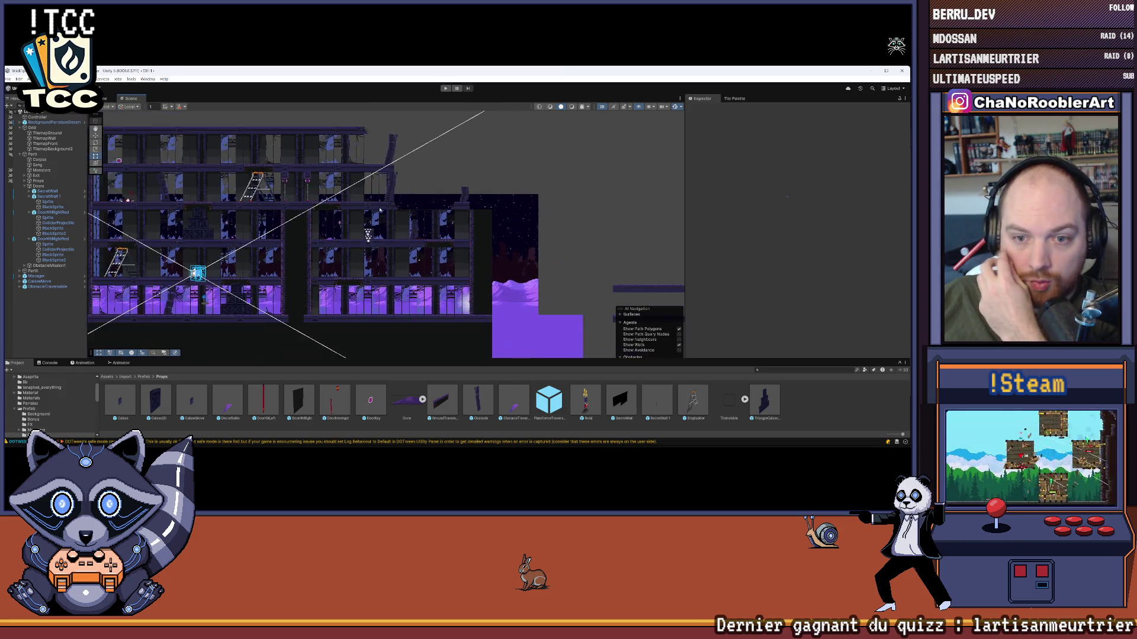
scroll(384, 208, down, 2)
mouse_move(385, 207)
mouse_down()
mouse_move(320, 212)
mouse_move(404, 225)
mouse_up()
key(ctrl+p)
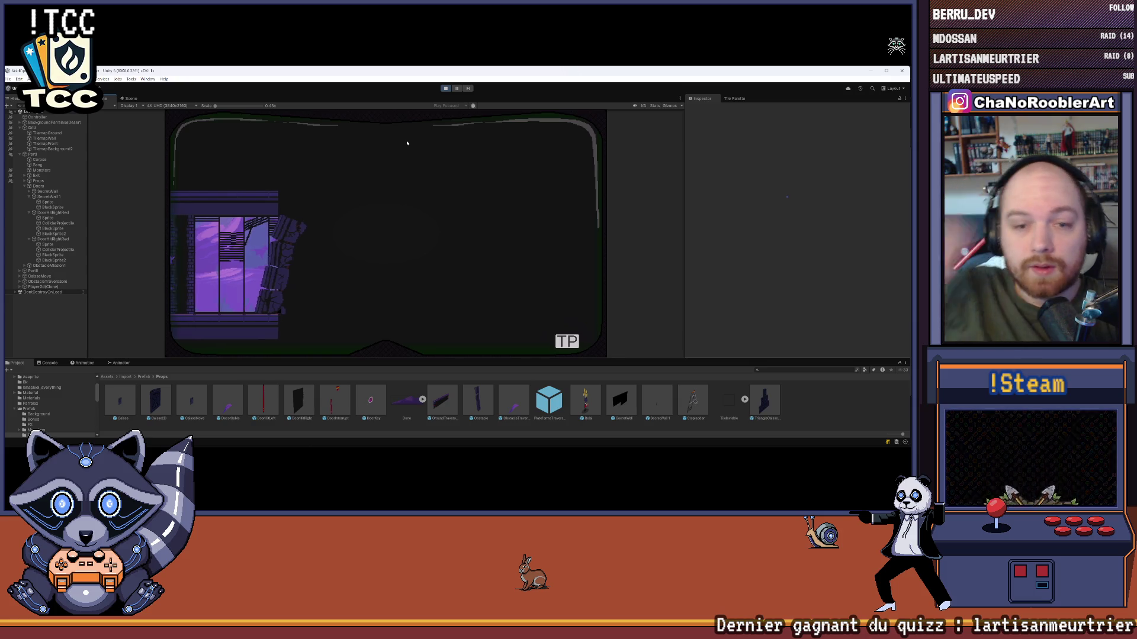
- Run right and jump up the crates to the upper floor
key(Right)
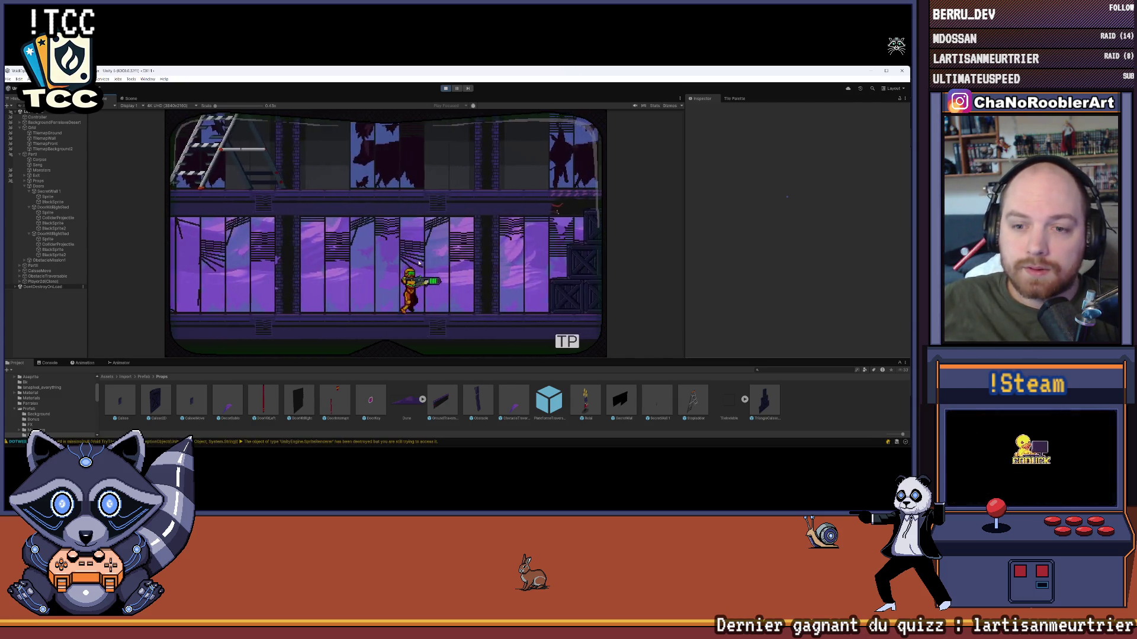
key(space)
key(Right)
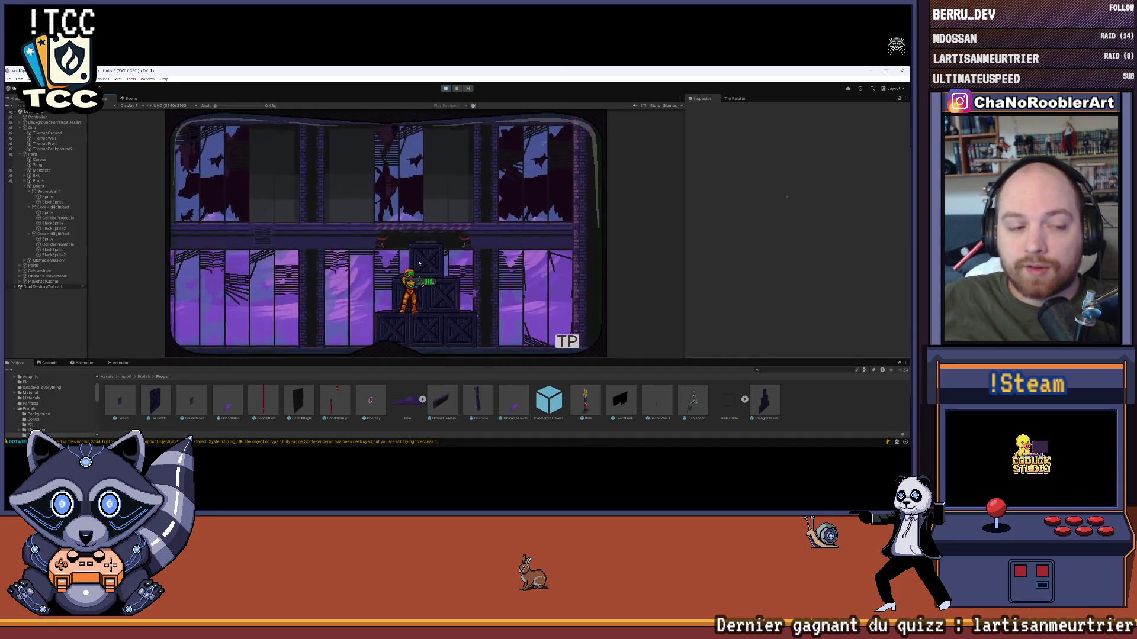
key(space)
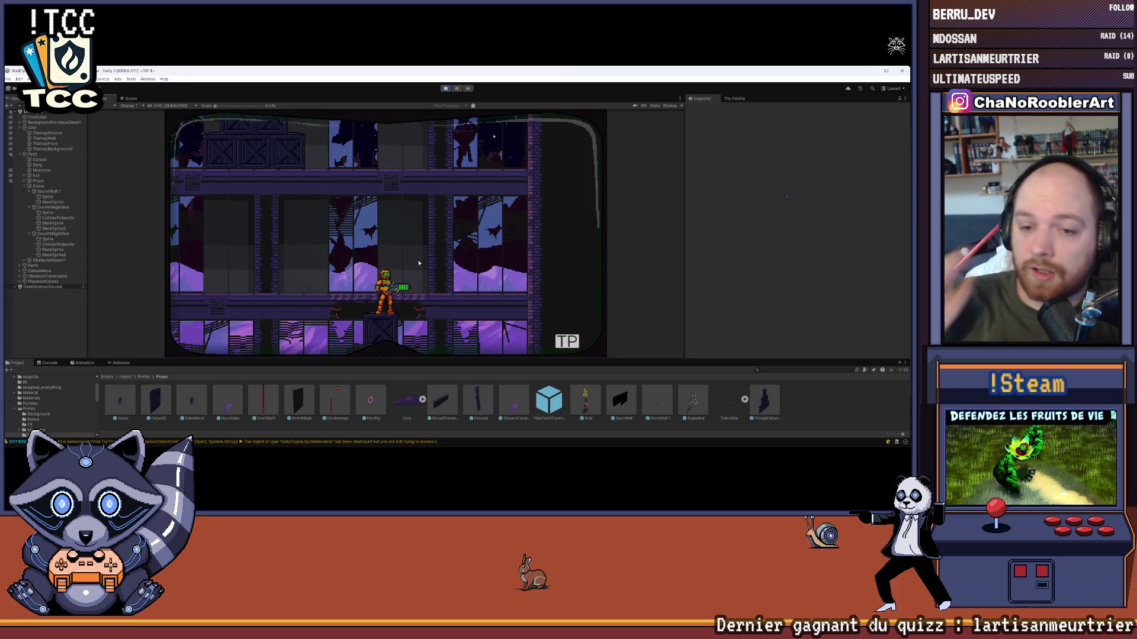
- Walk left to the ladder, climb to the upper floor, and jump onto the platform above the crates
key(Left)
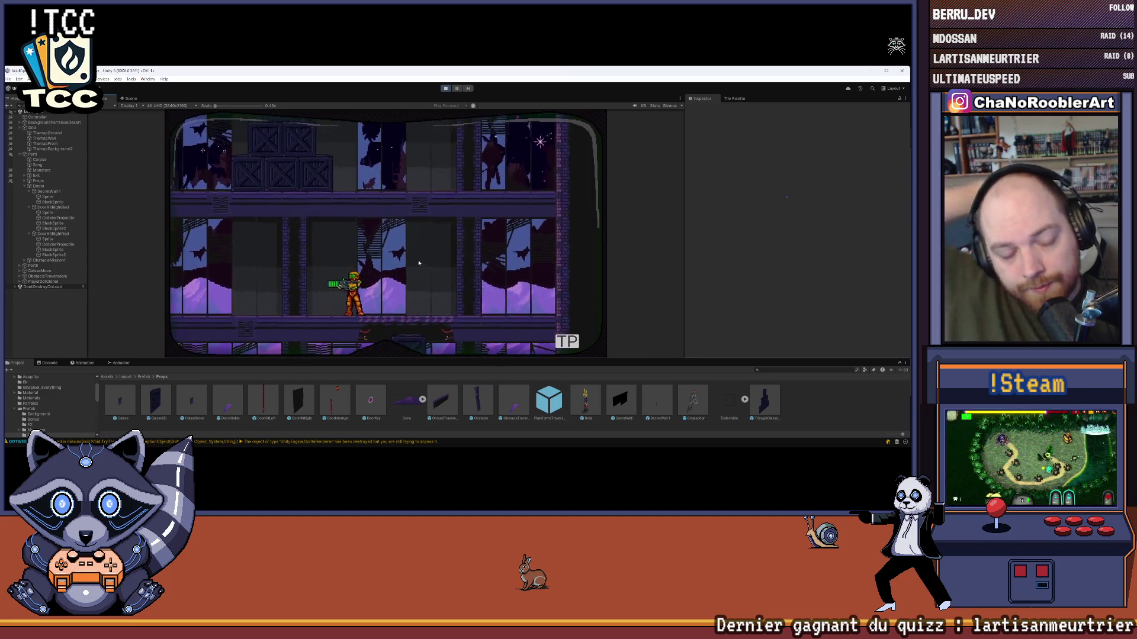
key(Left)
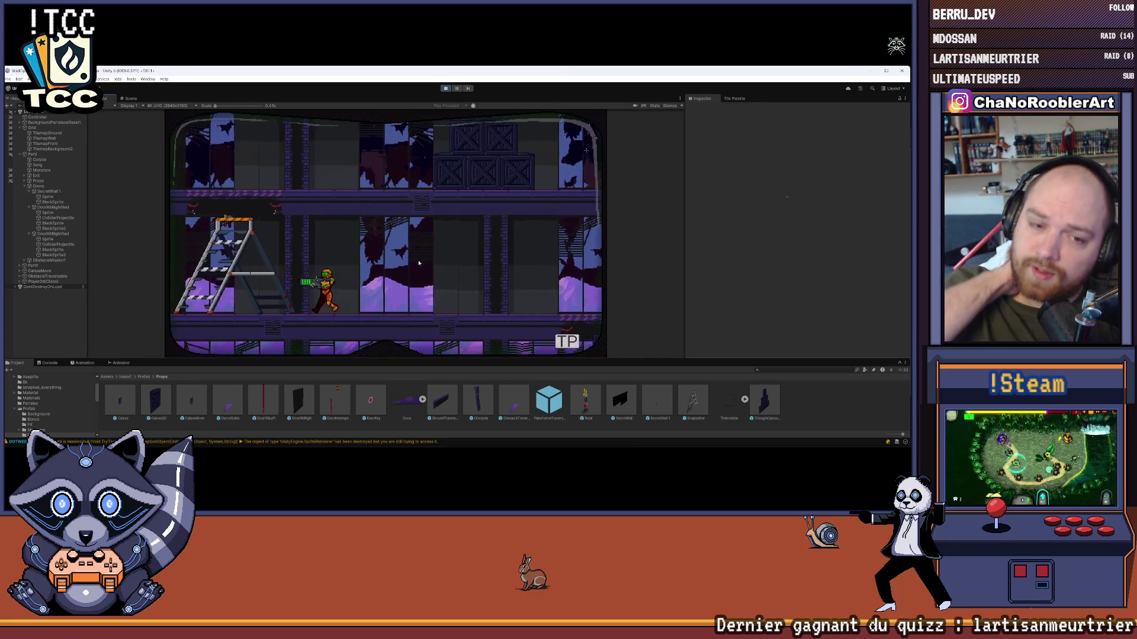
key(Left)
key(Up)
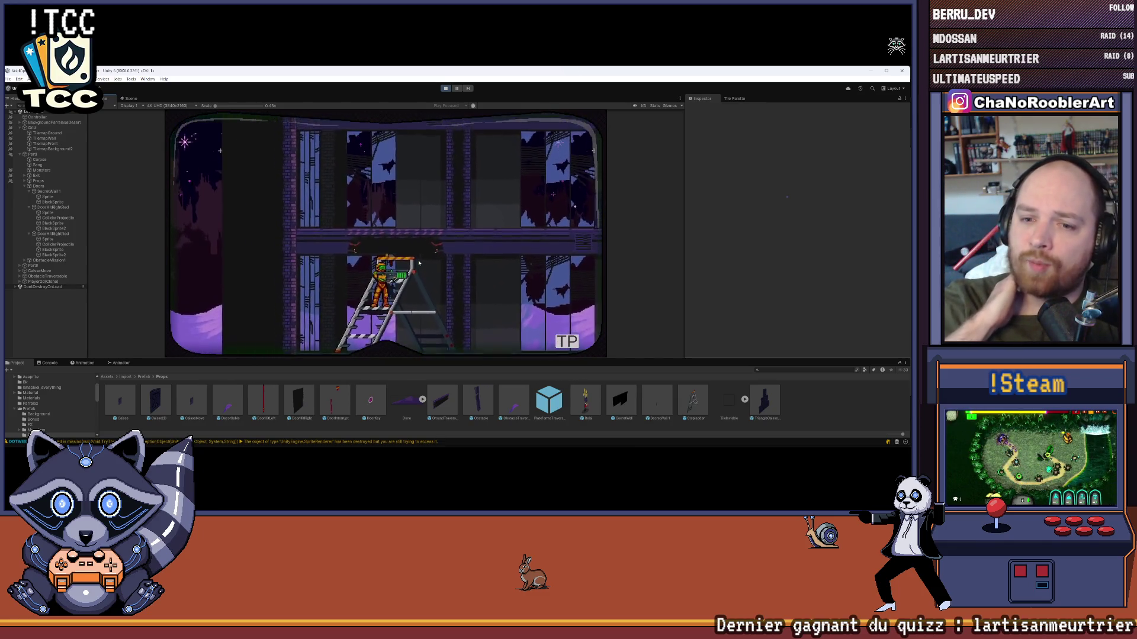
key(Up)
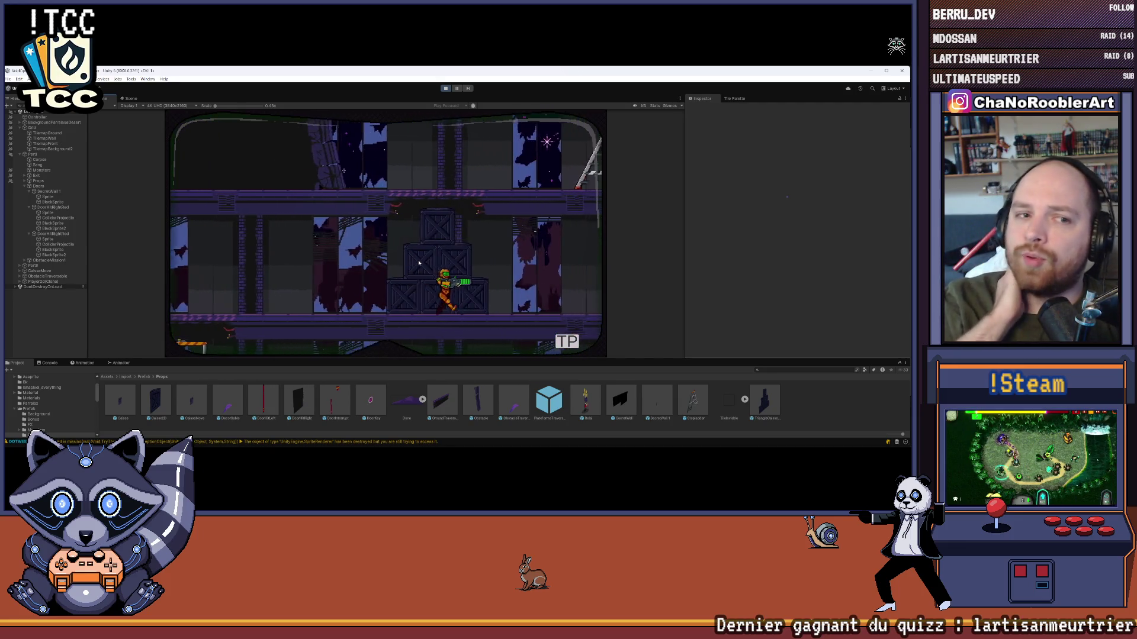
key(Right)
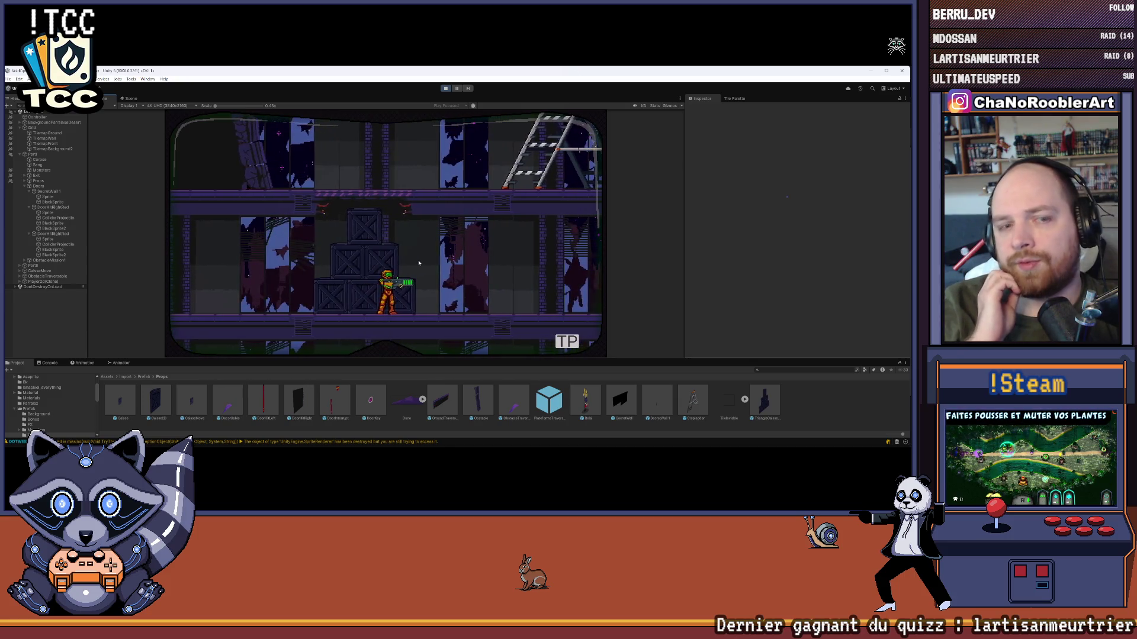
key(Left)
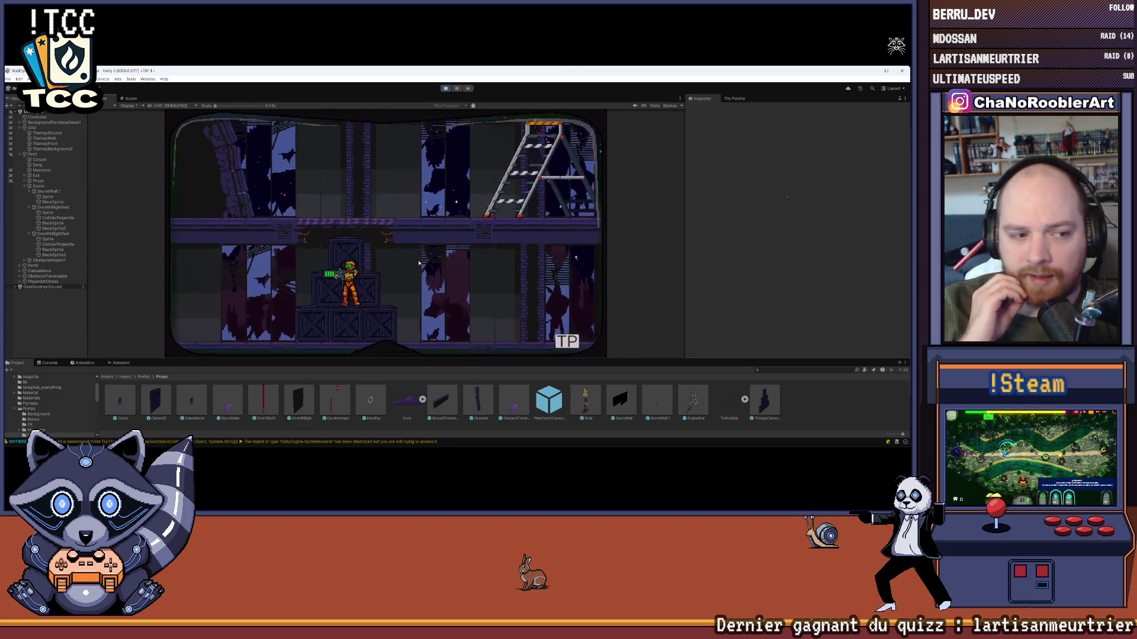
key(space)
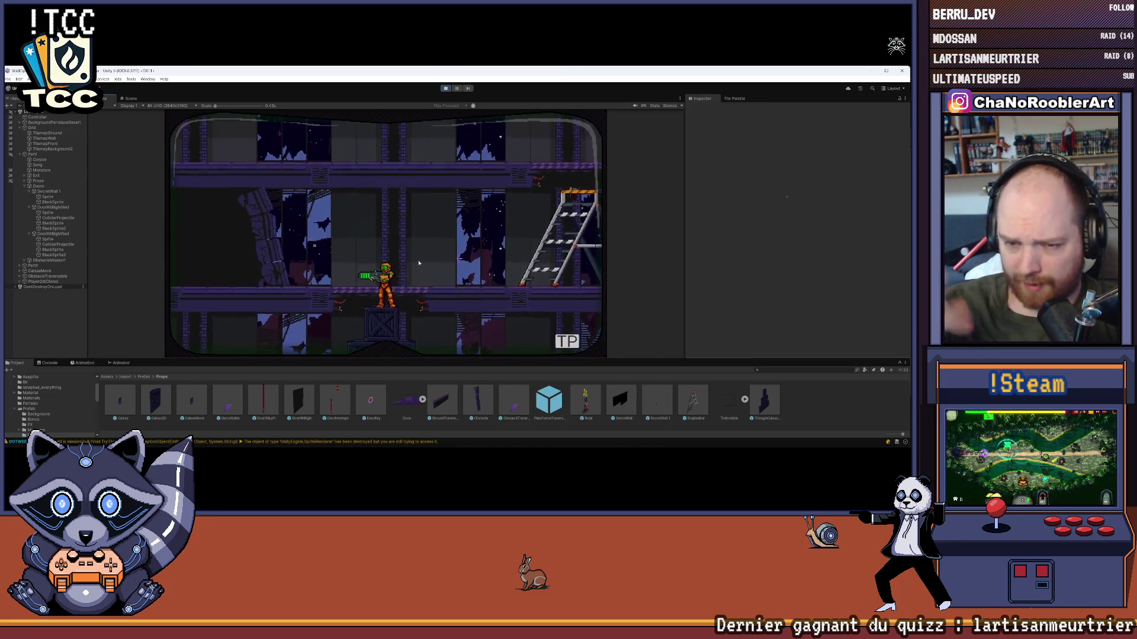
- Walk right along the top of the ladder, drop to the lower floor, and exit Play mode
key(Right)
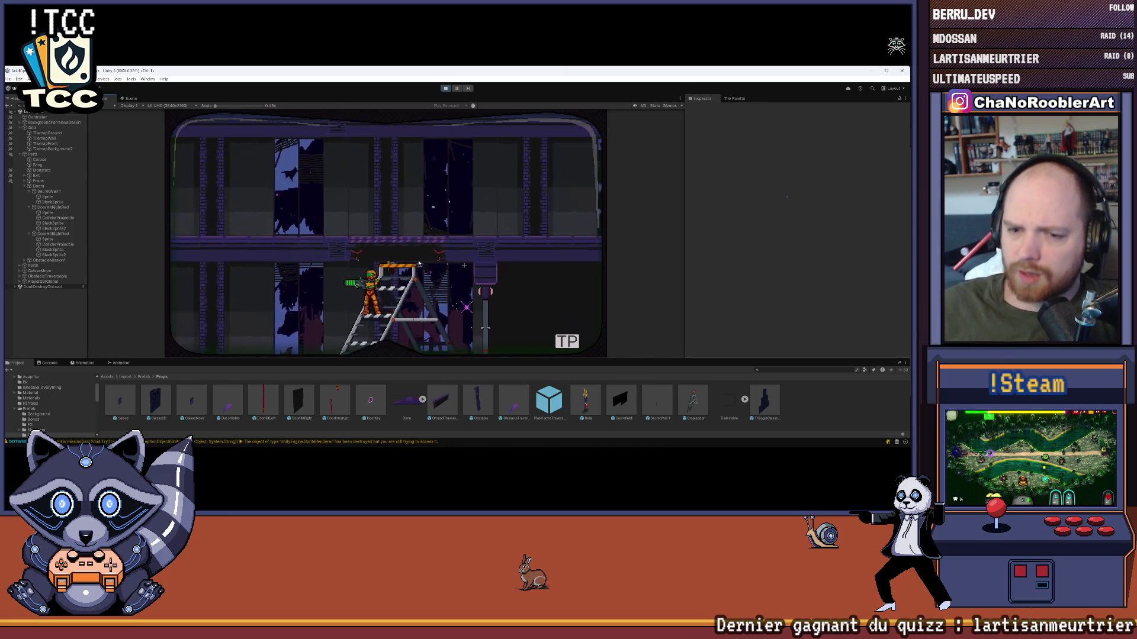
key(Right)
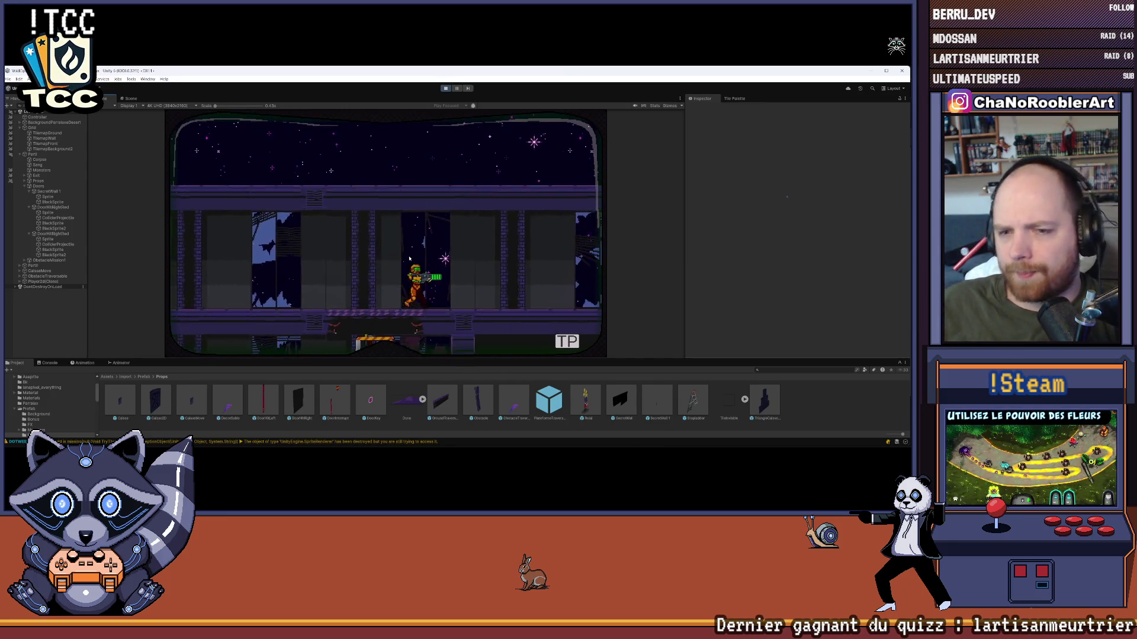
key(Right)
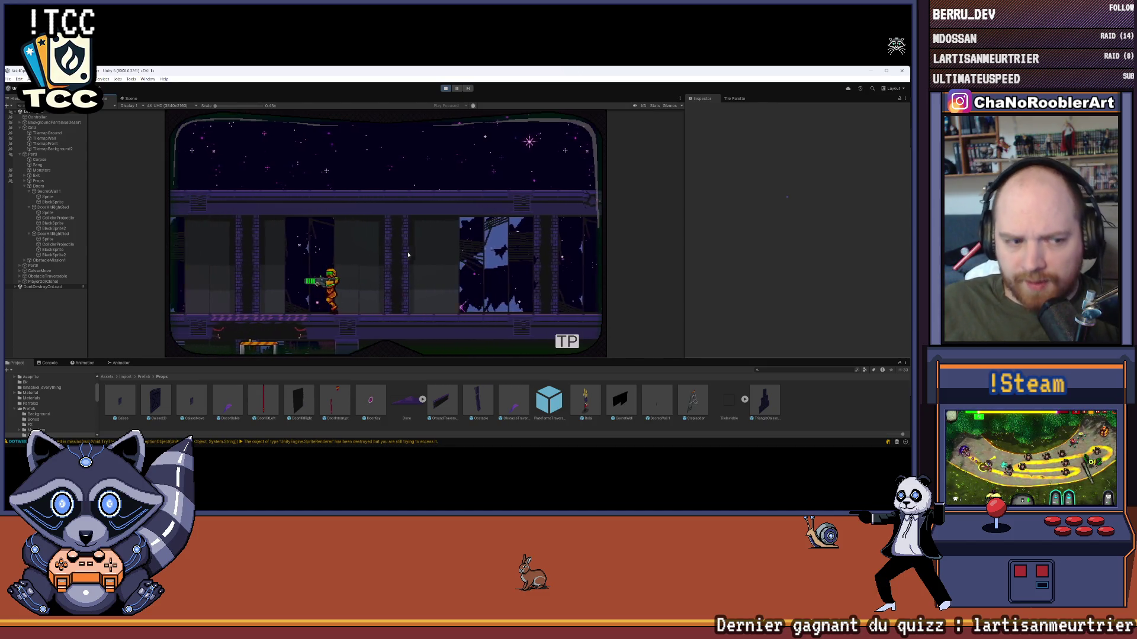
key(Right)
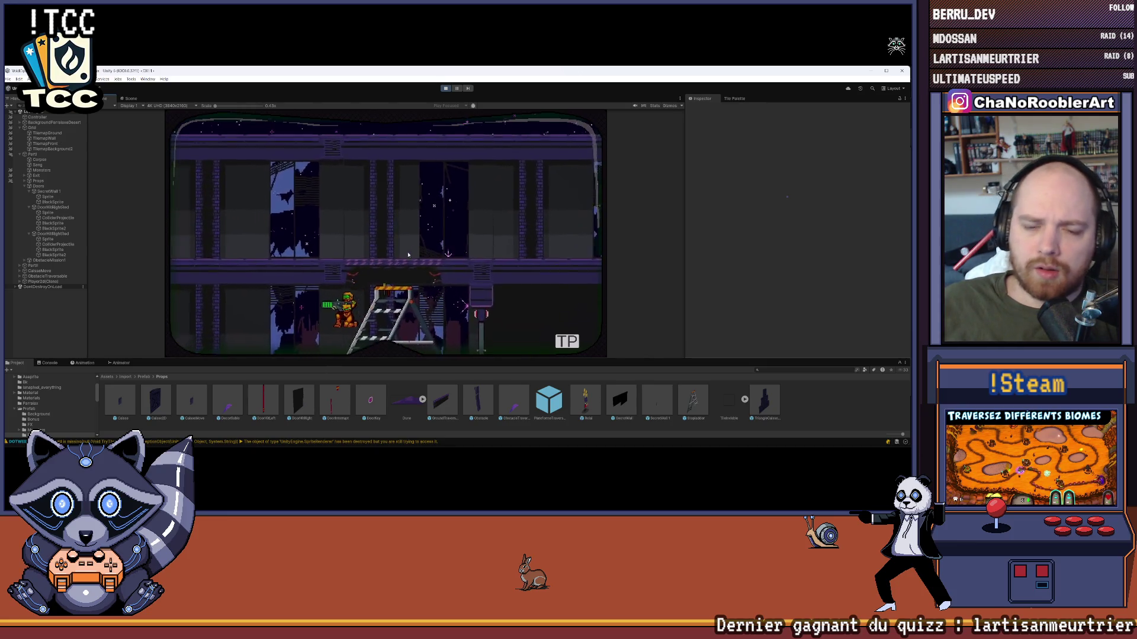
key(Left)
key(ctrl+p)
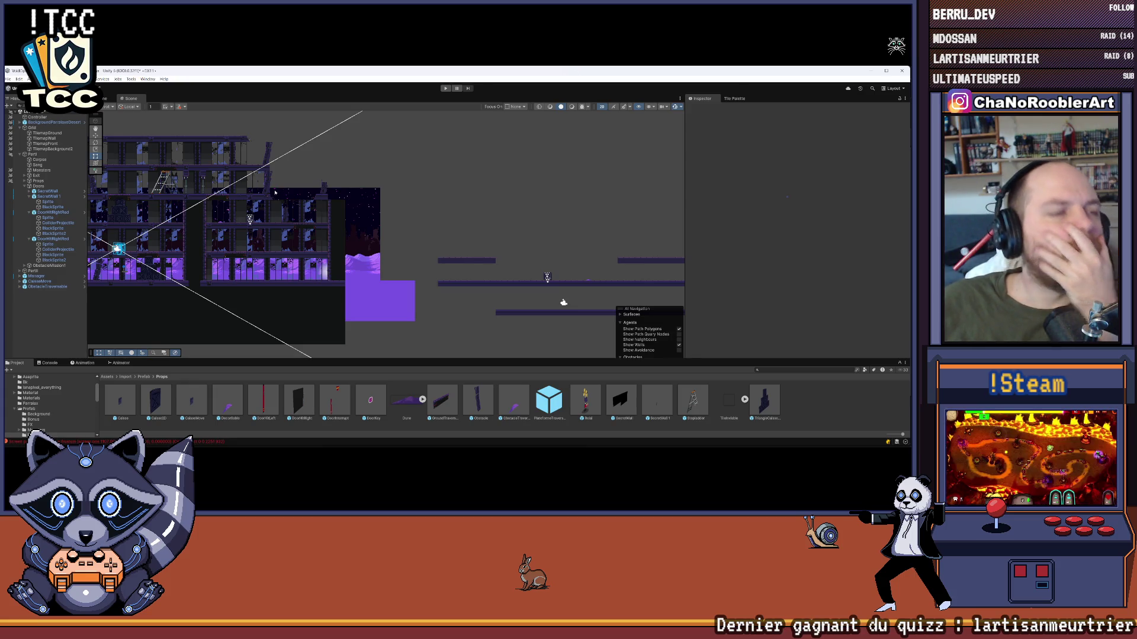
- Pan the Scene view across the level building to bring the floating platforms into view
mouse_move(274, 192)
mouse_down()
mouse_move(381, 278)
mouse_move(248, 252)
mouse_up()
scroll(315, 266, up, 3)
scroll(248, 253, down, 2)
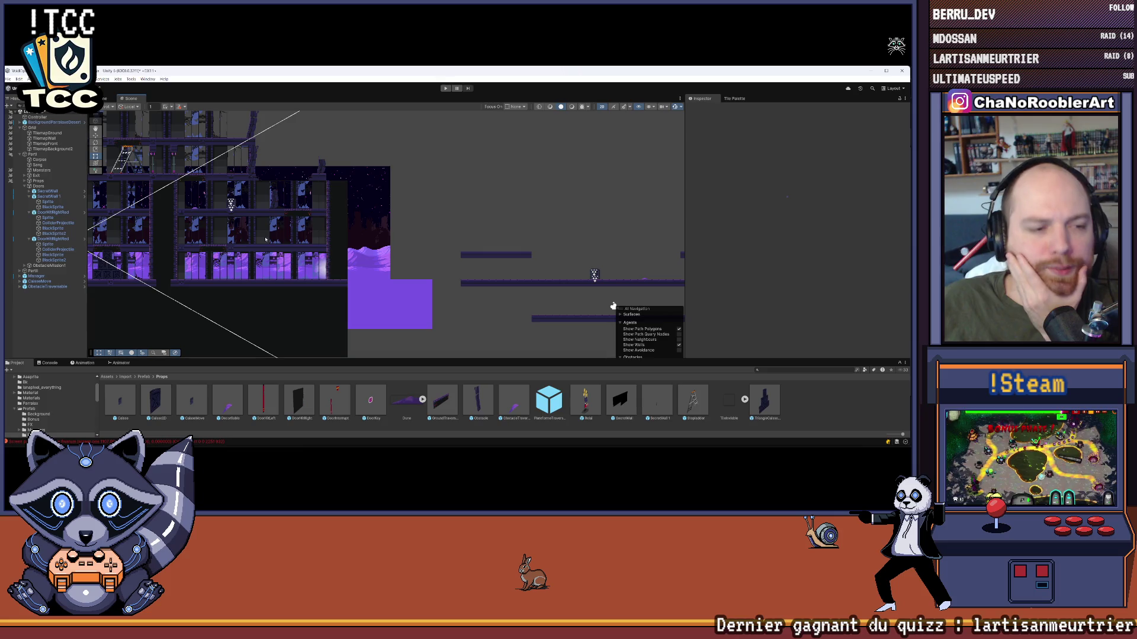
mouse_move(509, 249)
mouse_down()
mouse_move(393, 243)
mouse_move(363, 224)
mouse_move(432, 215)
mouse_up()
click(8, 79)
key(Escape)
- Zoom and scroll around the level layout, then start a new play-test
scroll(498, 257, down, 4)
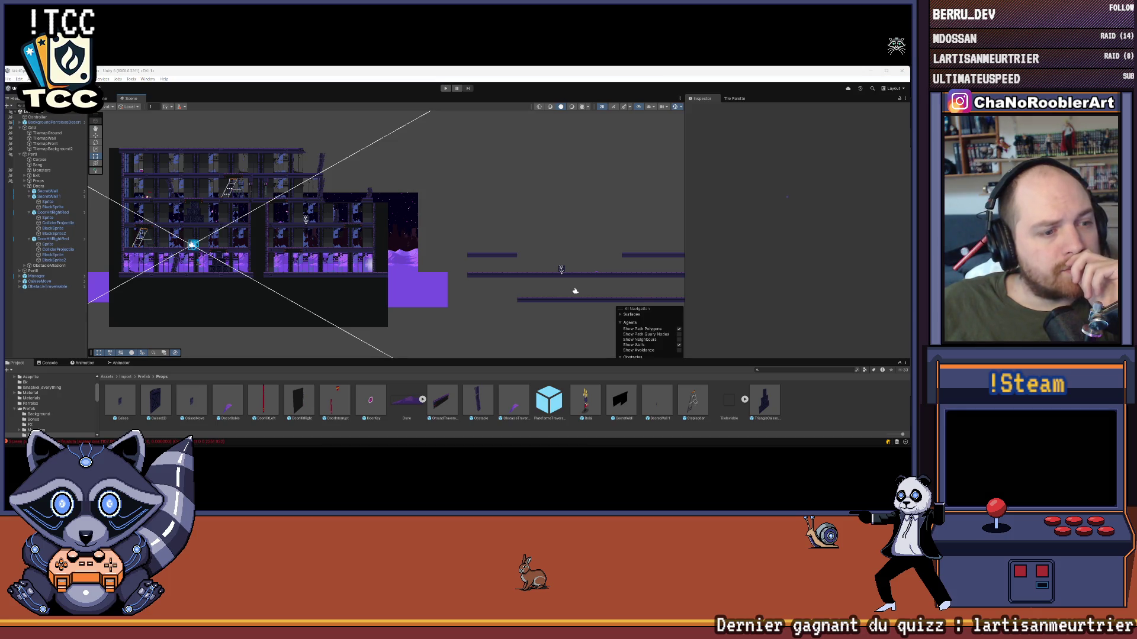
scroll(332, 309, down, 1)
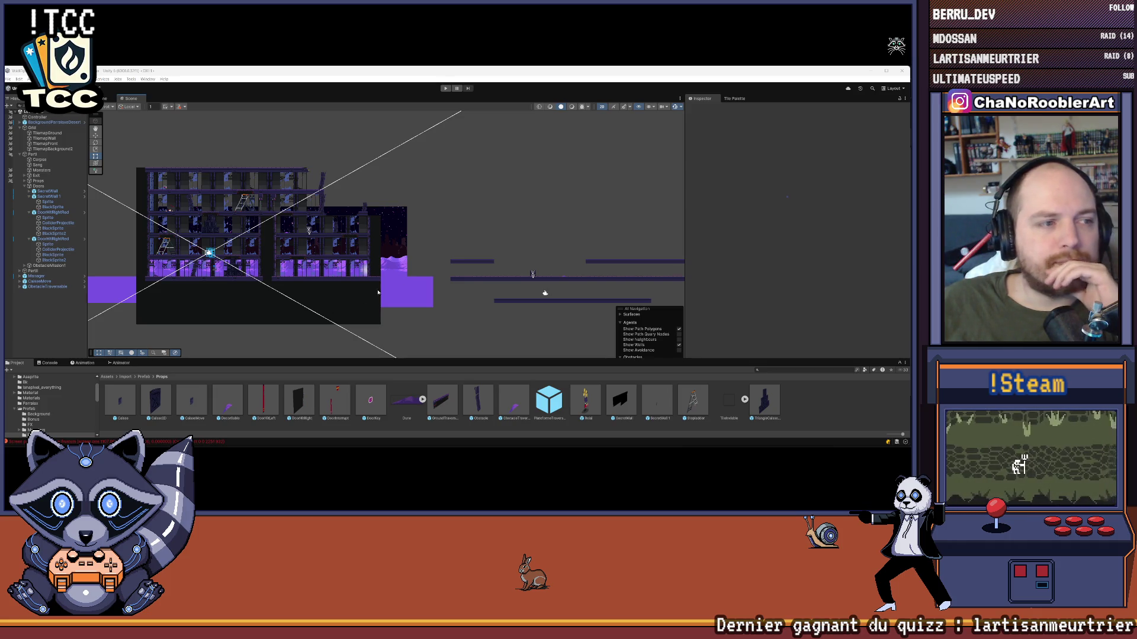
scroll(350, 254, right, 5)
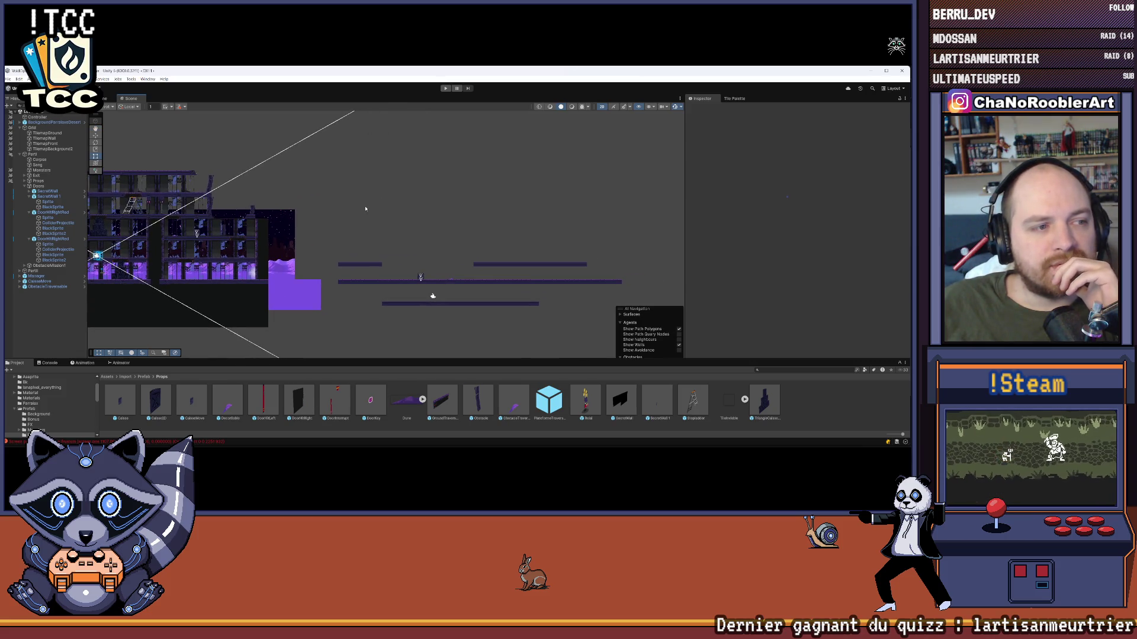
scroll(370, 251, up, 3)
scroll(372, 252, left, 3)
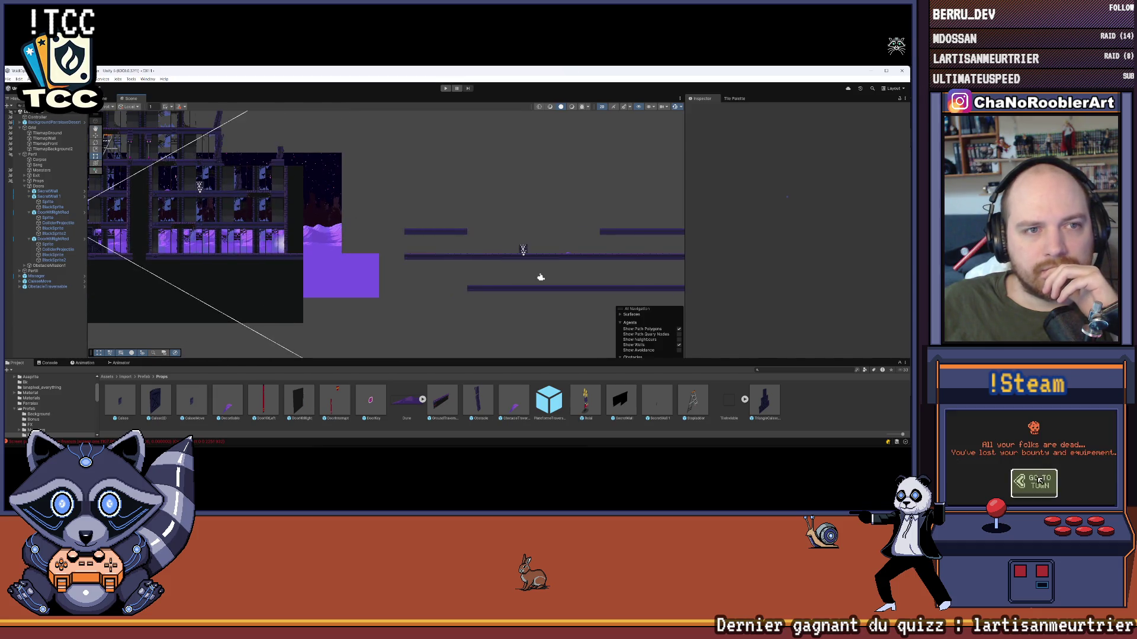
click(9, 86)
click(445, 89)
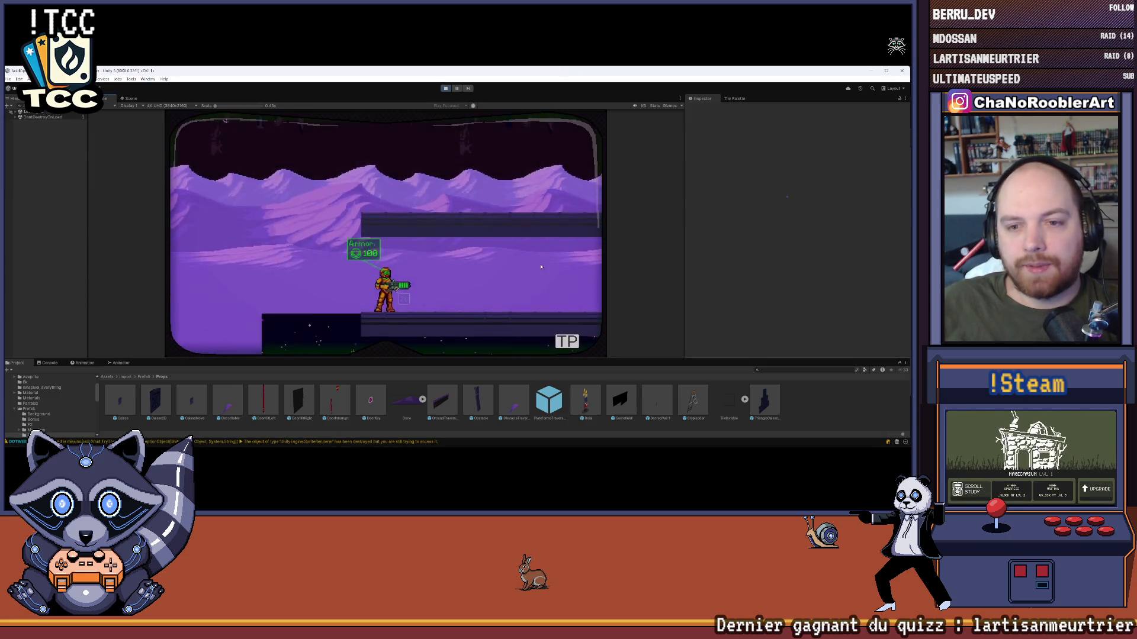
- Run the player right, left and right again, then stop Play mode and dismiss the changes prompt
key(d)
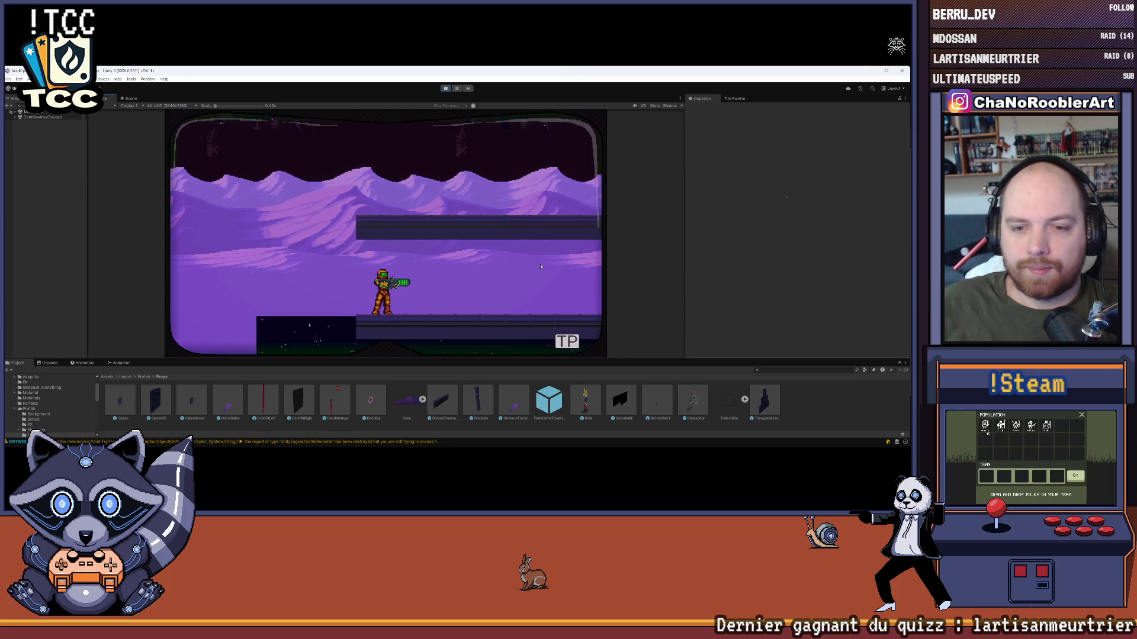
key(a)
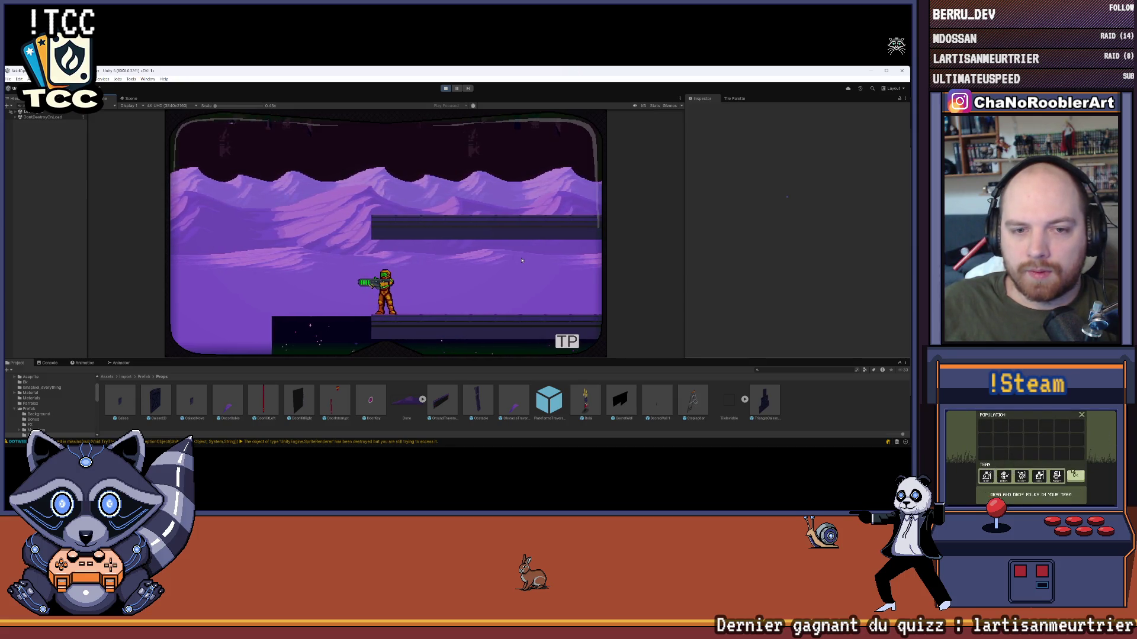
key(d)
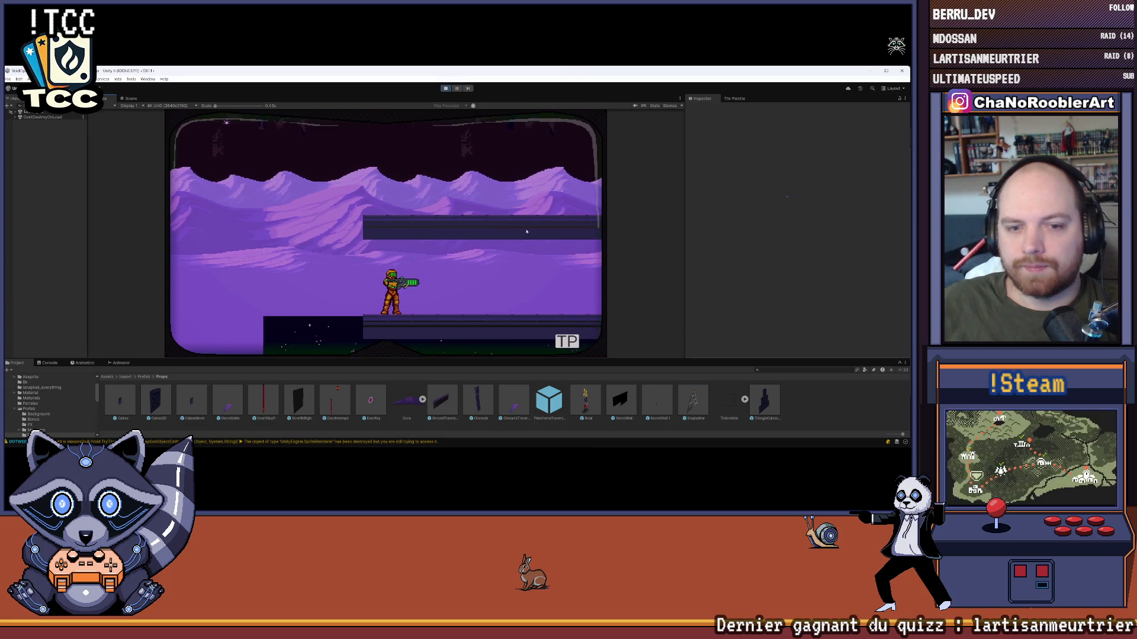
click(446, 88)
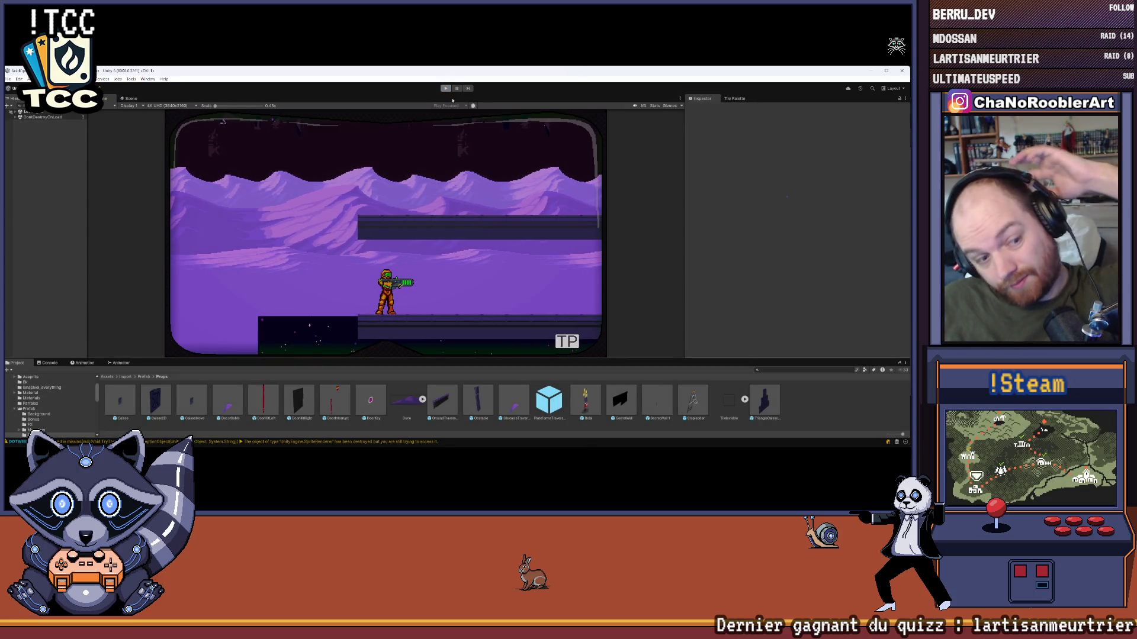
click(512, 220)
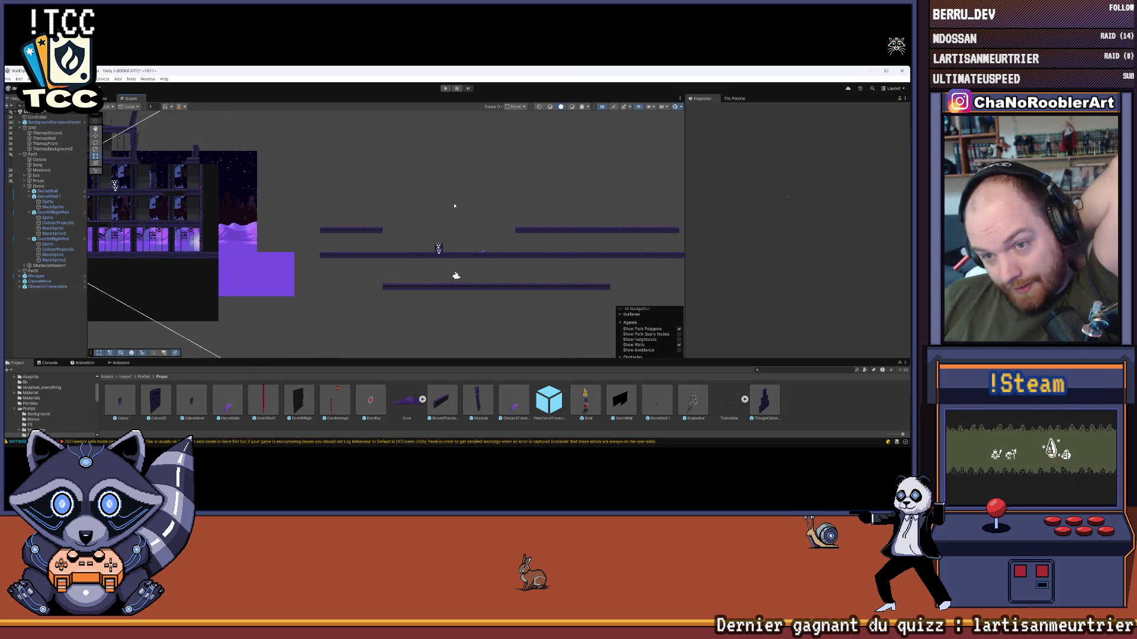
- Zoom and pan to centre the three floating platforms, then select the front tilemap layer
scroll(329, 238, up, 3)
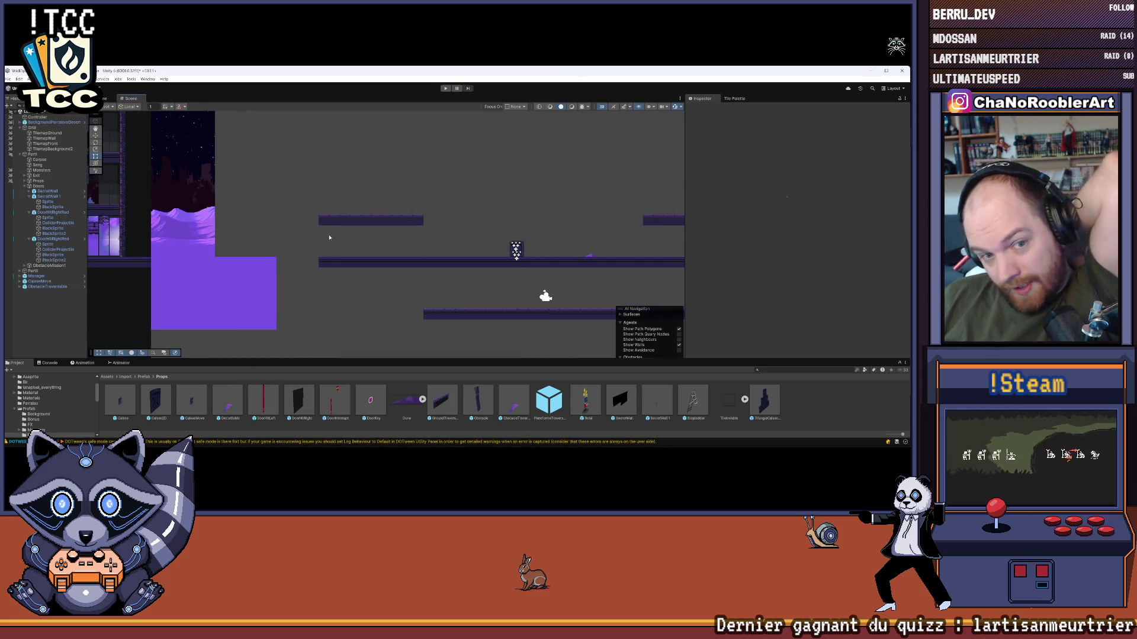
scroll(457, 247, down, 5)
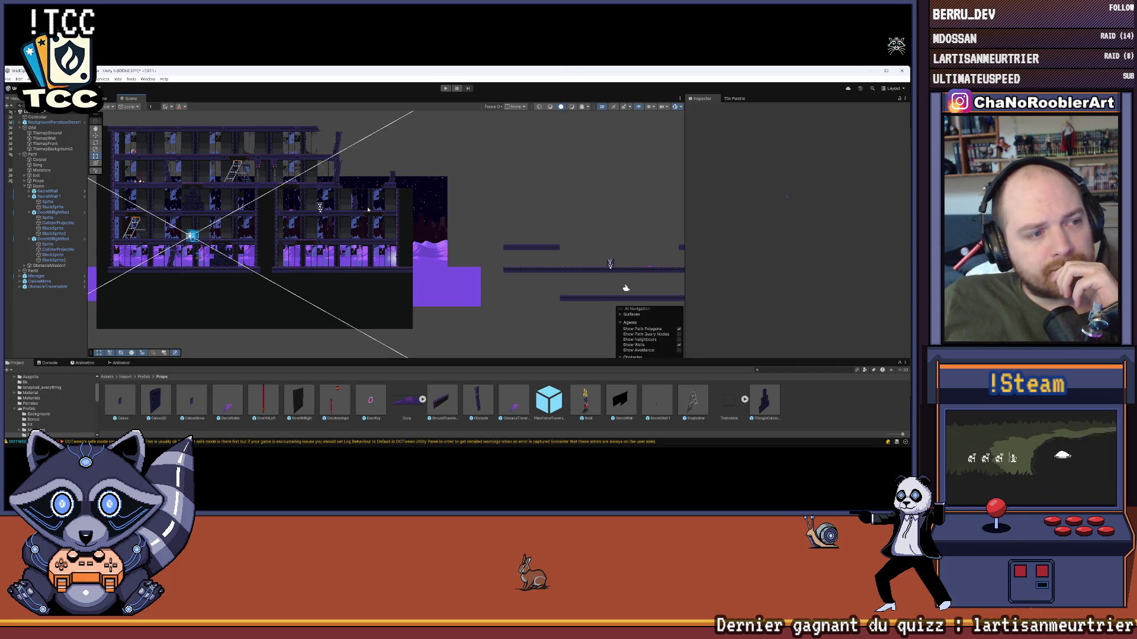
mouse_move(535, 200)
mouse_down()
mouse_move(263, 228)
mouse_move(249, 216)
mouse_up()
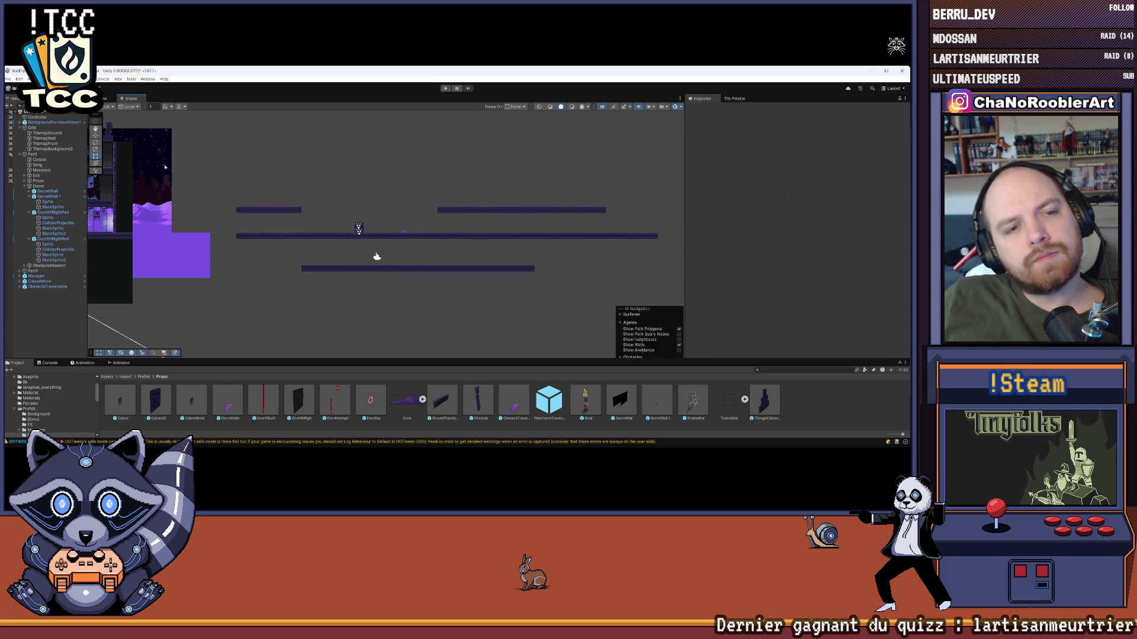
click(48, 144)
- Frame the purple block and platforms, make TilemapGround the paint target, and show the Tile Palette
key(Up)
key(Up)
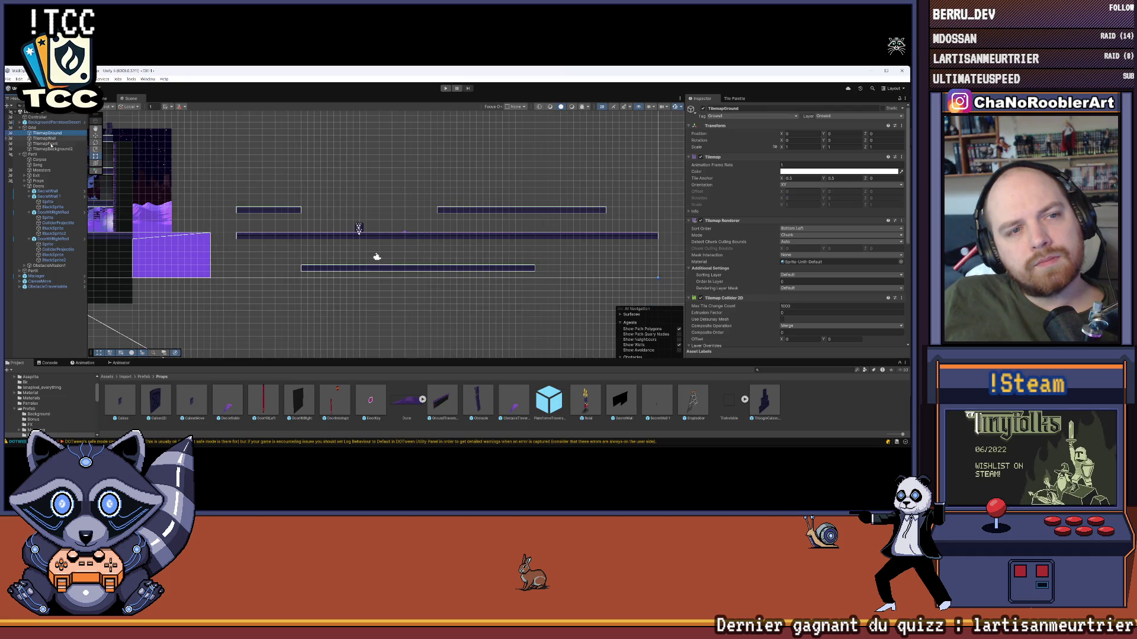
scroll(352, 257, up, 2)
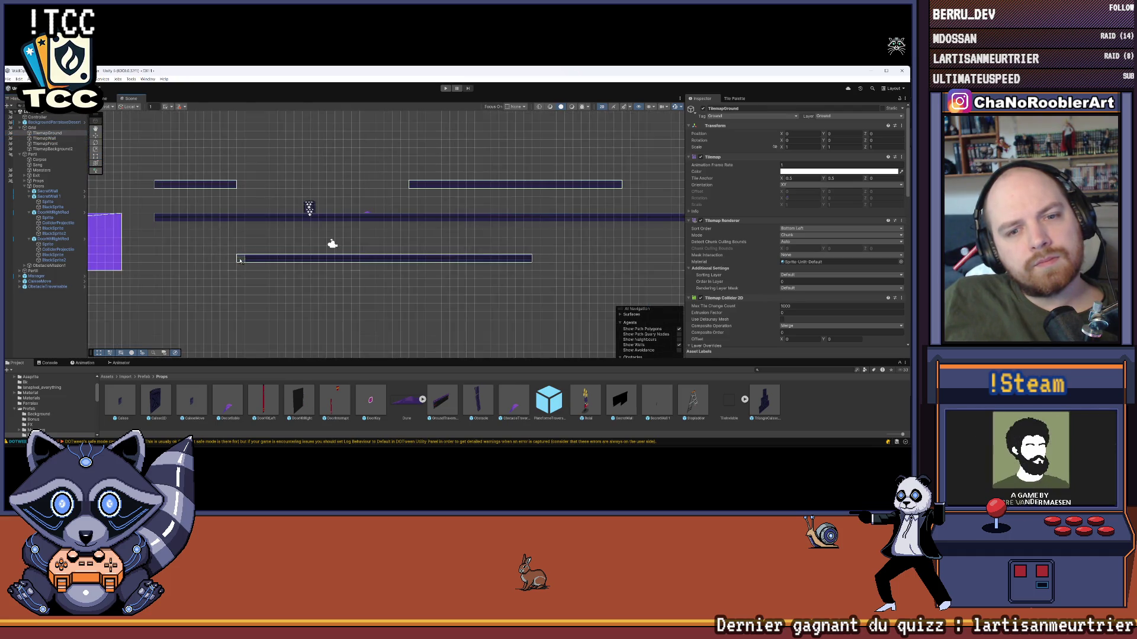
mouse_move(400, 269)
mouse_down()
mouse_move(355, 258)
mouse_move(524, 258)
mouse_up()
scroll(470, 299, down, 5)
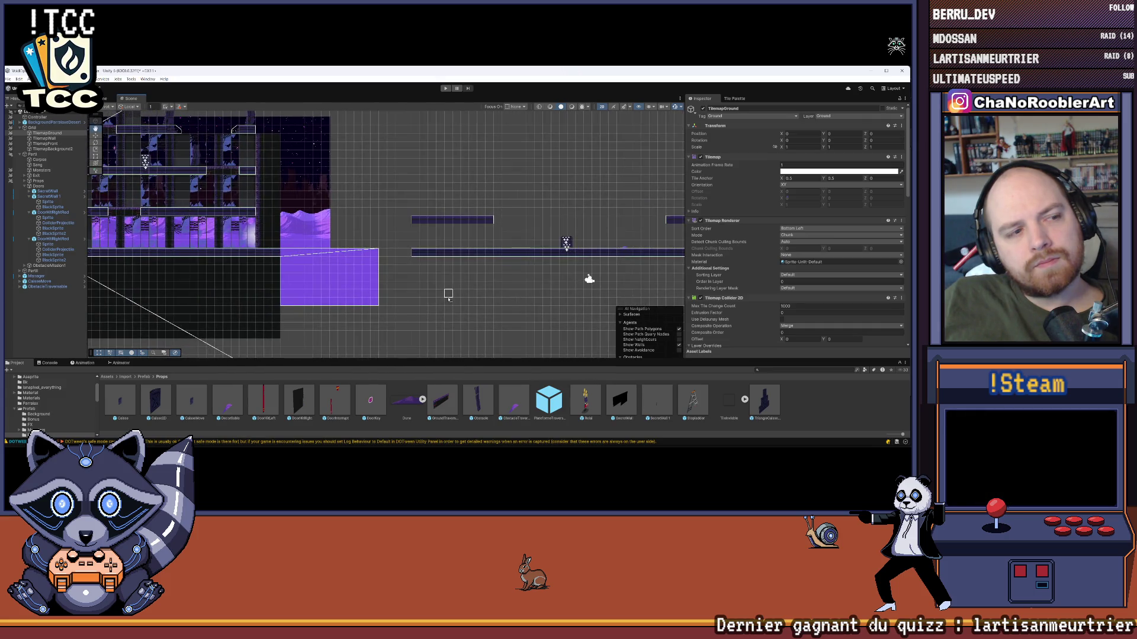
drag(471, 299, 432, 290)
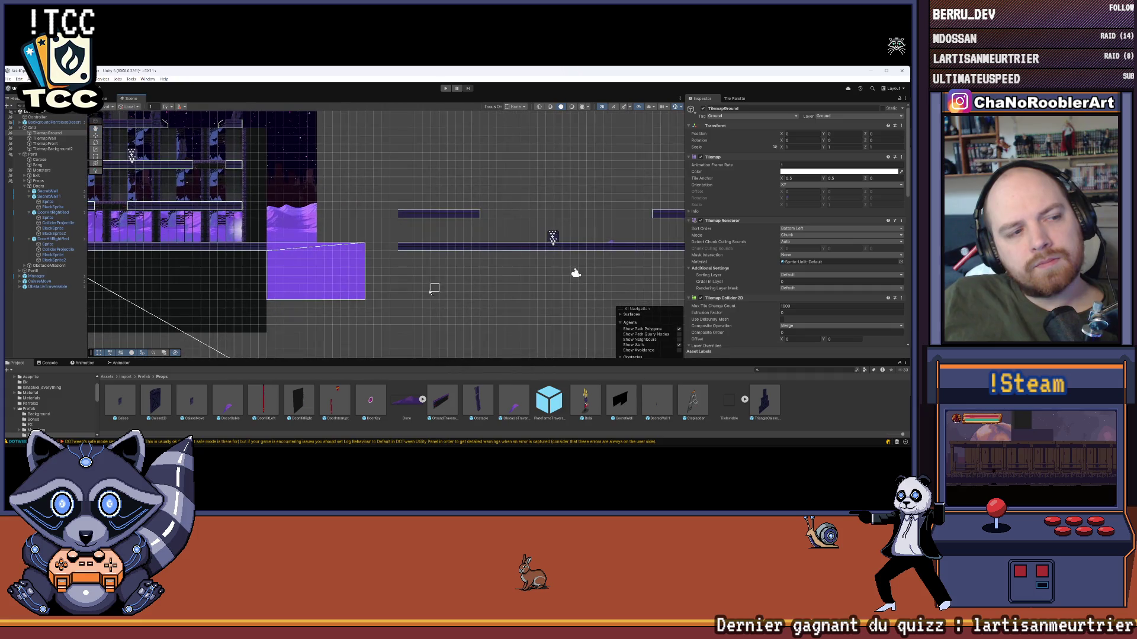
scroll(386, 272, up, 3)
drag(370, 270, 341, 268)
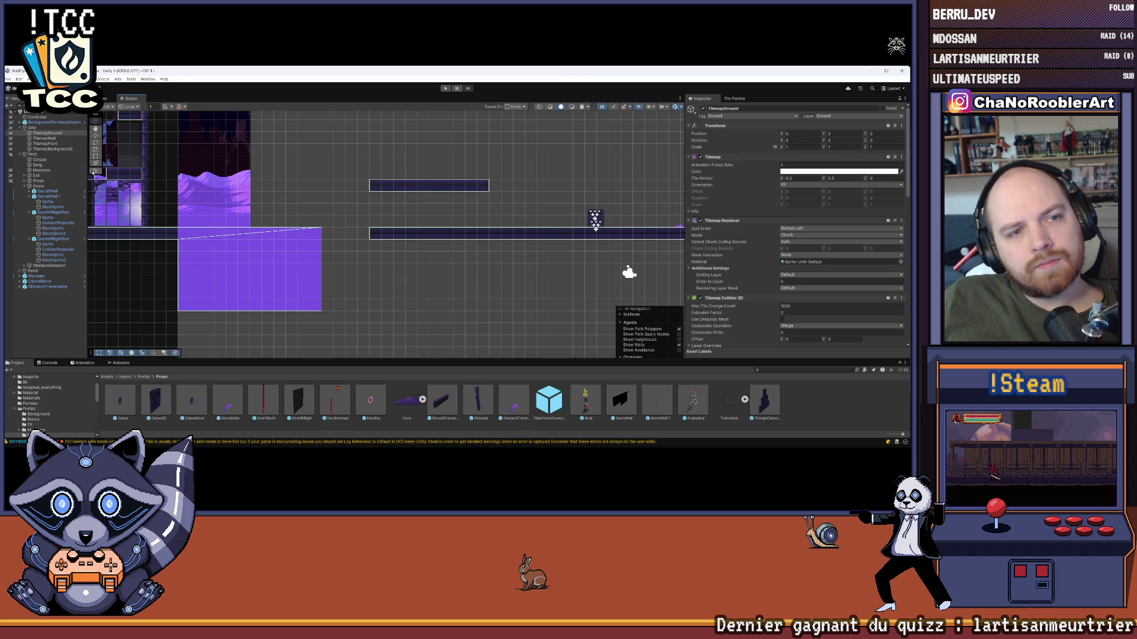
click(54, 133)
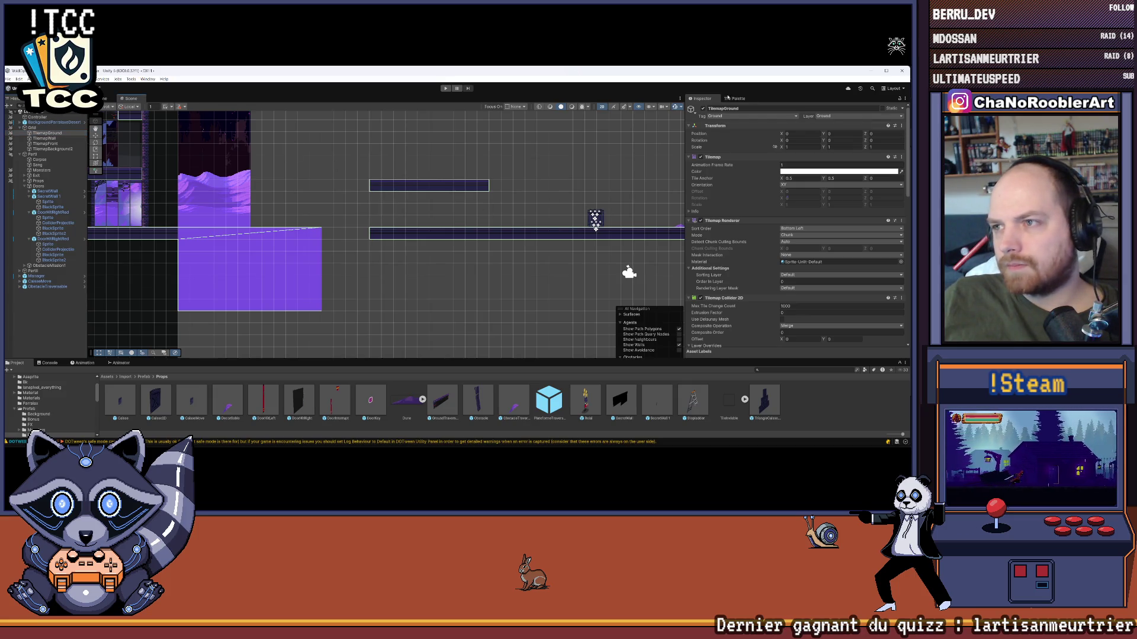
click(732, 98)
scroll(814, 203, down, 3)
- Box-fill a rectangle of the purple tile to the right of the purple ground block
click(803, 203)
scroll(349, 234, up, 2)
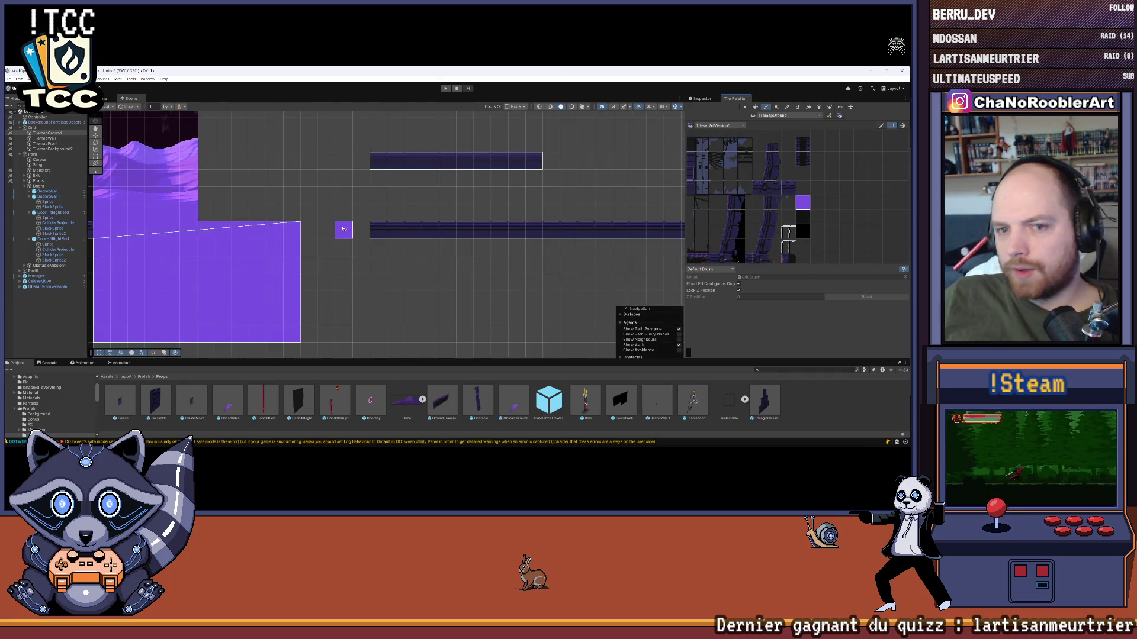
scroll(350, 219, up, 1)
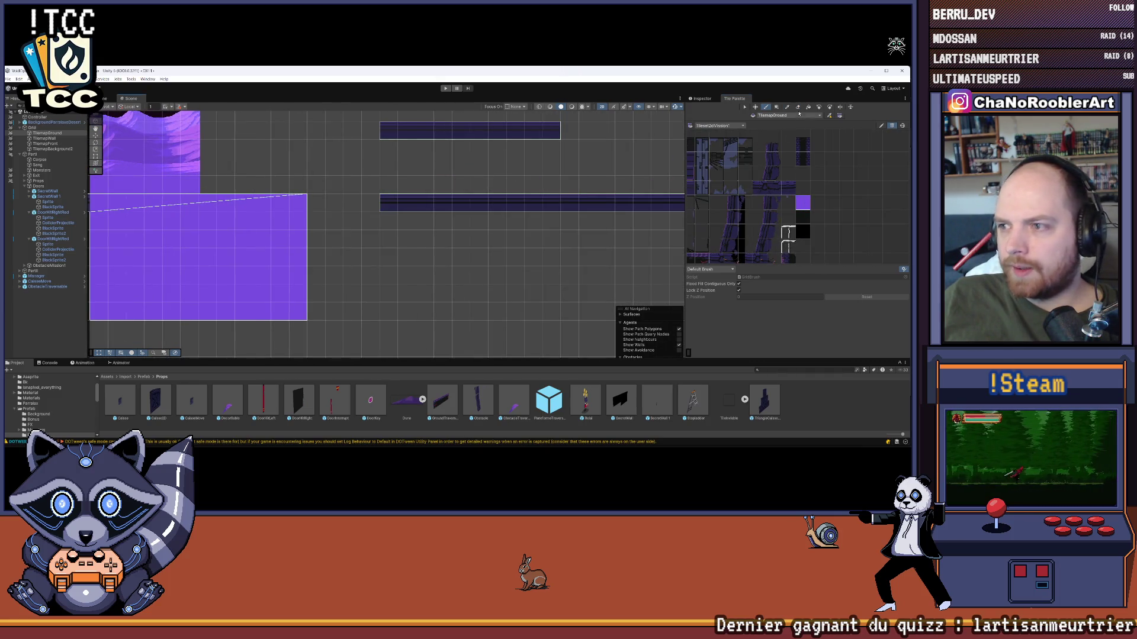
click(777, 107)
mouse_move(373, 201)
mouse_down()
mouse_move(346, 228)
mouse_move(315, 316)
mouse_up()
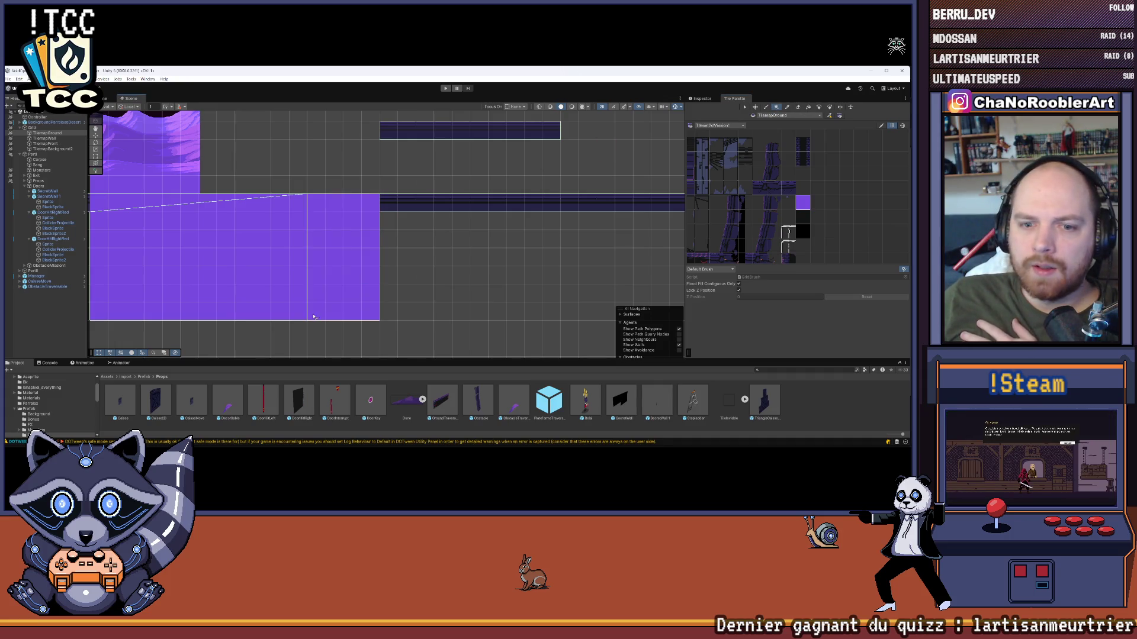
- Zoom in and out to check the new fill, then pan to another part of the level
scroll(350, 275, down, 5)
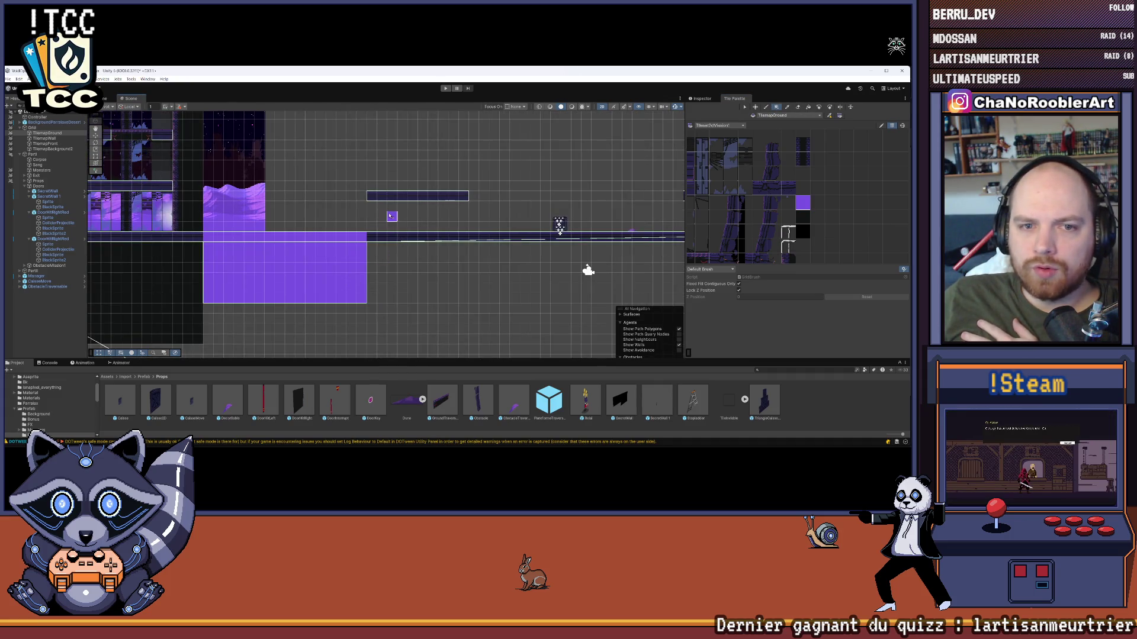
scroll(263, 223, up, 1)
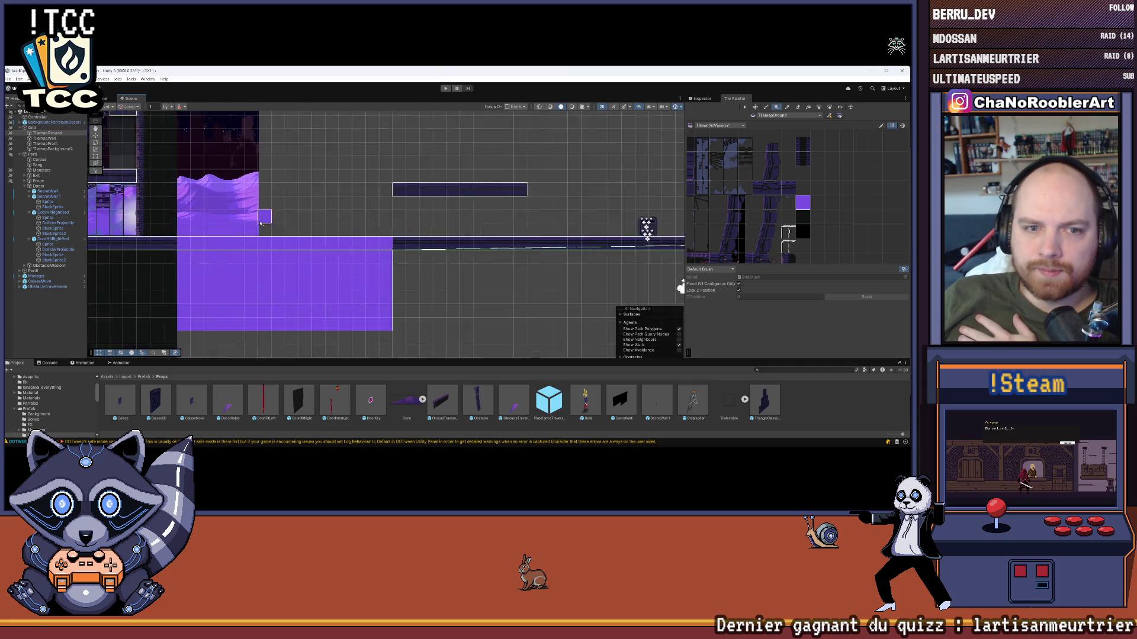
scroll(261, 223, up, 2)
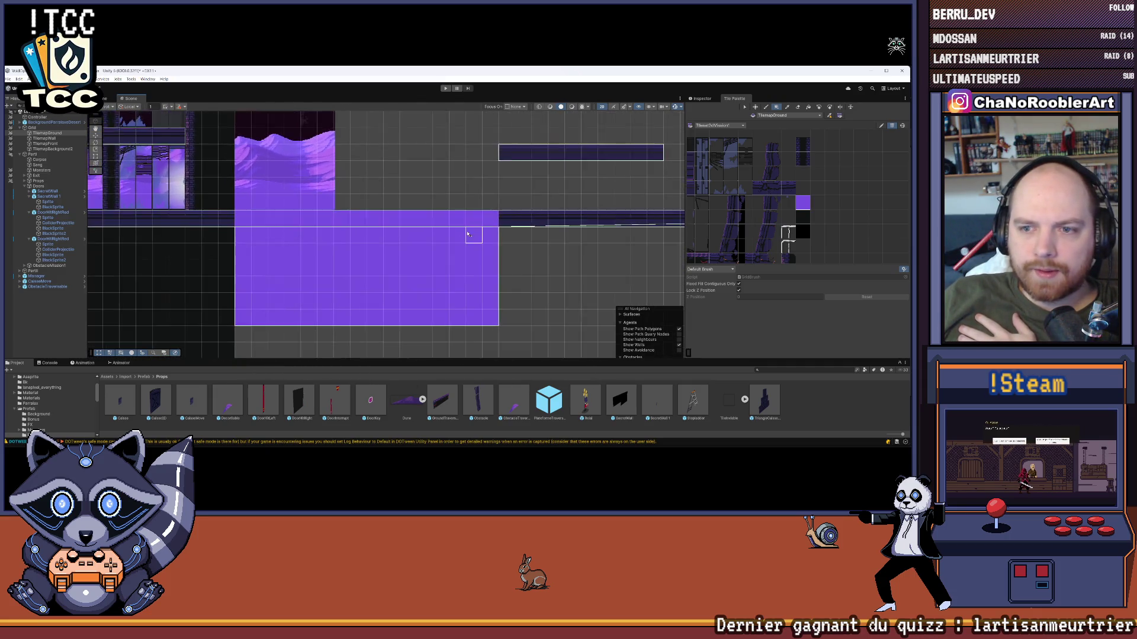
scroll(468, 234, down, 2)
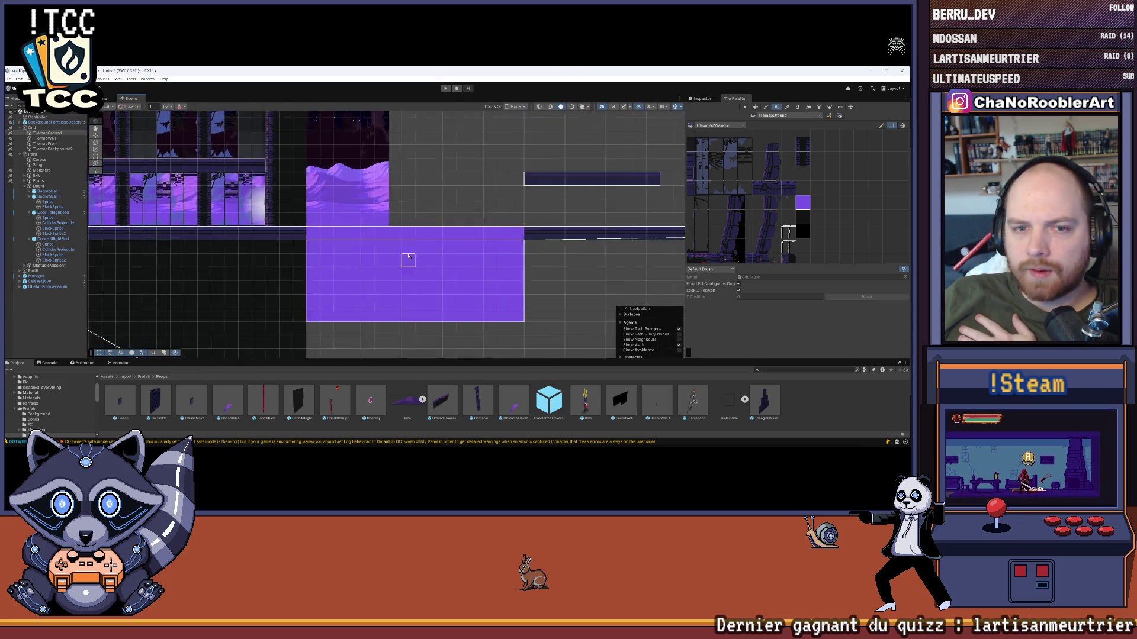
scroll(409, 258, up, 3)
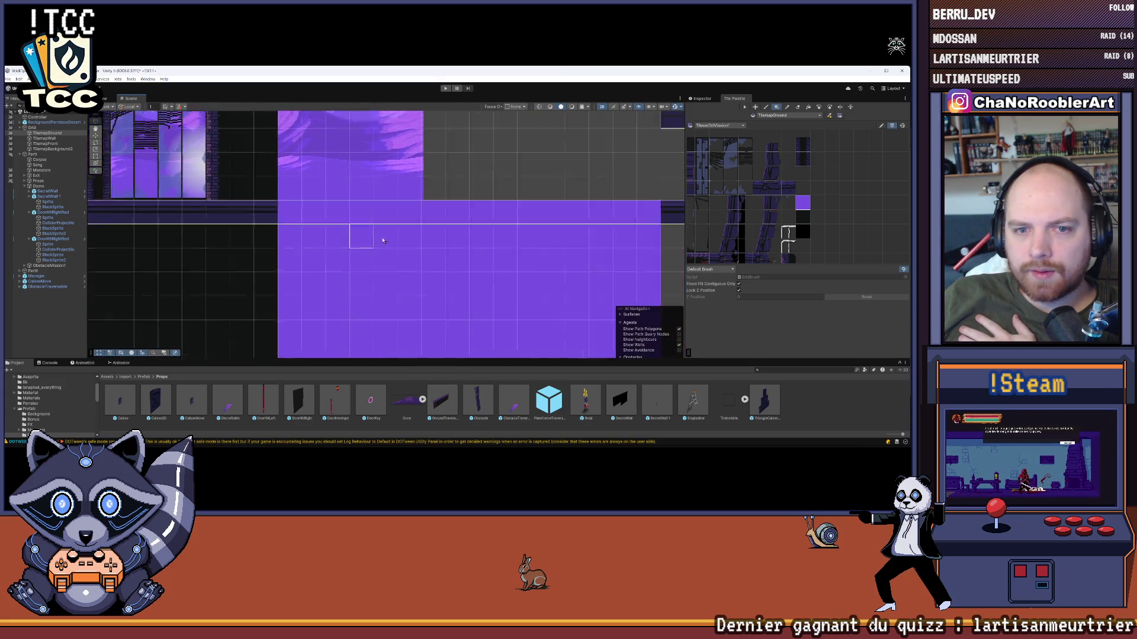
scroll(375, 237, down, 5)
scroll(296, 263, down, 2)
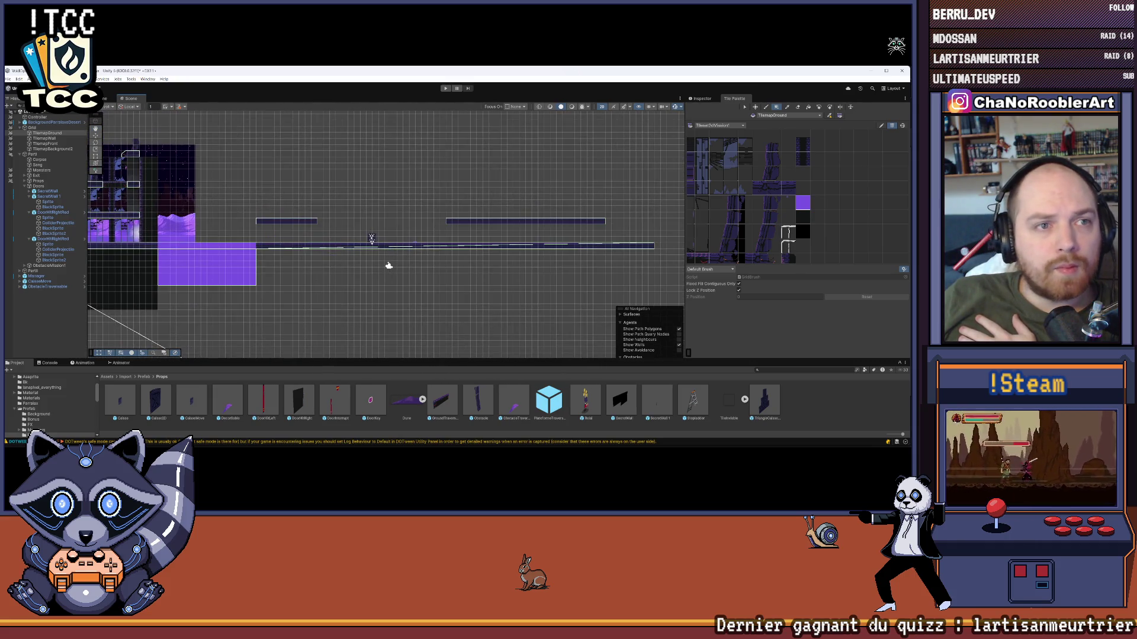
key(alt+f)
key(Escape)
mouse_move(386, 261)
mouse_down()
mouse_move(525, 244)
mouse_move(255, 213)
mouse_up()
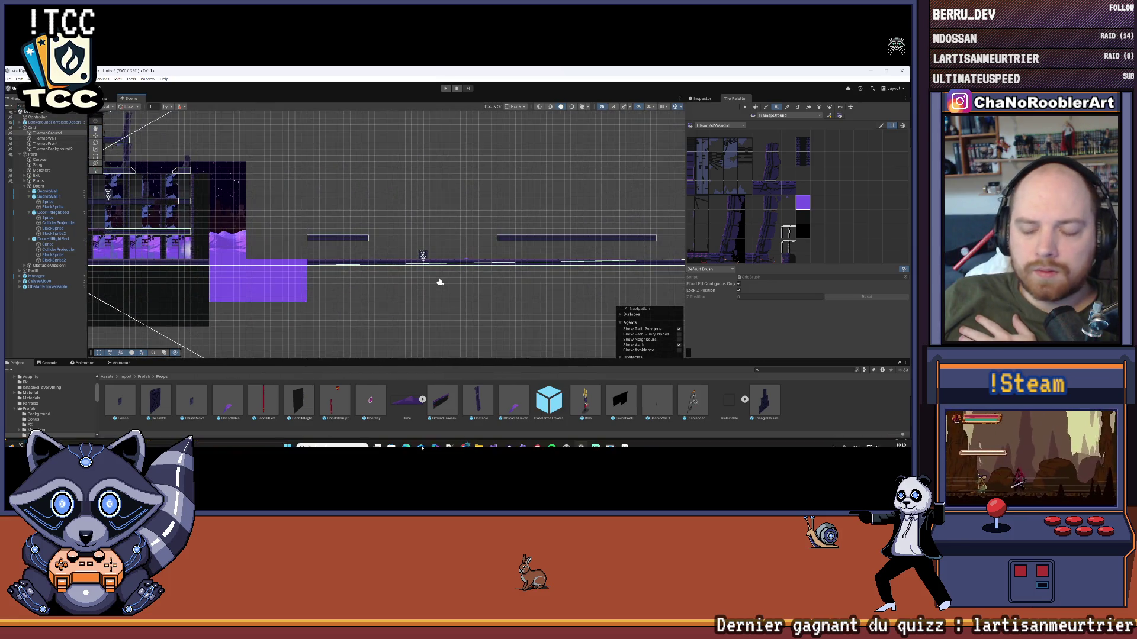
- Put the Steam window away and bring Aseprite to the front
mouse_move(507, 441)
click(503, 408)
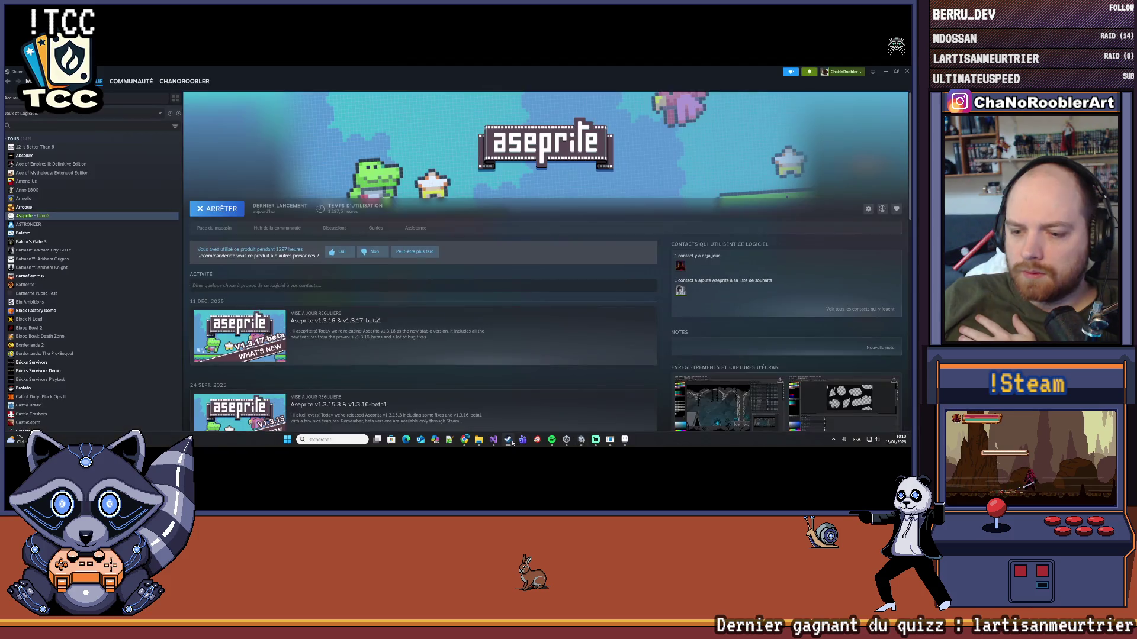
click(885, 71)
click(624, 440)
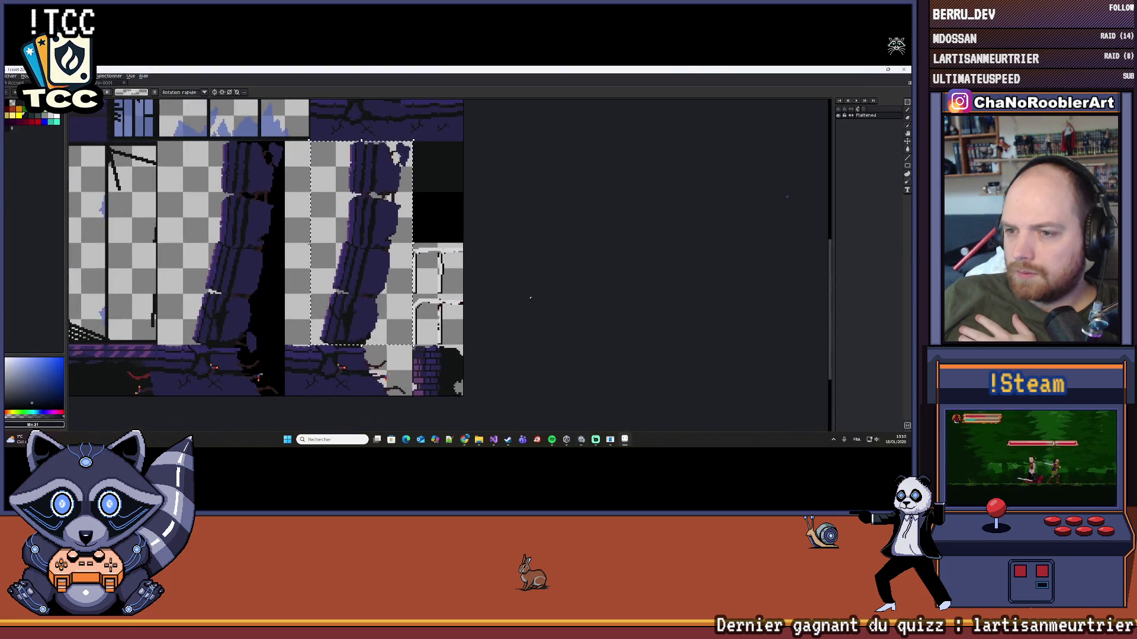
- Show the tileset sprite at 100%, recentred, after checking the other open sprite
scroll(400, 205, down, 5)
scroll(399, 206, up, 4)
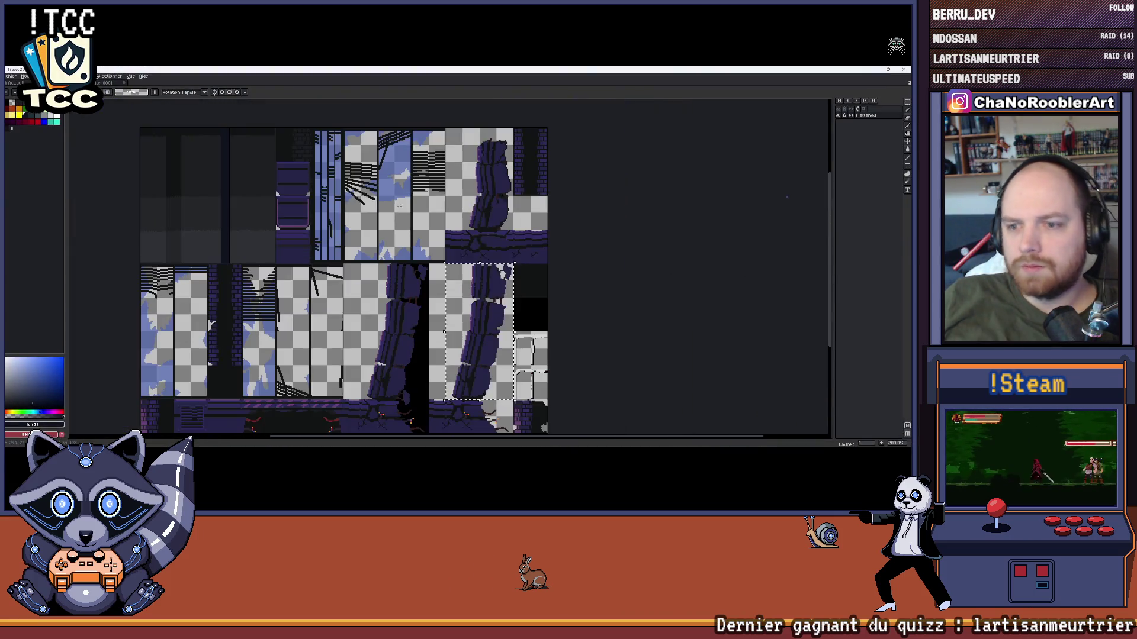
scroll(399, 206, down, 4)
scroll(379, 200, up, 4)
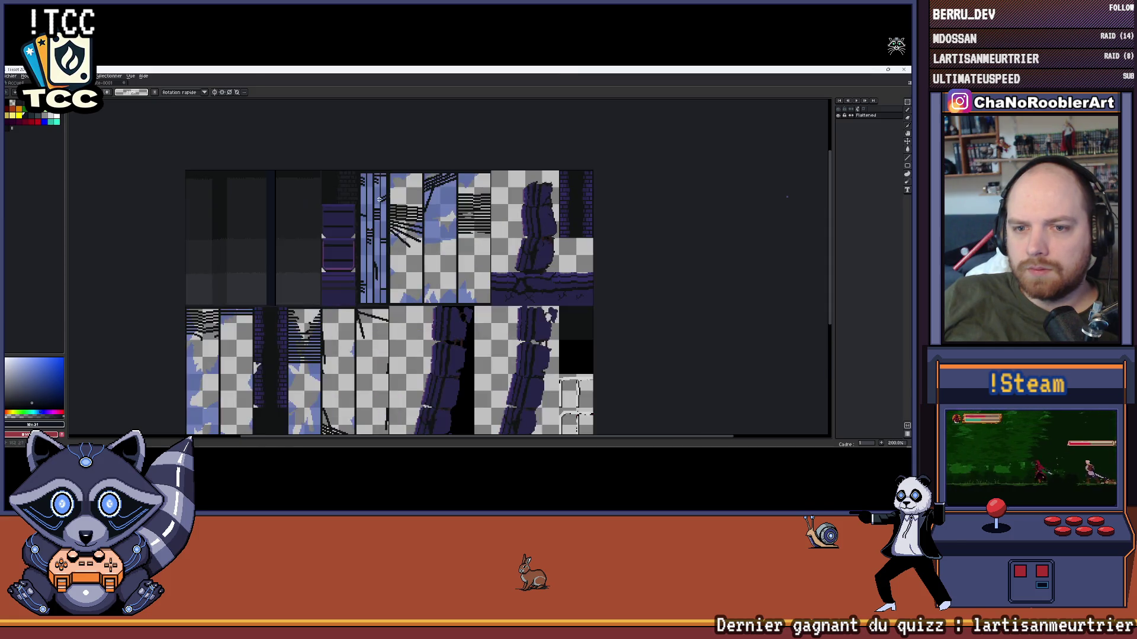
scroll(379, 200, down, 1)
drag(376, 199, 361, 194)
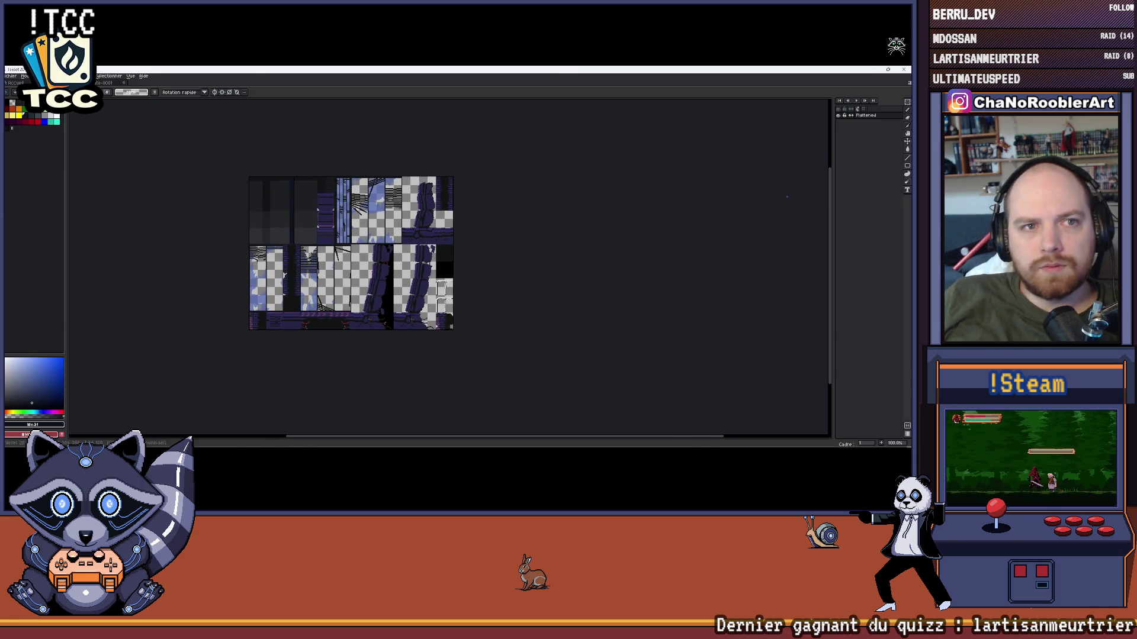
key(ctrl+Tab)
key(ctrl+shift+Tab)
click(11, 75)
click(18, 96)
click(118, 91)
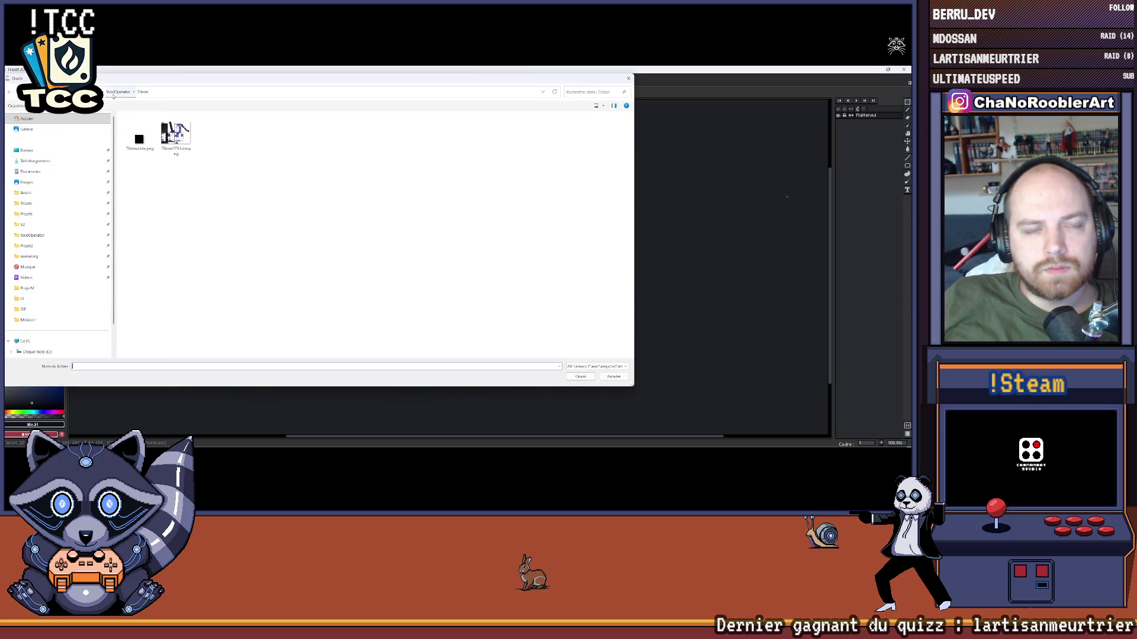
click(628, 80)
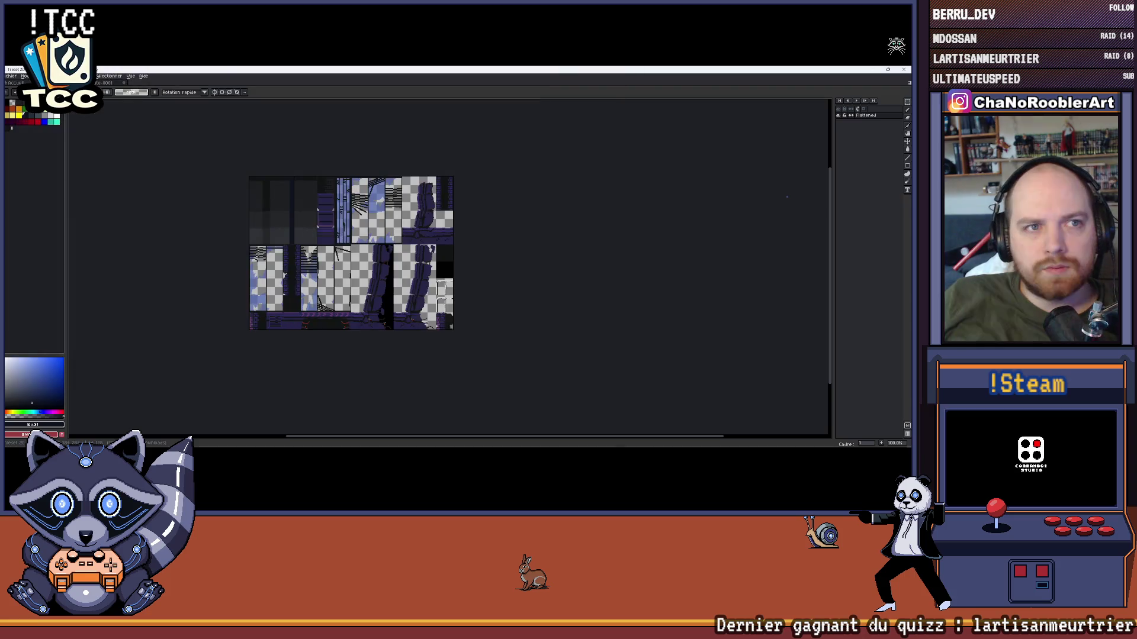
click(12, 76)
mouse_move(37, 148)
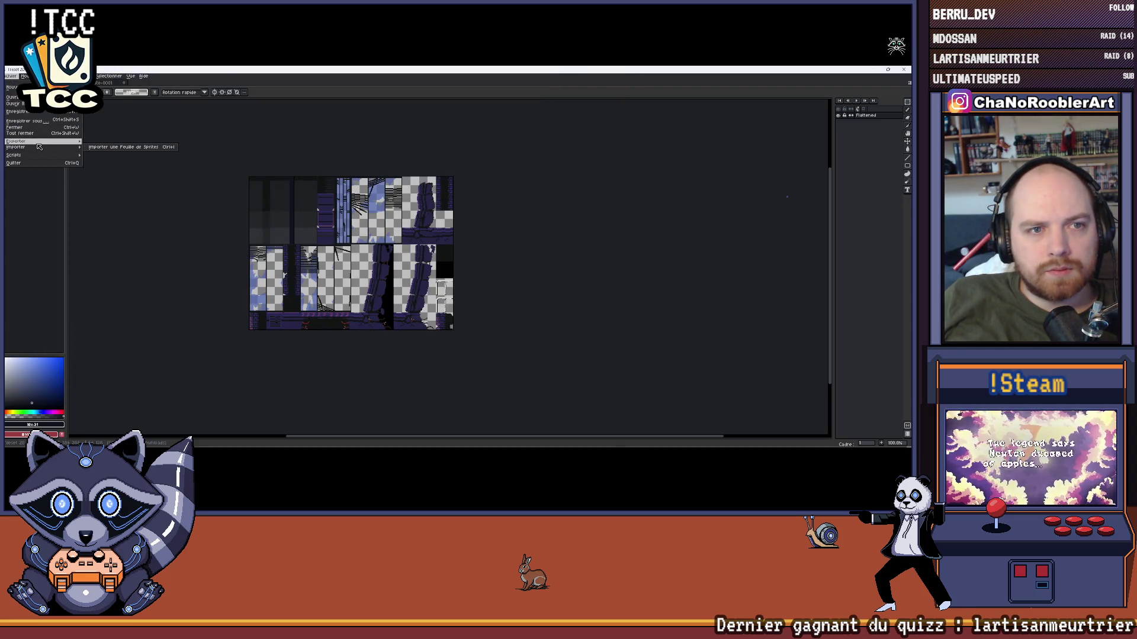
click(17, 96)
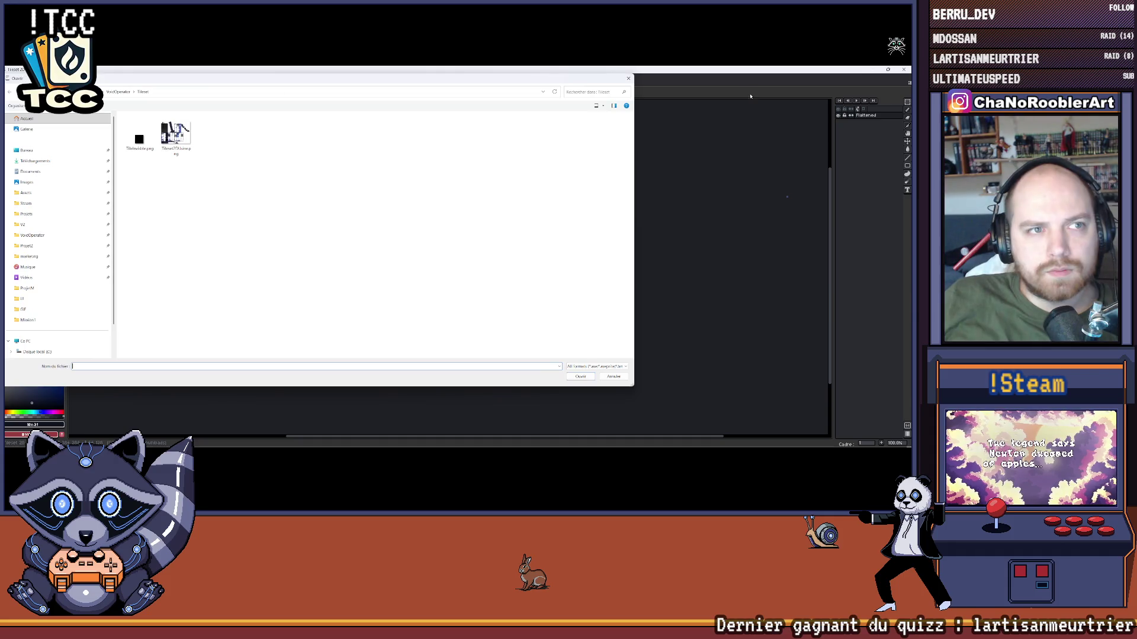
click(627, 79)
click(11, 75)
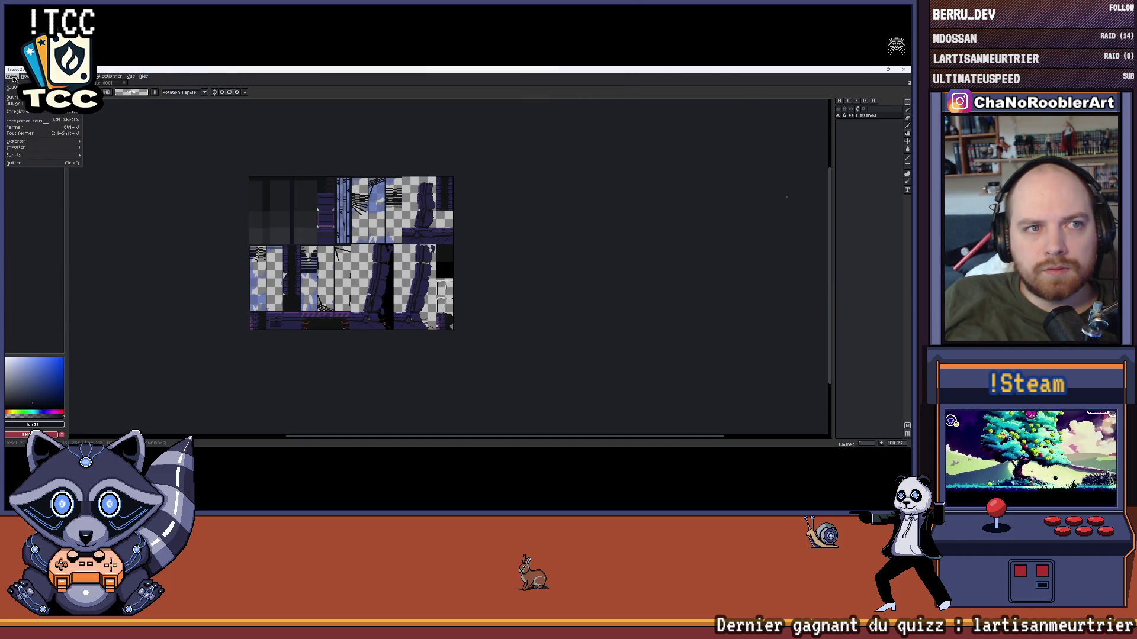
mouse_move(35, 104)
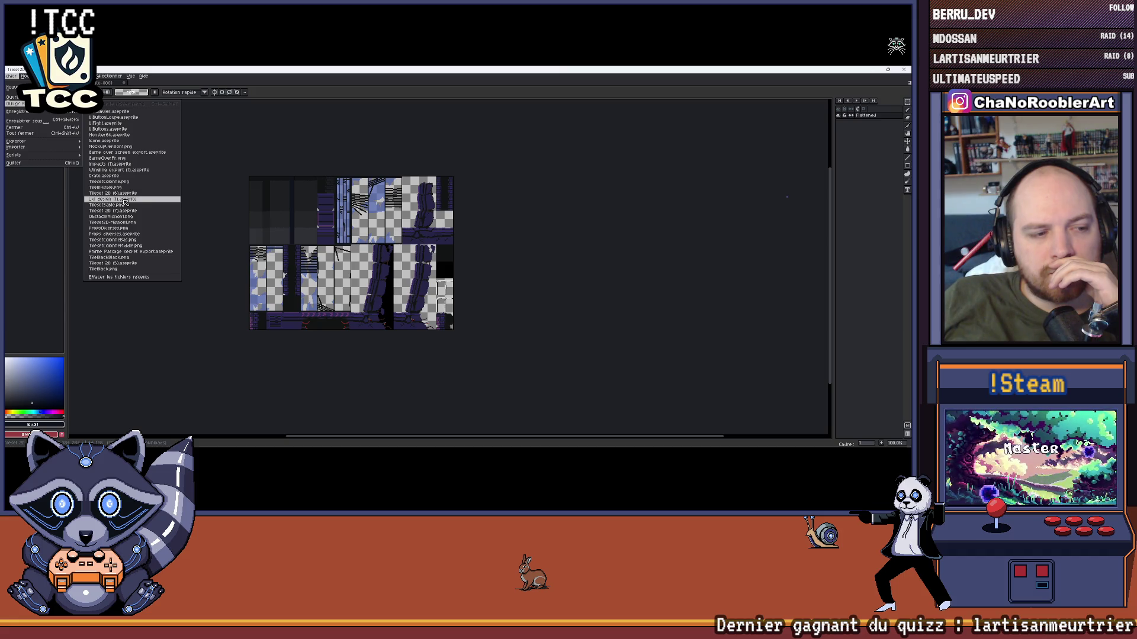
click(125, 201)
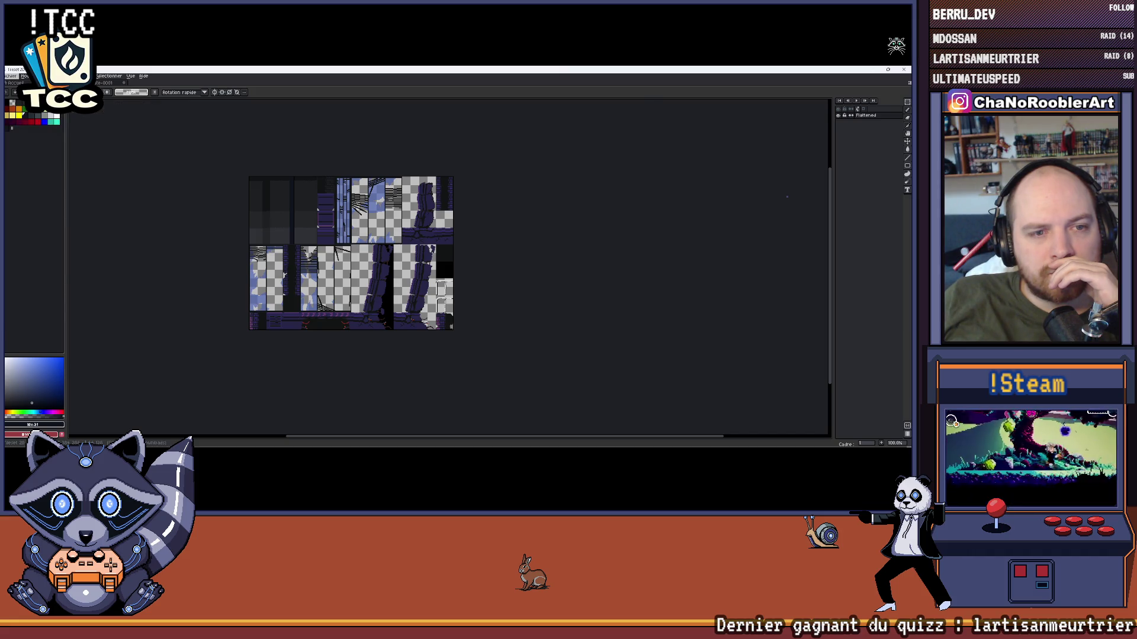
- Zoom and pan the Lvl design (1) map to inspect its right and lower parts
scroll(497, 246, down, 3)
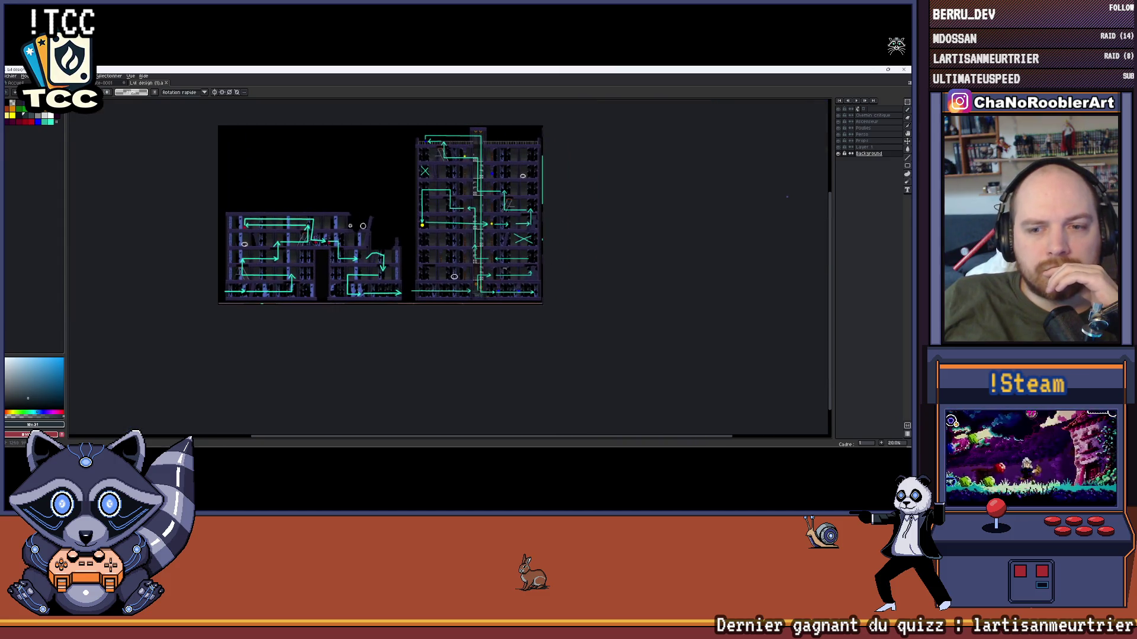
scroll(458, 245, up, 2)
scroll(458, 244, up, 3)
scroll(415, 237, down, 3)
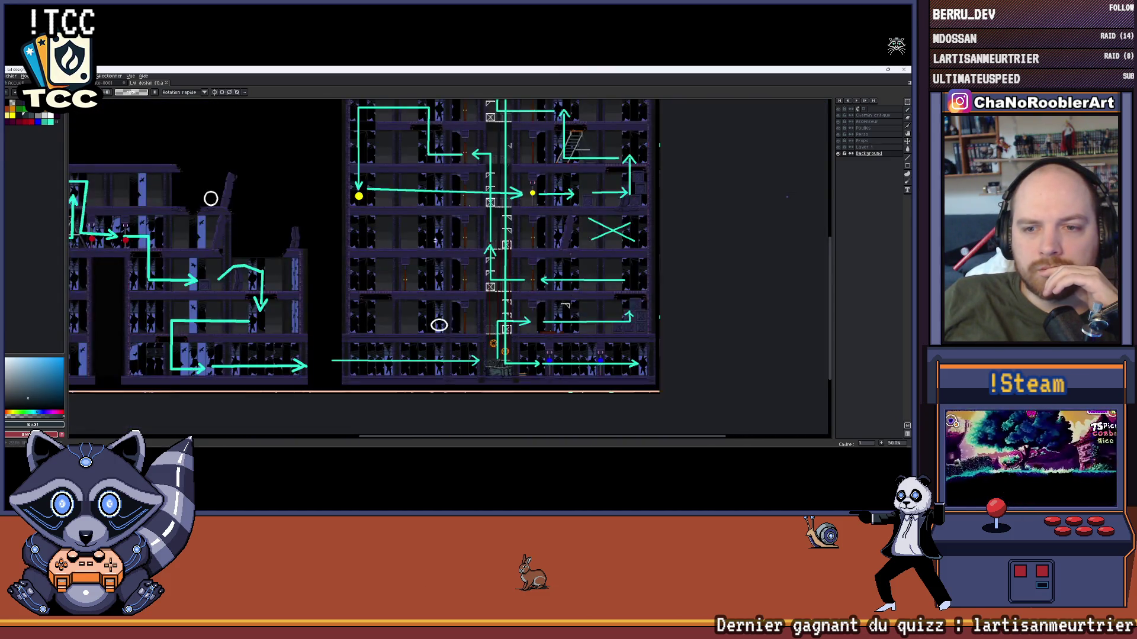
scroll(331, 230, up, 2)
mouse_move(331, 230)
mouse_down()
mouse_move(306, 231)
mouse_move(427, 236)
mouse_move(456, 222)
mouse_up()
scroll(457, 222, down, 2)
scroll(304, 324, up, 2)
mouse_move(305, 324)
mouse_down()
mouse_move(300, 232)
mouse_move(424, 237)
mouse_move(237, 262)
mouse_up()
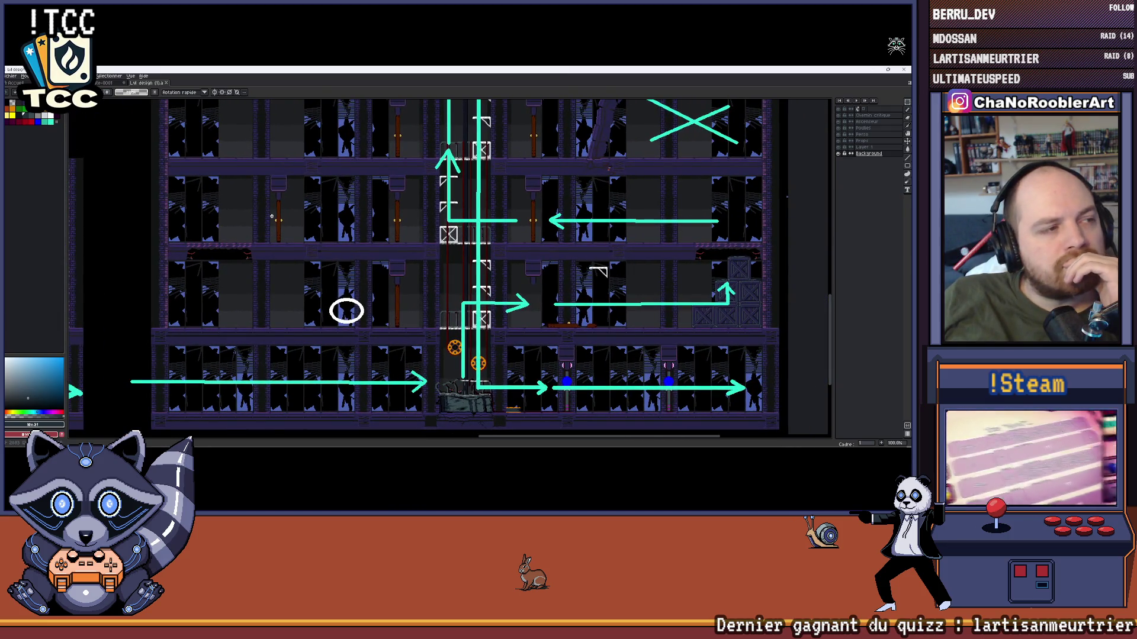
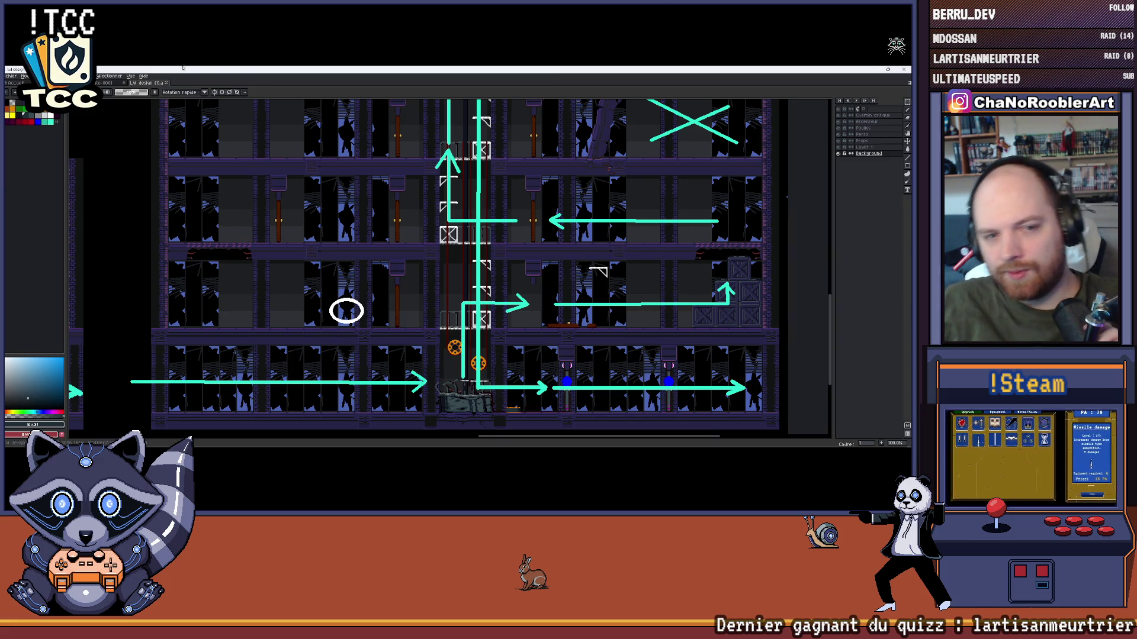
- Save the level layout map image in Paint.NET with Ctrl+S
scroll(361, 184, down, 3)
scroll(361, 184, up, 3)
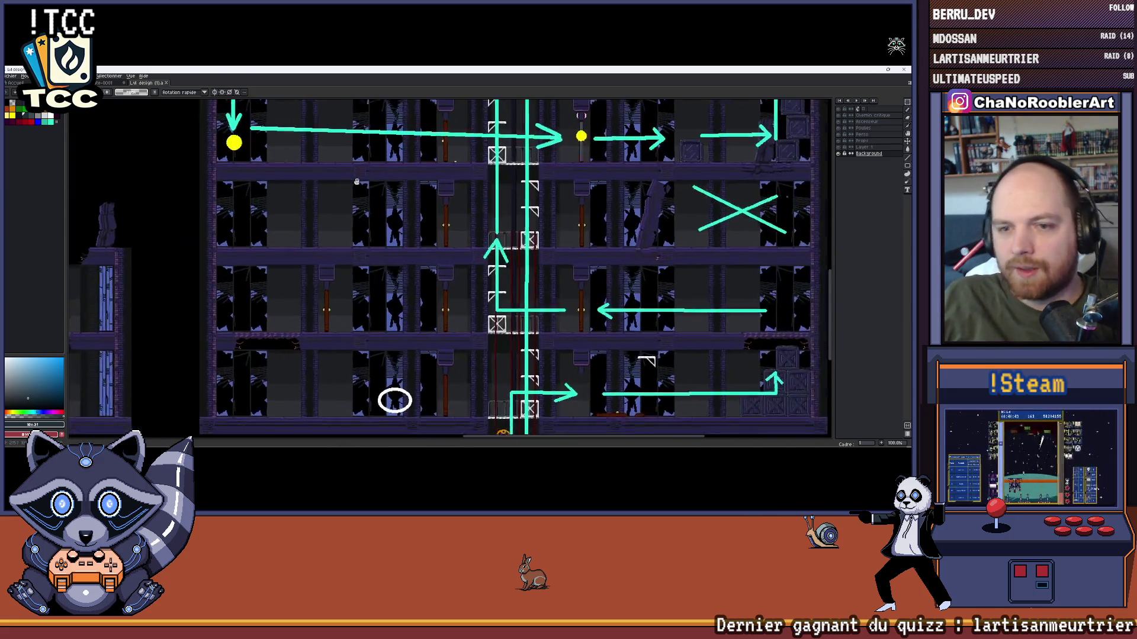
scroll(361, 184, down, 3)
key(ctrl+s)
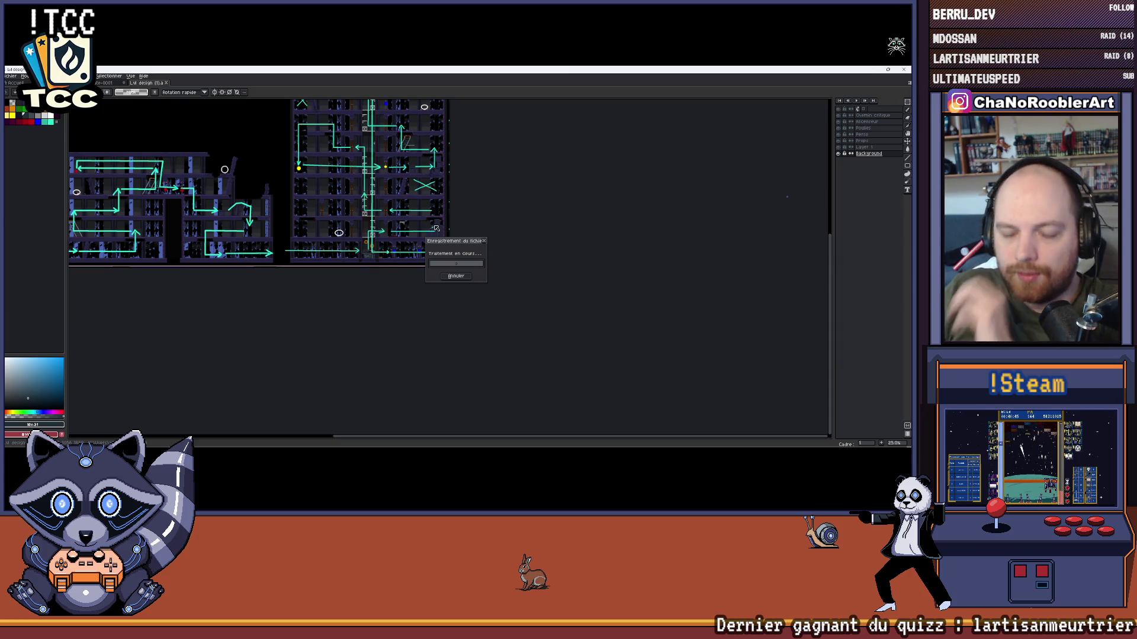
- Zoom in and out over the saved map, then bring the Unity editor forward
scroll(436, 229, up, 3)
scroll(435, 237, down, 2)
scroll(434, 243, up, 1)
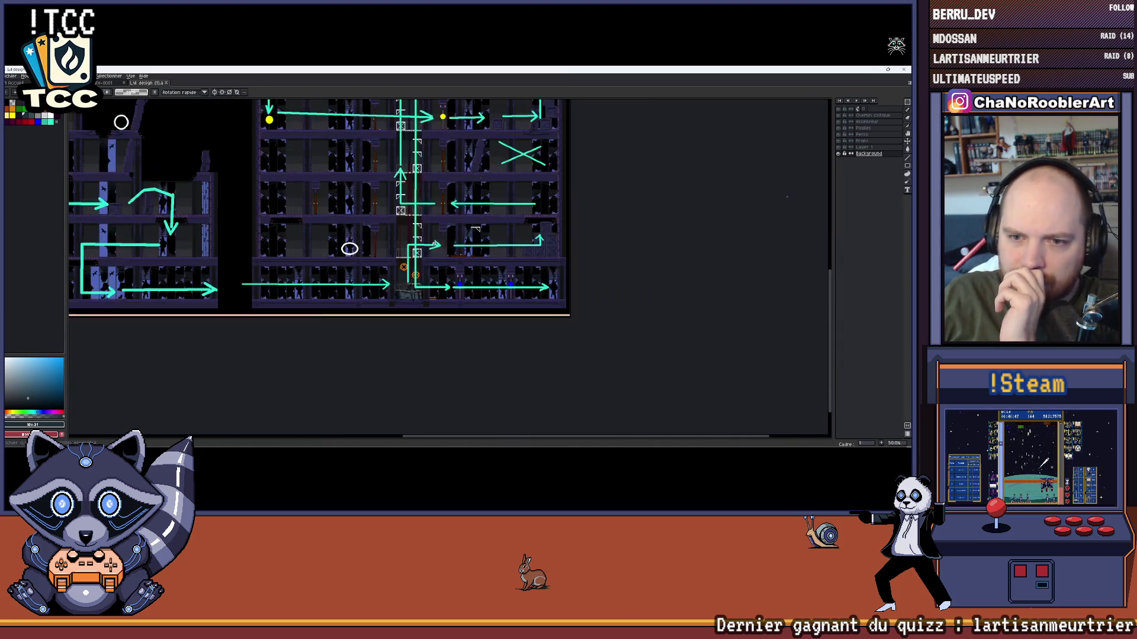
scroll(356, 296, down, 1)
scroll(330, 325, up, 1)
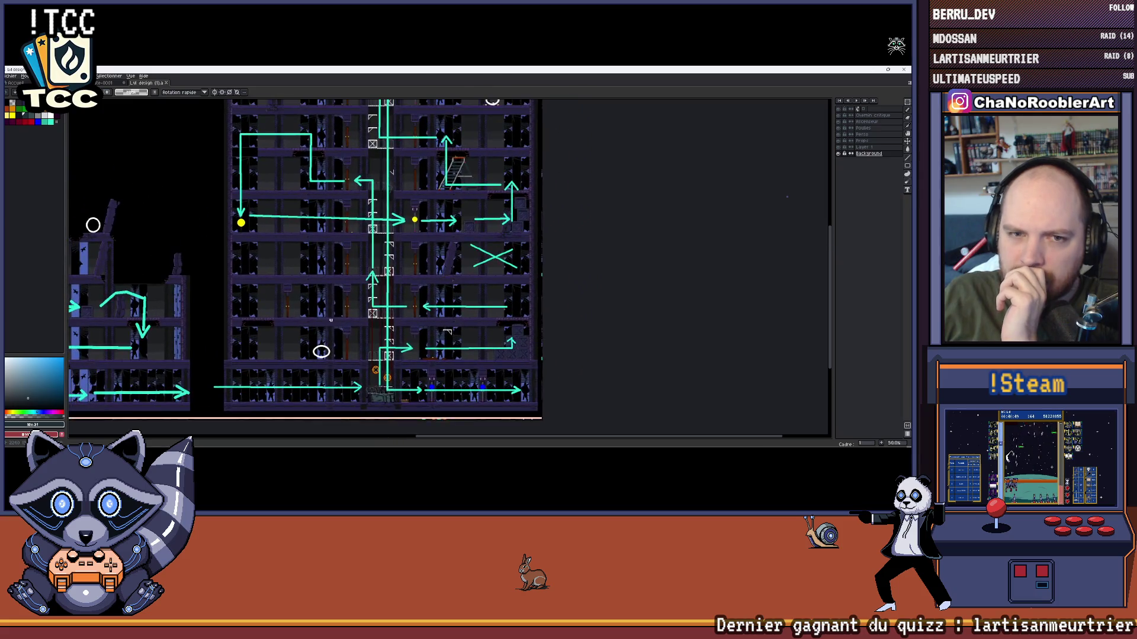
scroll(349, 314, down, 1)
scroll(366, 305, up, 1)
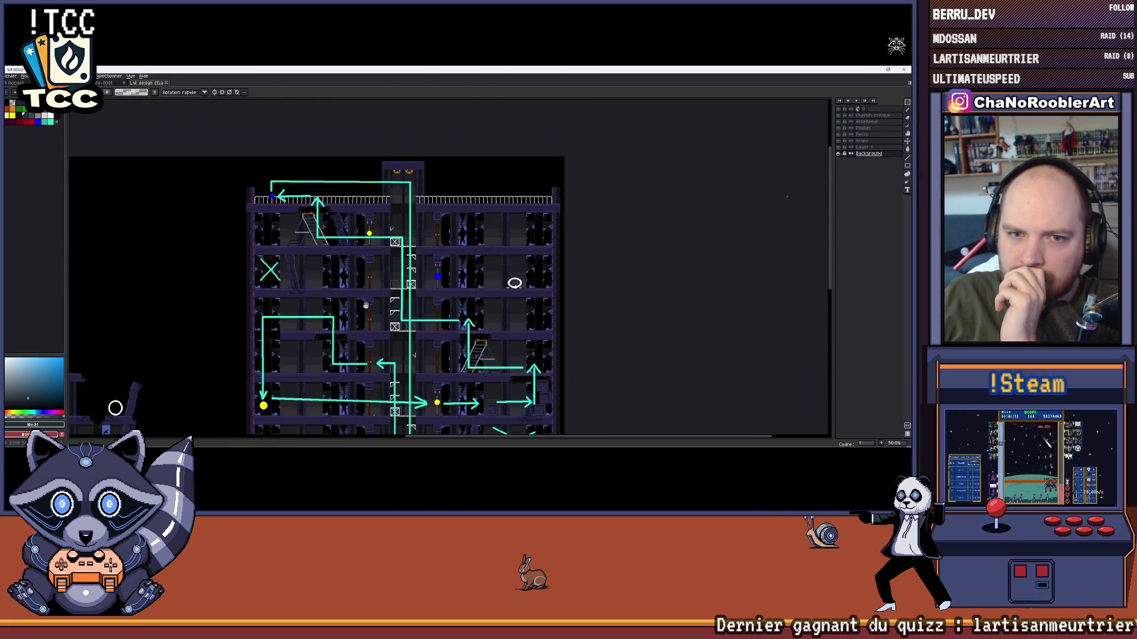
scroll(366, 305, down, 1)
scroll(361, 260, up, 2)
scroll(358, 237, down, 2)
scroll(358, 216, up, 1)
scroll(358, 216, up, 1)
scroll(362, 201, down, 1)
scroll(364, 190, up, 1)
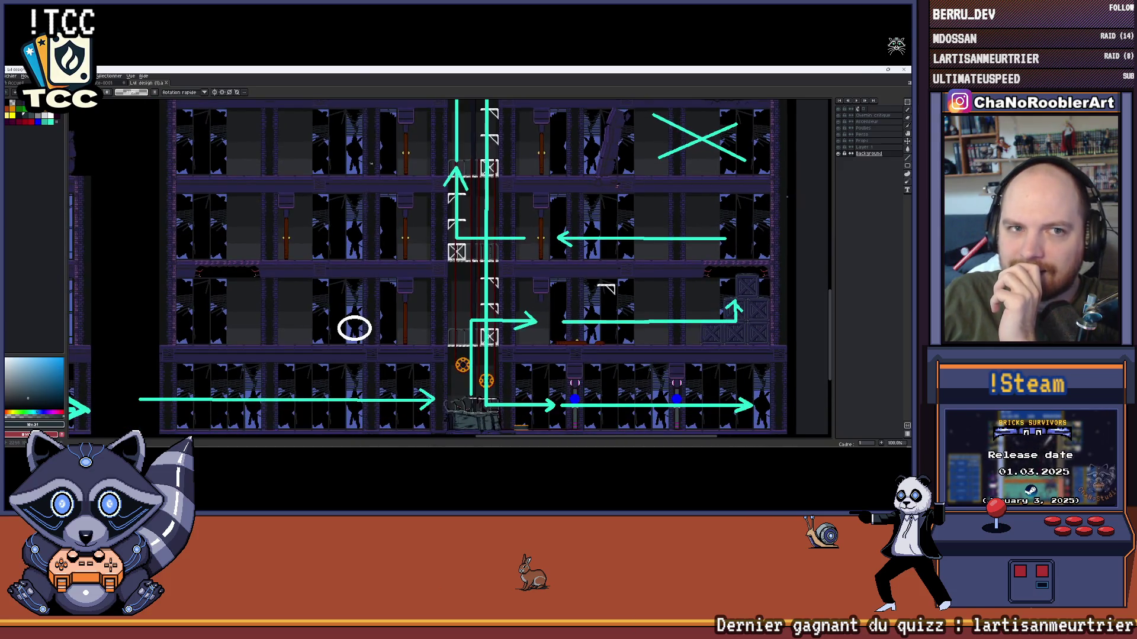
key(alt+Tab)
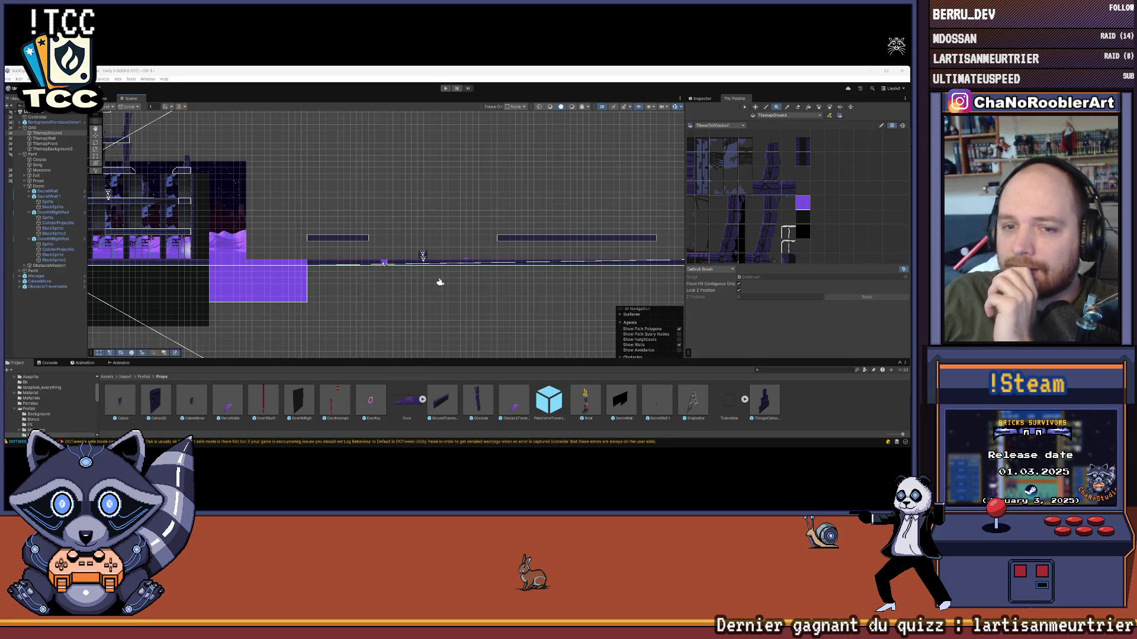
- Pan and zoom the Scene view and tile palette to show the whole level
drag(383, 263, 356, 270)
scroll(778, 206, down, 1)
mouse_move(778, 206)
mouse_down()
mouse_move(829, 195)
mouse_move(754, 215)
mouse_up()
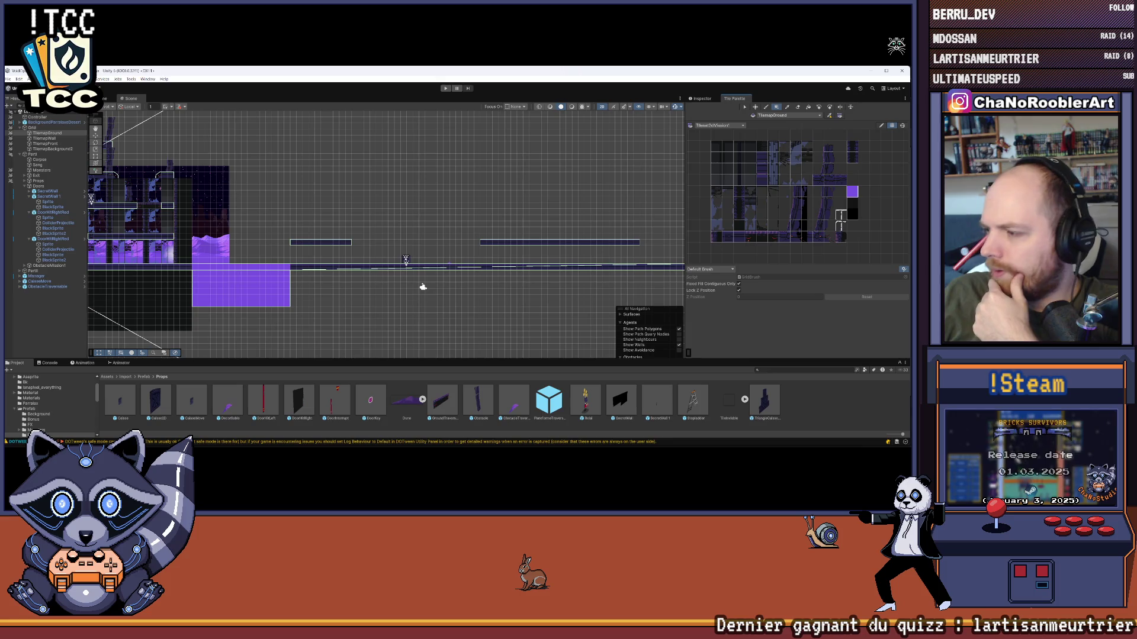
mouse_move(400, 238)
mouse_down()
mouse_move(608, 287)
mouse_move(501, 275)
mouse_up()
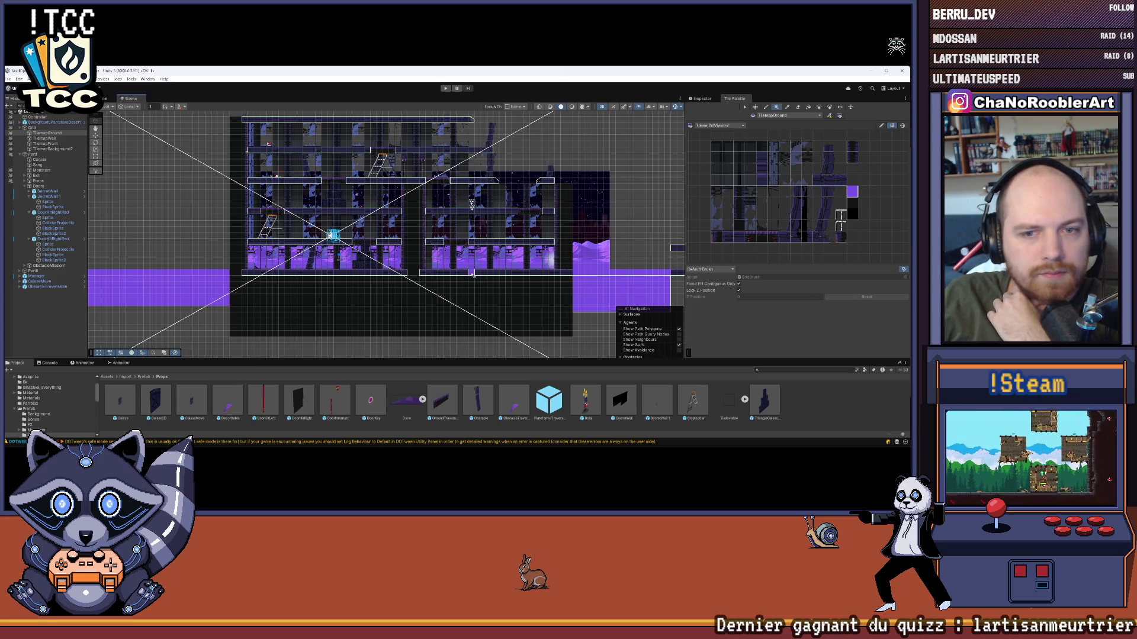
scroll(287, 265, up, 3)
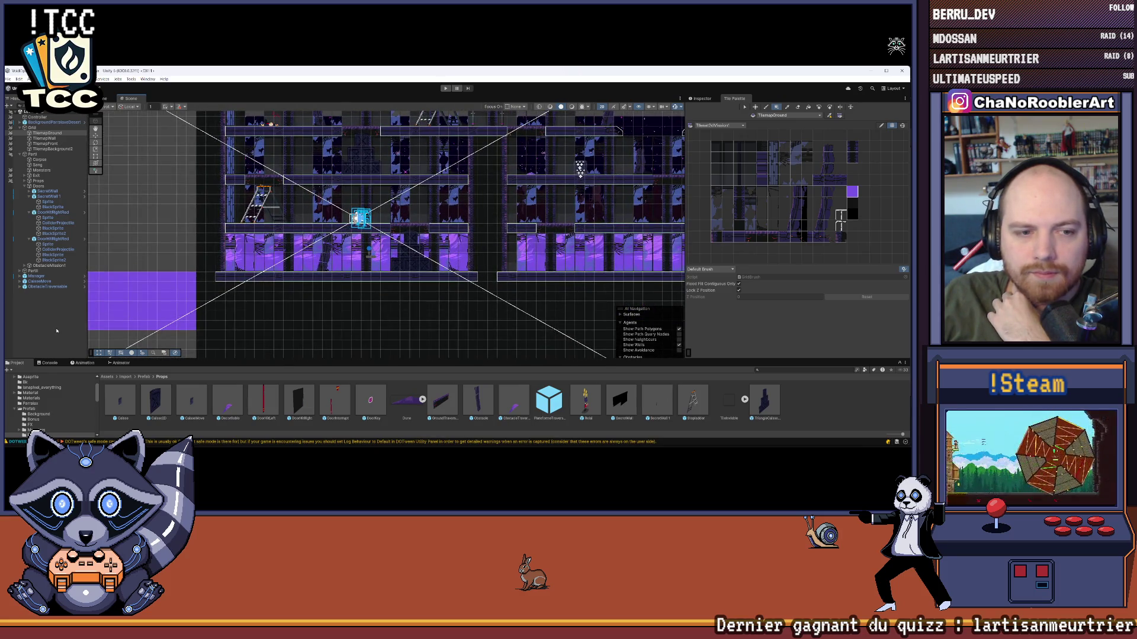
scroll(533, 318, down, 5)
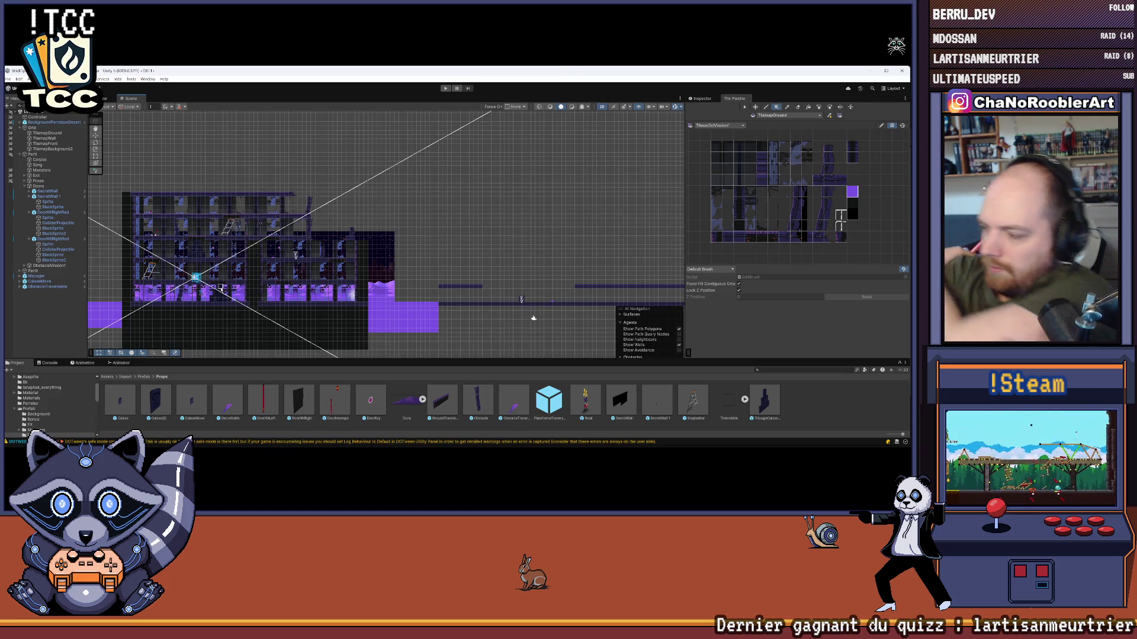
- Frame TilemapGround, then pan up to the area above it and the thin platforms
double_click(47, 133)
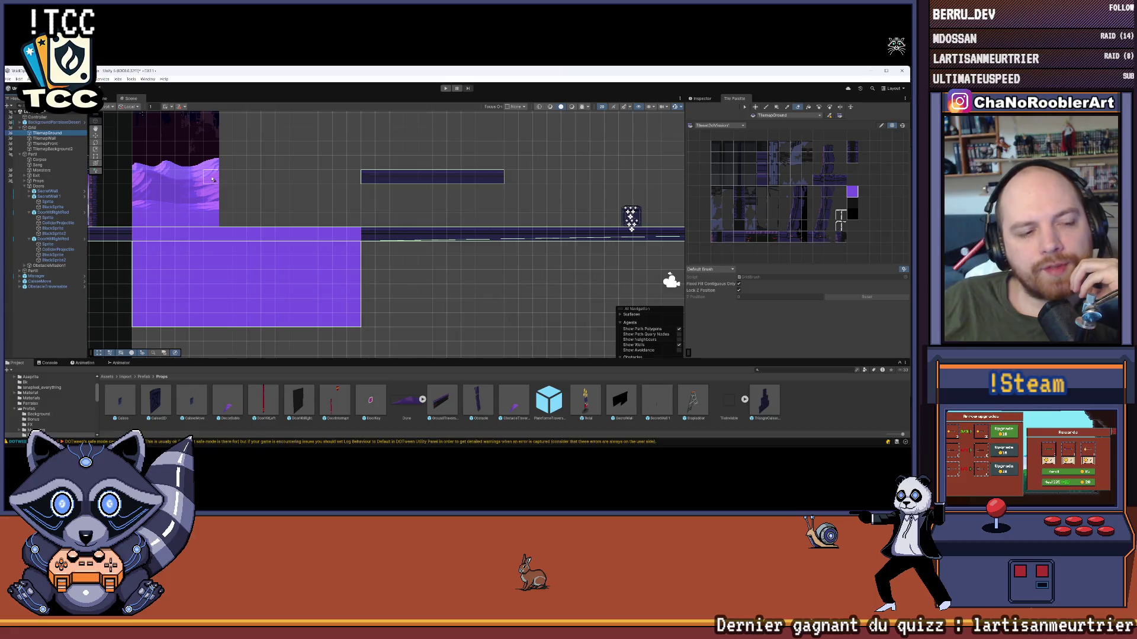
scroll(164, 271, up, 2)
scroll(279, 190, down, 3)
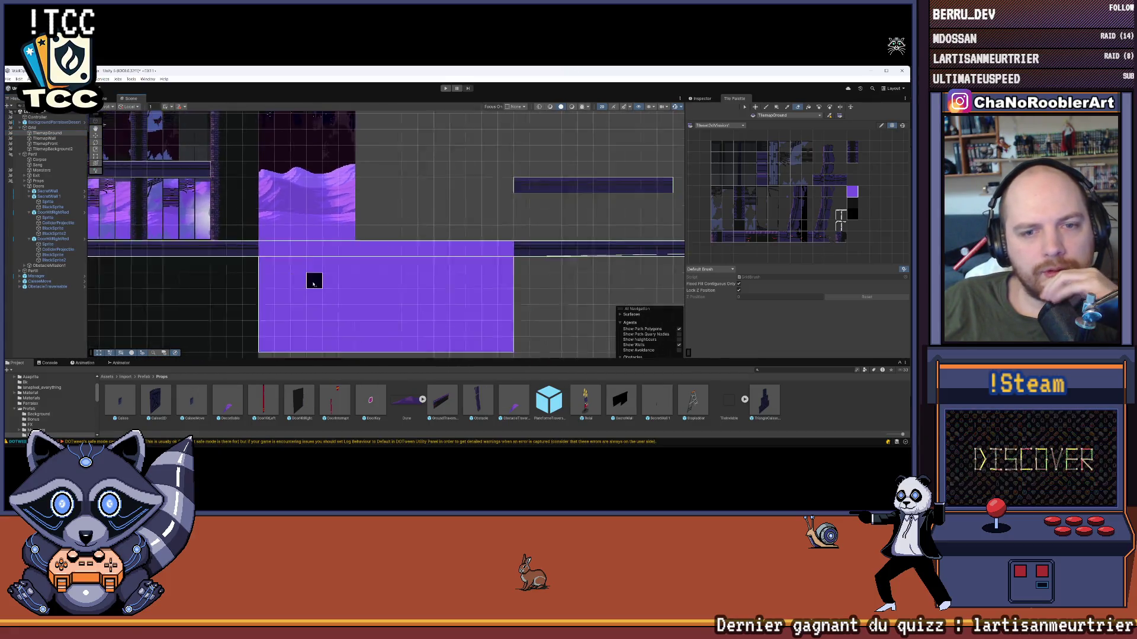
drag(340, 283, 263, 250)
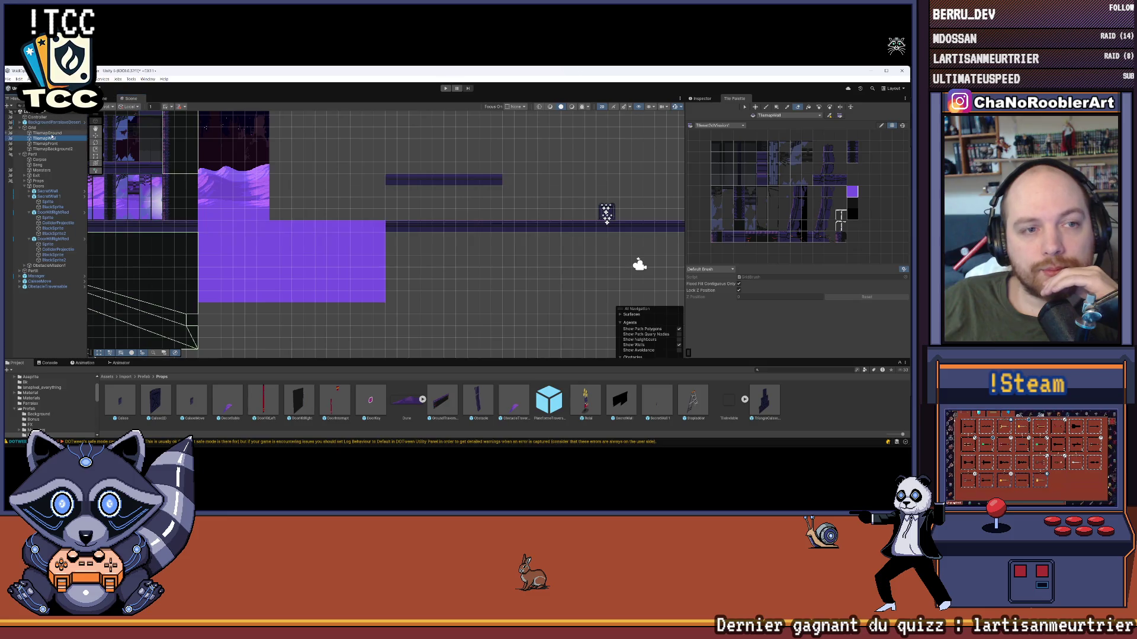
scroll(345, 188, up, 5)
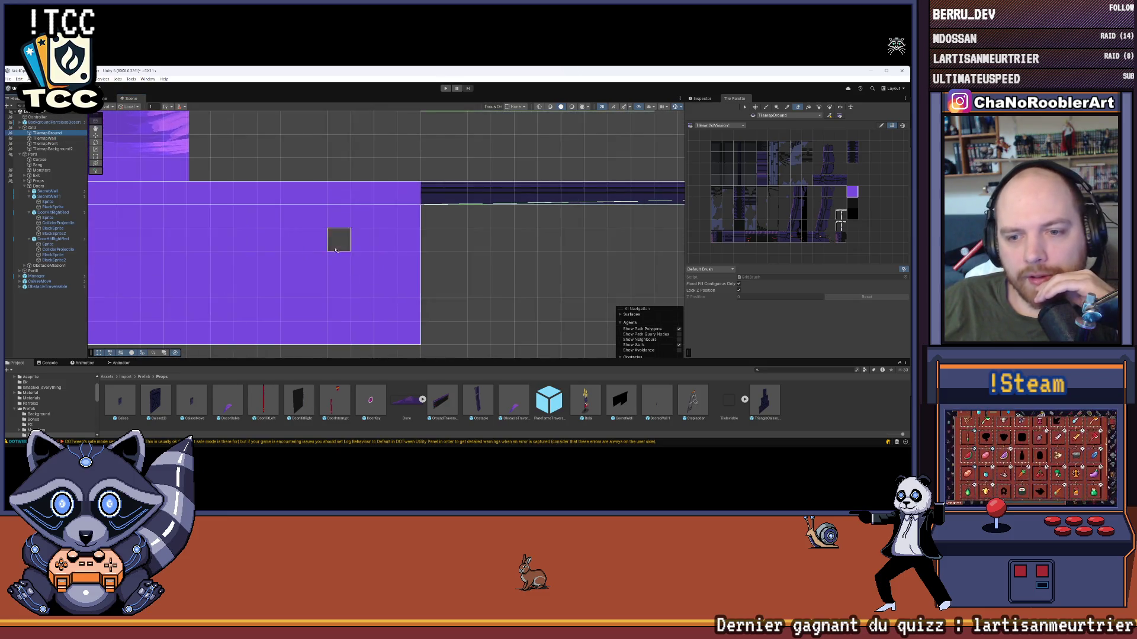
scroll(511, 264, down, 5)
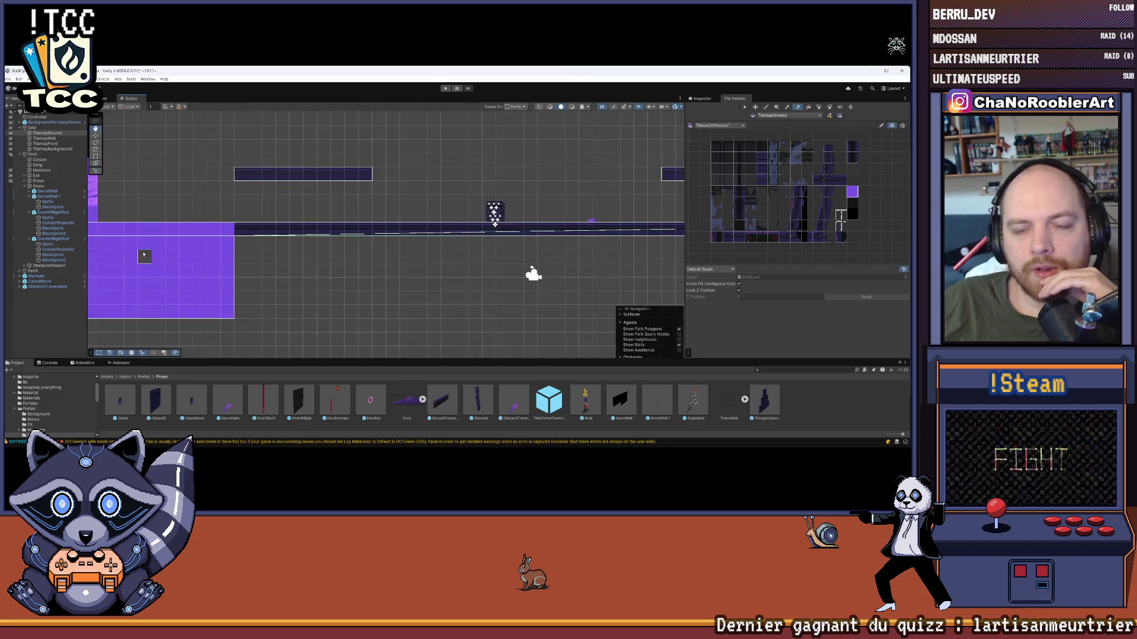
drag(324, 197, 360, 221)
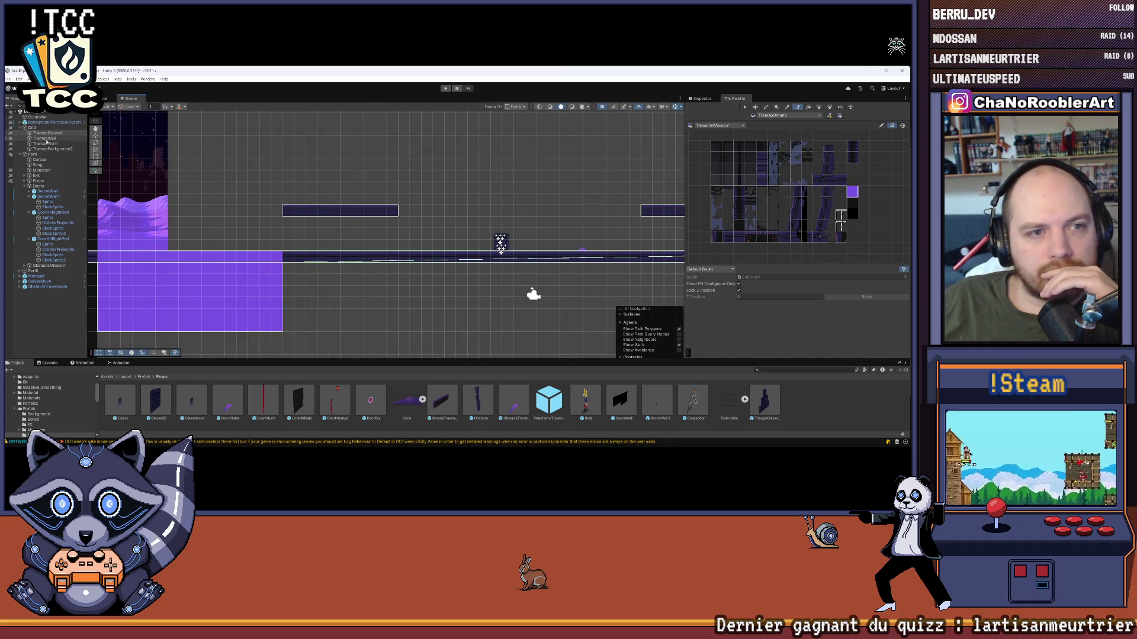
- Select TilemapWall as the painting target and frame it with F
click(45, 140)
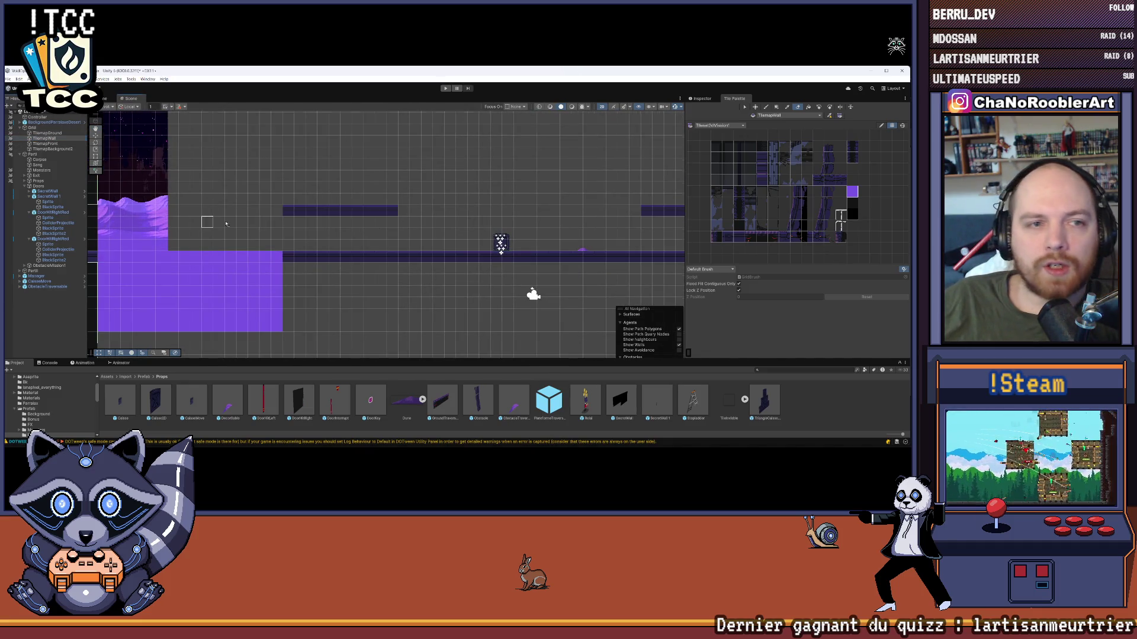
key(f)
scroll(362, 251, down, 1)
drag(350, 249, 509, 268)
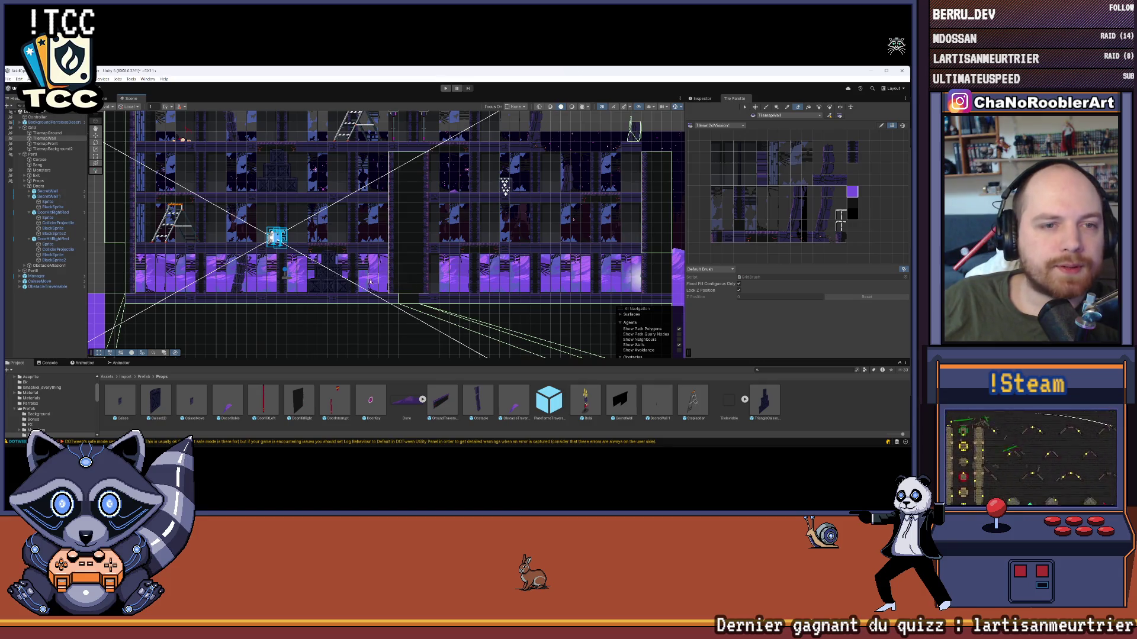
scroll(374, 281, down, 3)
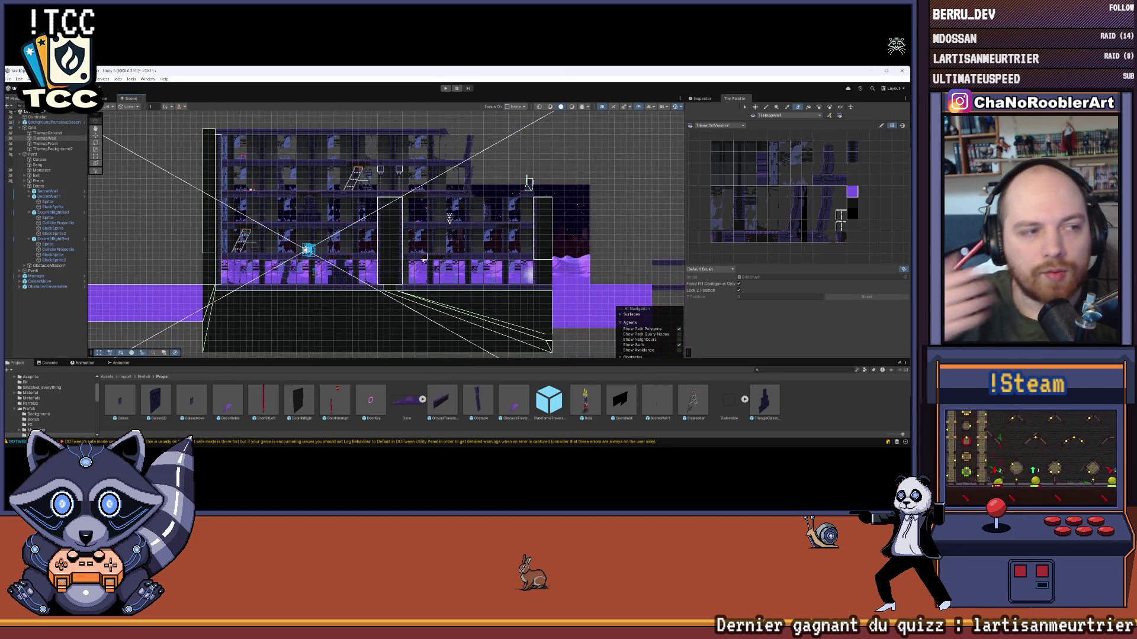
scroll(612, 247, up, 2)
drag(613, 247, 391, 274)
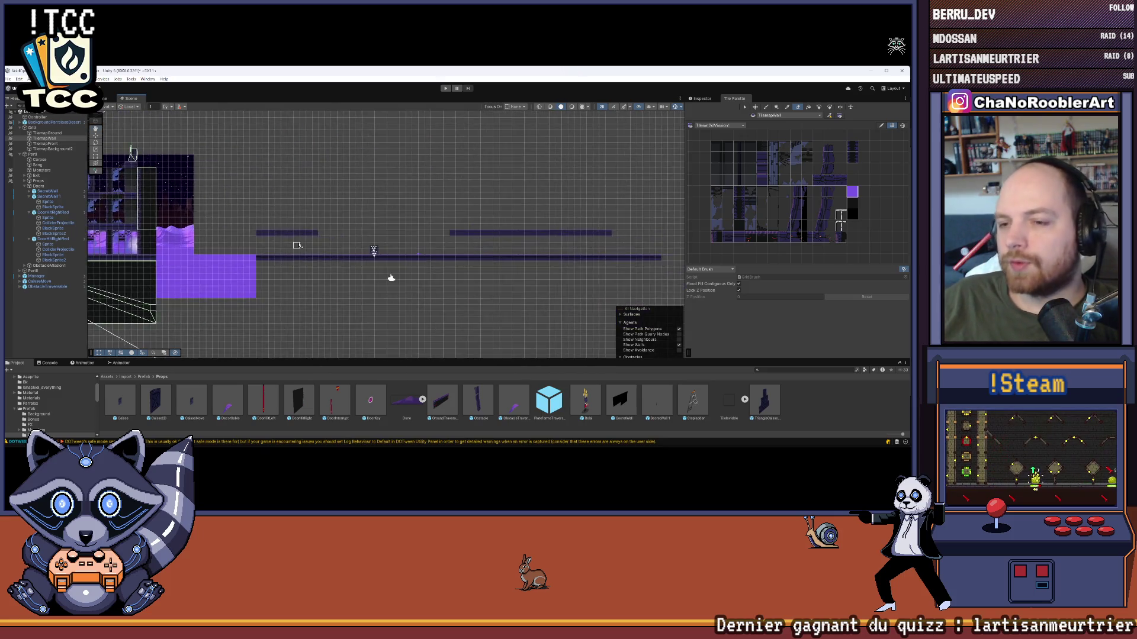
click(50, 134)
drag(416, 211, 330, 217)
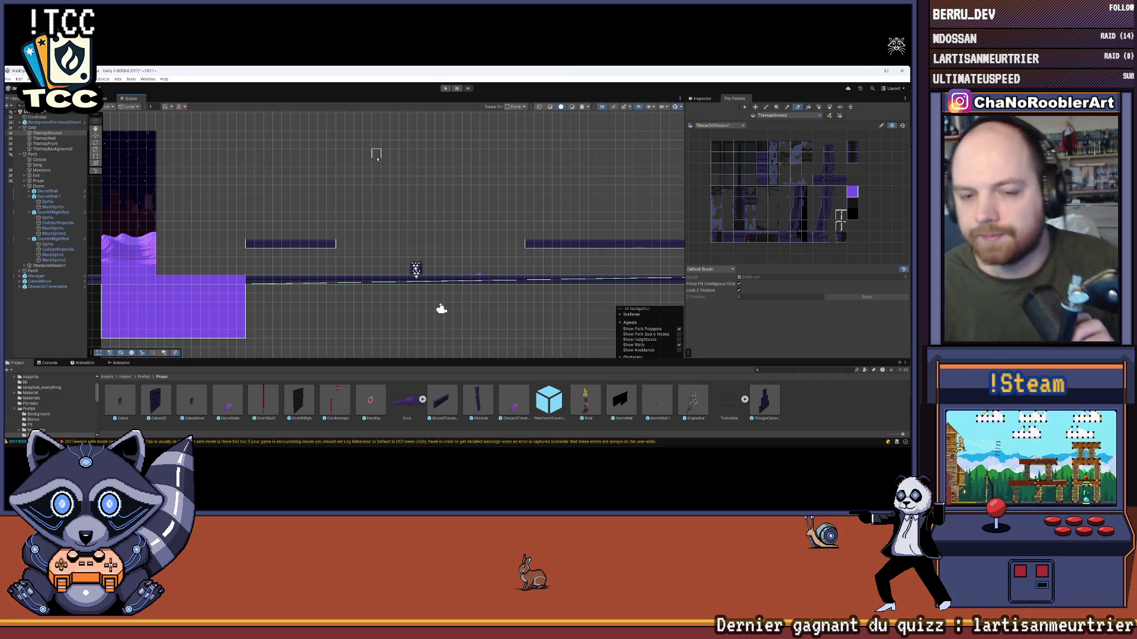
scroll(241, 190, down, 5)
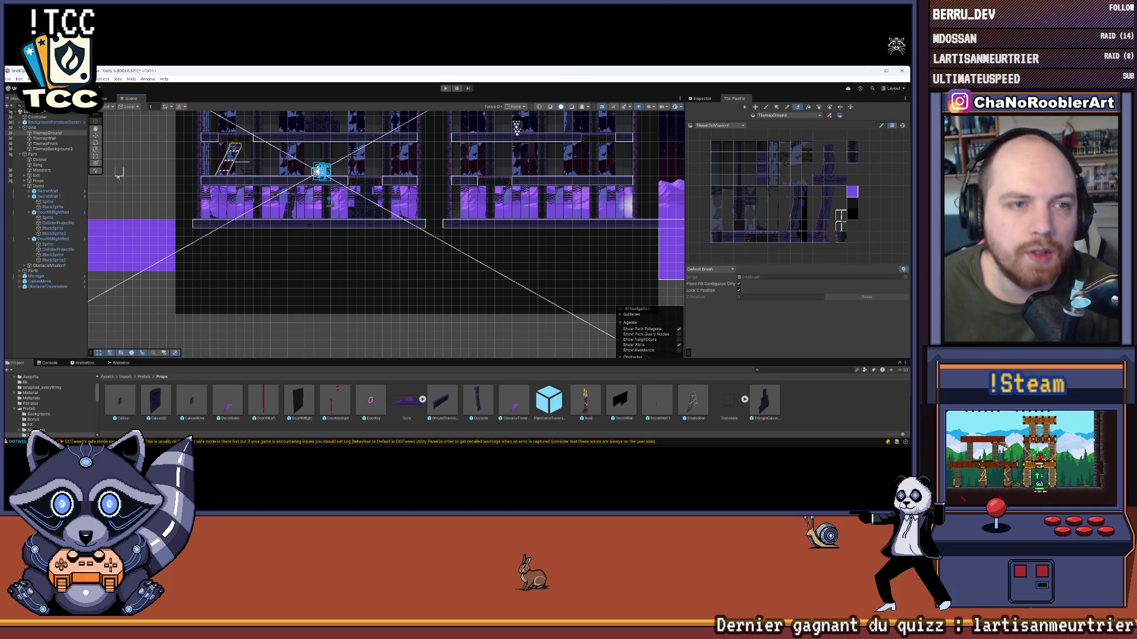
click(43, 140)
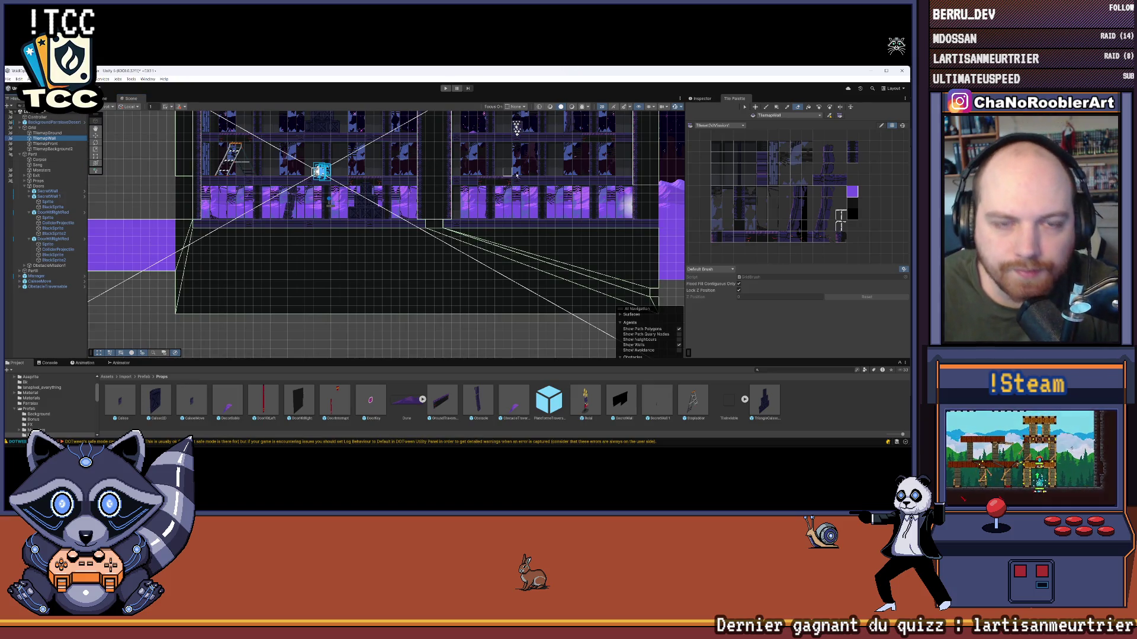
scroll(611, 187, up, 8)
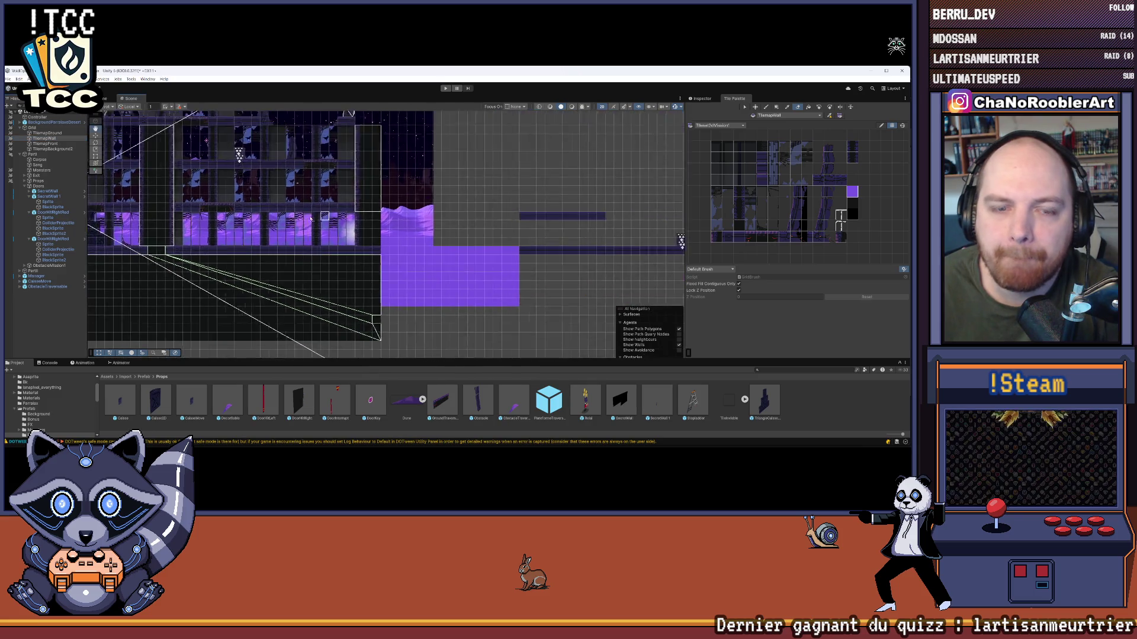
scroll(338, 254, up, 1)
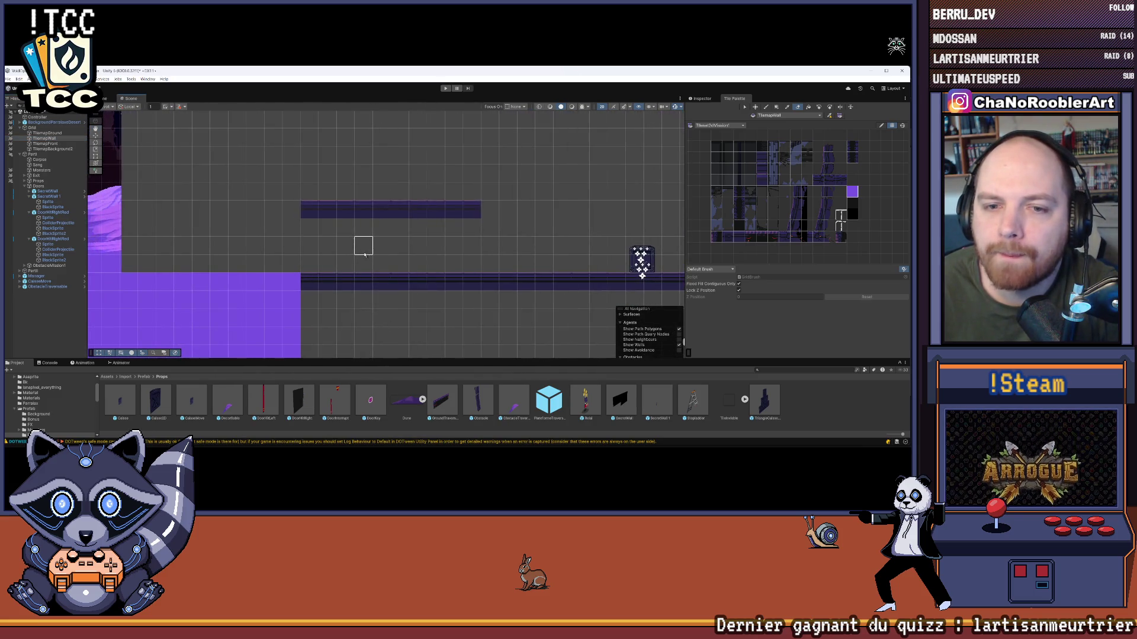
scroll(114, 208, up, 1)
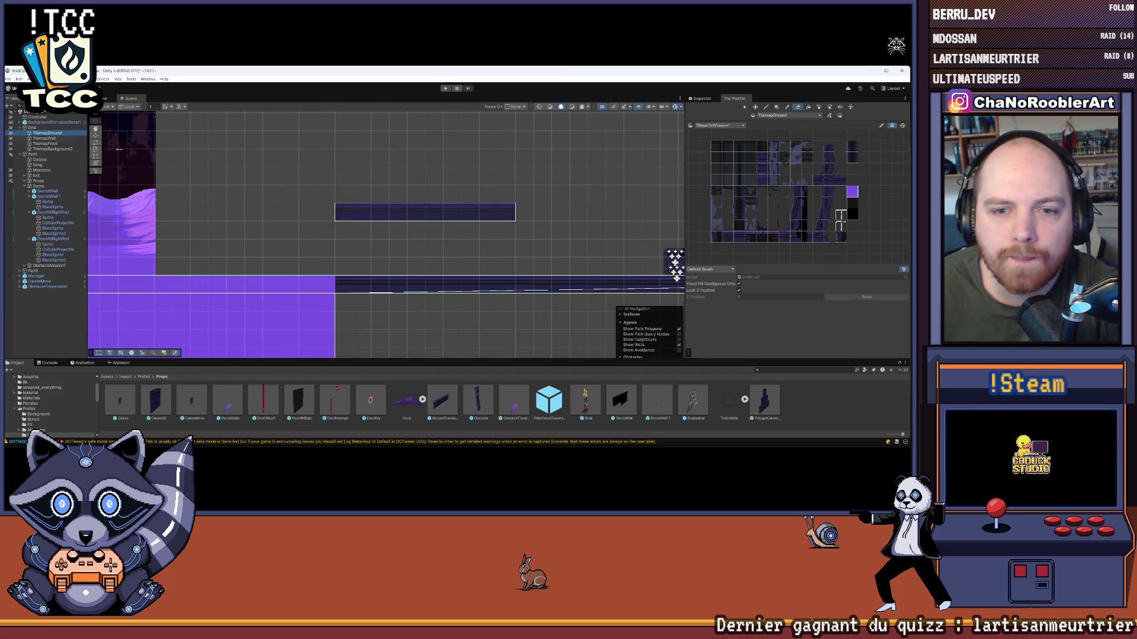
- On TilemapGround, pick a ground tile and repaint the top platform one row higher
click(46, 133)
scroll(323, 195, up, 1)
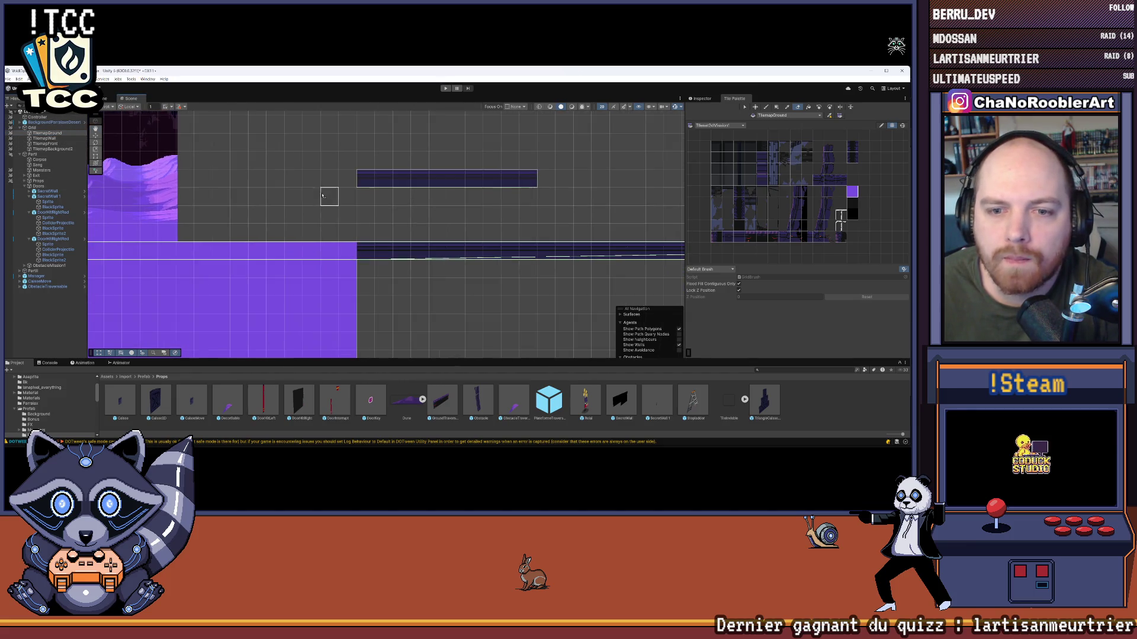
click(740, 238)
scroll(472, 226, up, 2)
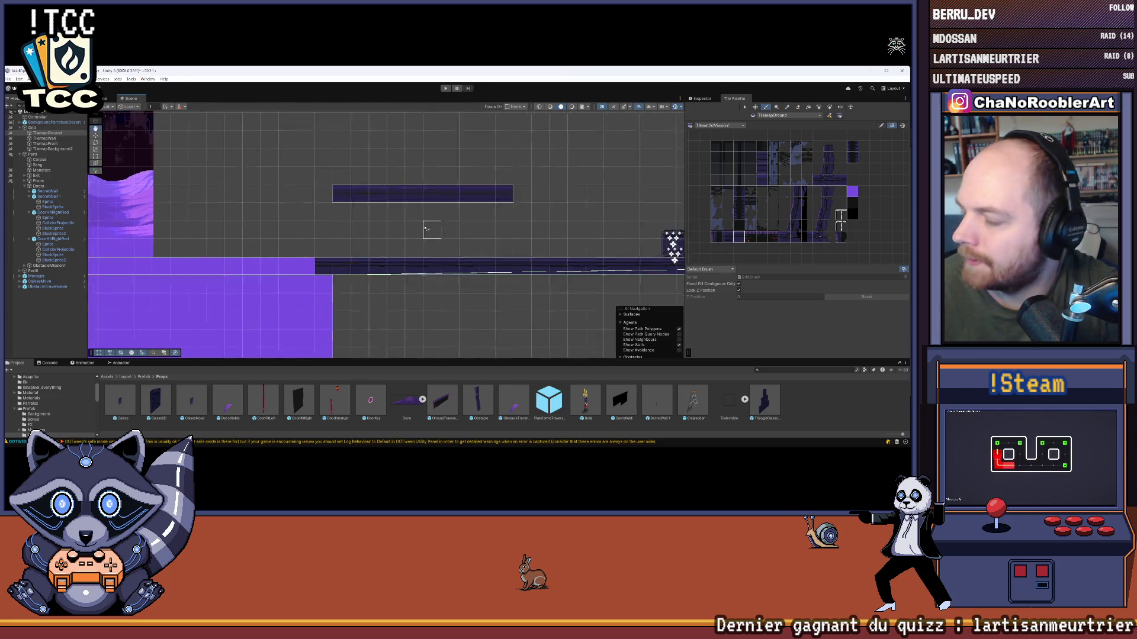
drag(454, 211, 475, 226)
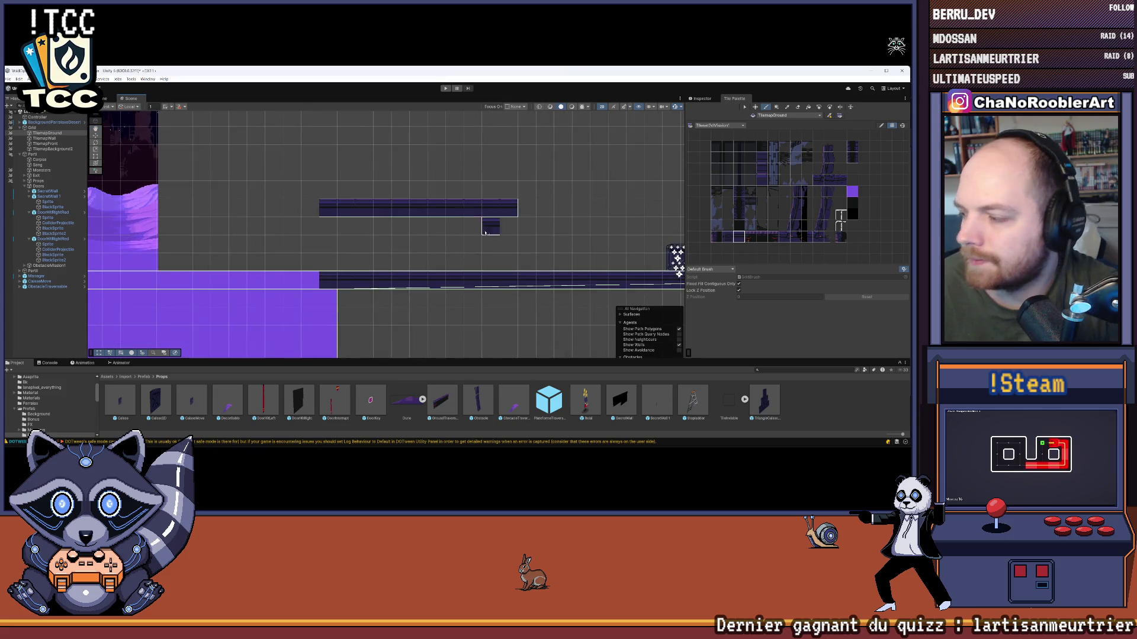
mouse_move(337, 195)
mouse_down()
mouse_move(517, 191)
mouse_move(517, 208)
mouse_move(247, 268)
mouse_move(501, 269)
mouse_move(114, 248)
mouse_move(225, 177)
mouse_move(563, 172)
mouse_up()
- Erase the old top platform row with the Eraser
key(d)
scroll(547, 220, down, 1)
drag(50, 161, 566, 190)
scroll(347, 236, up, 5)
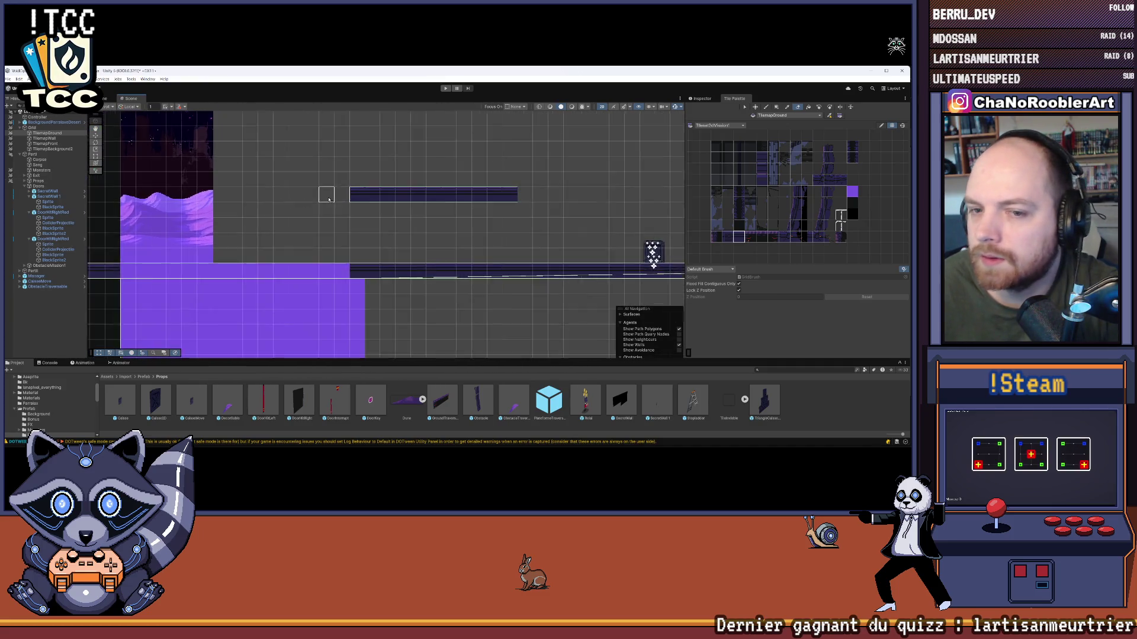
scroll(347, 236, down, 4)
- Box Fill a large block of dark tiles in the space beneath the floor
drag(292, 173, 166, 166)
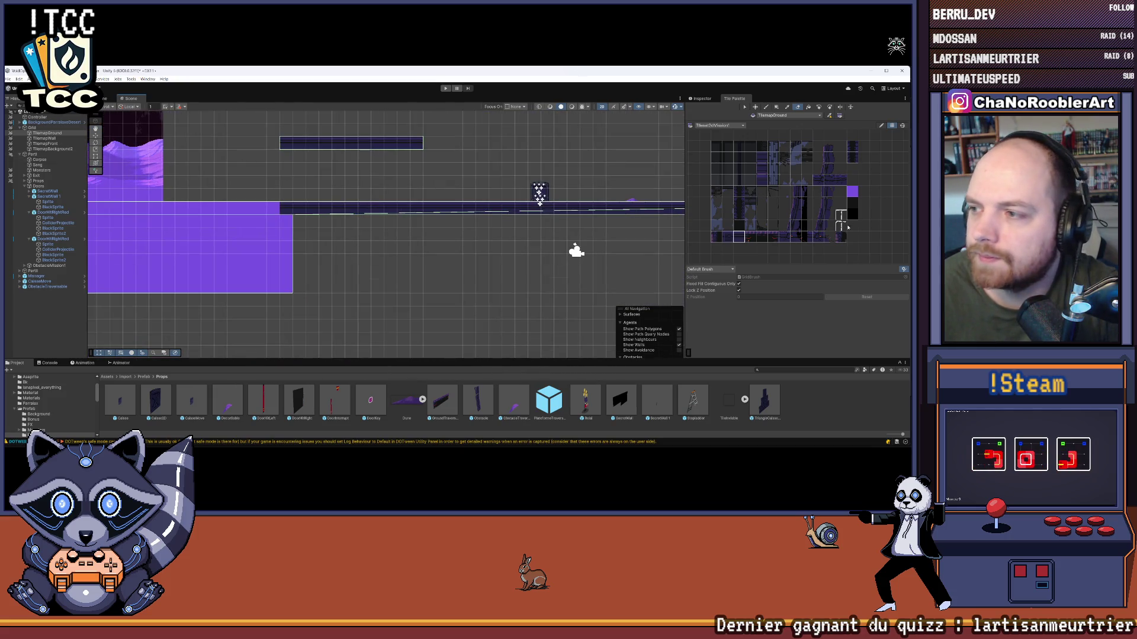
mouse_move(147, 250)
mouse_down()
mouse_move(437, 261)
mouse_move(89, 216)
mouse_up()
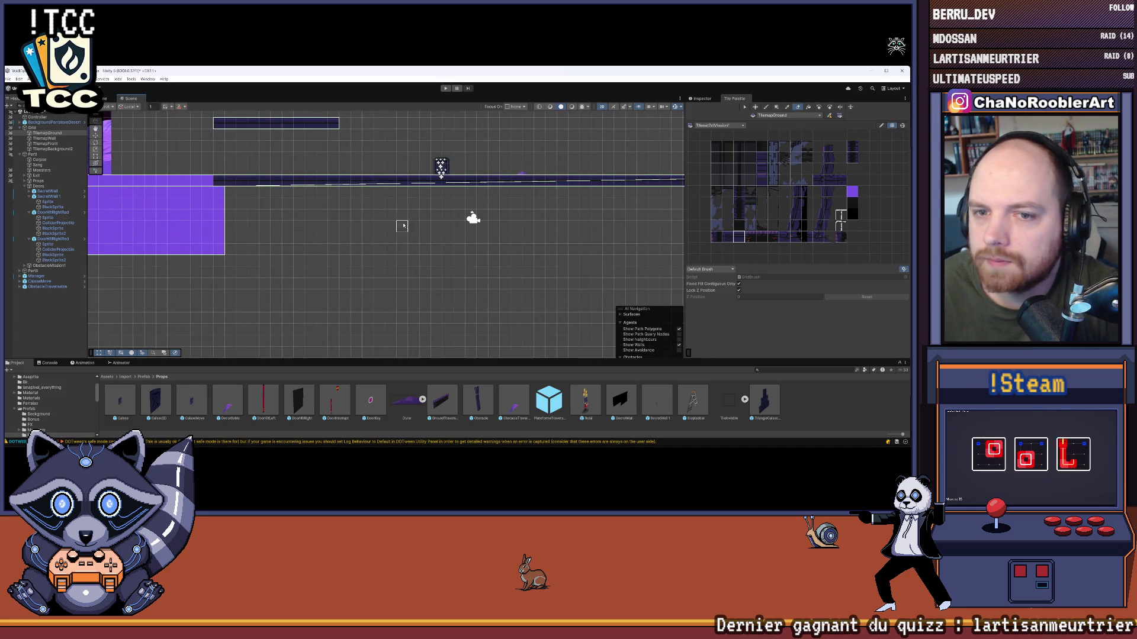
click(852, 204)
key(u)
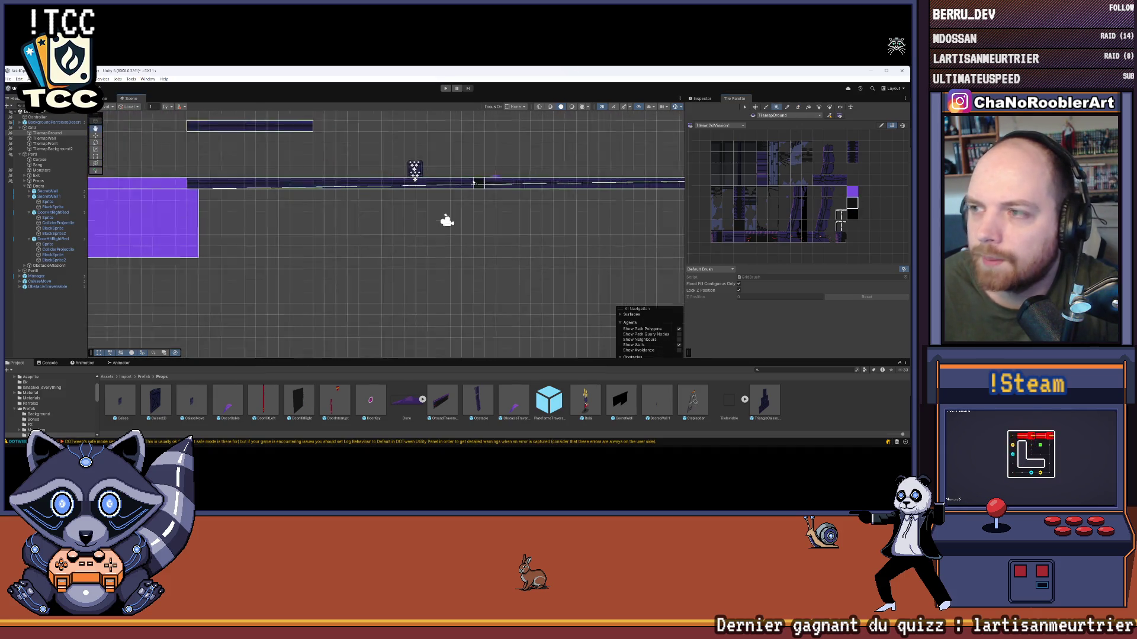
drag(414, 237, 331, 228)
mouse_move(135, 186)
mouse_down()
mouse_move(658, 247)
mouse_move(459, 224)
mouse_up()
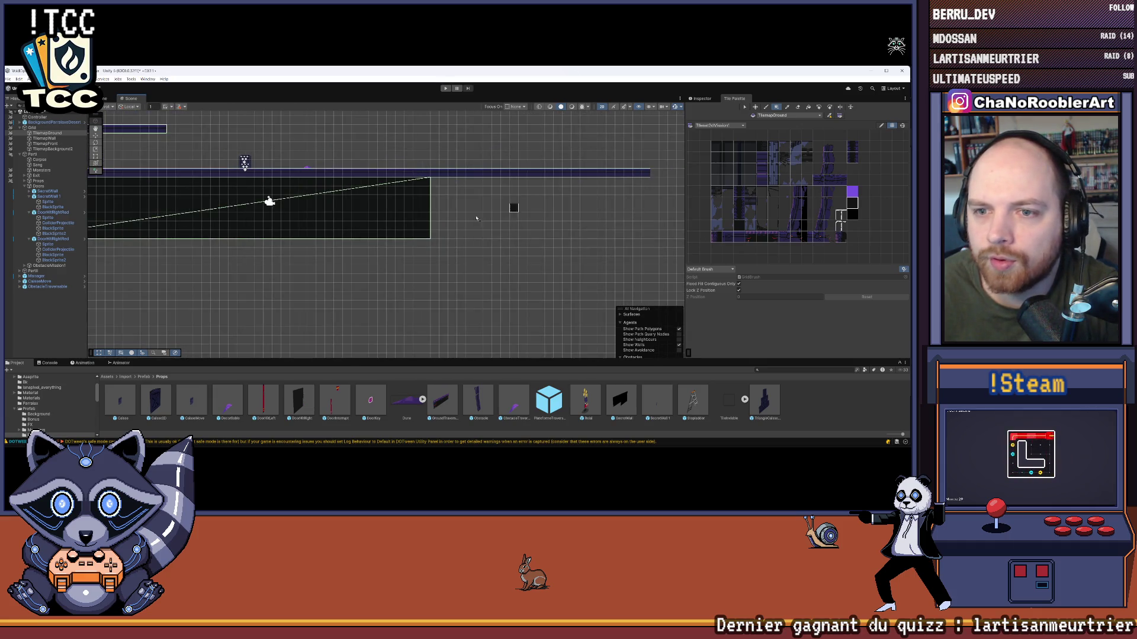
scroll(309, 200, up, 5)
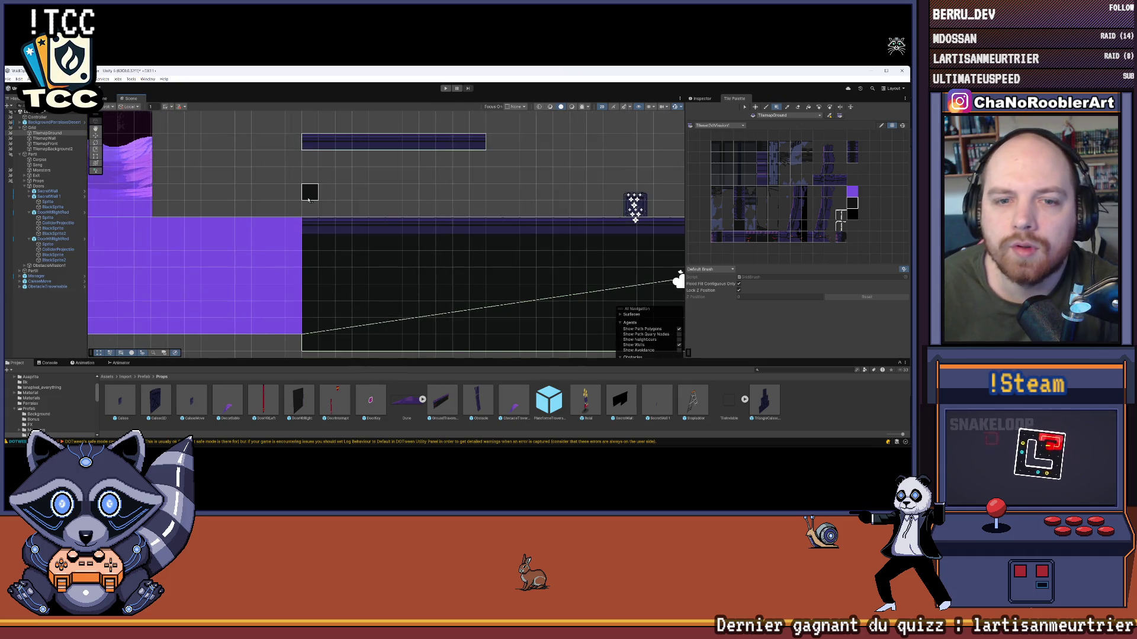
scroll(308, 200, down, 1)
mouse_move(308, 200)
mouse_down()
mouse_move(379, 236)
mouse_move(452, 233)
mouse_up()
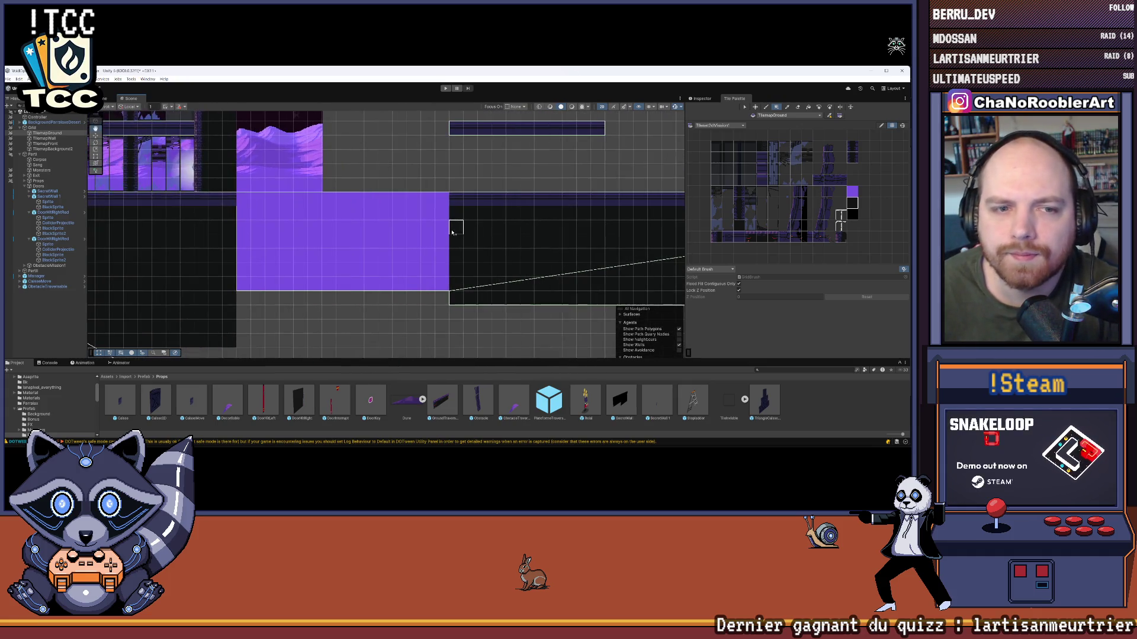
mouse_move(468, 168)
mouse_down()
mouse_move(210, 219)
mouse_move(309, 205)
mouse_up()
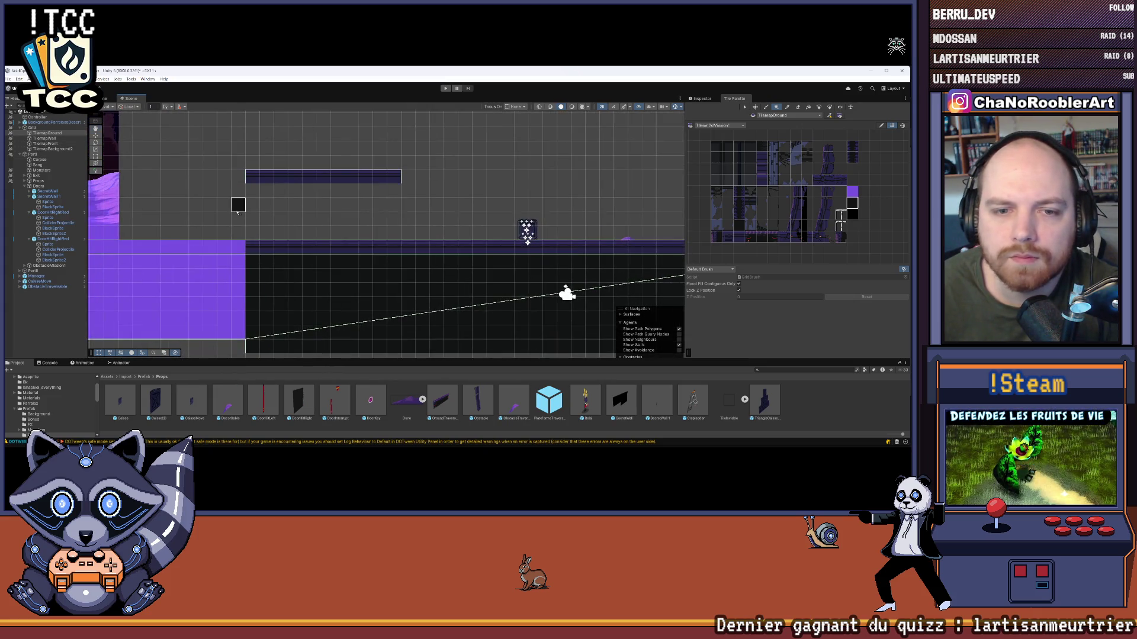
- Toggle TilemapGround's visibility off and on to compare, then deselect it
click(32, 134)
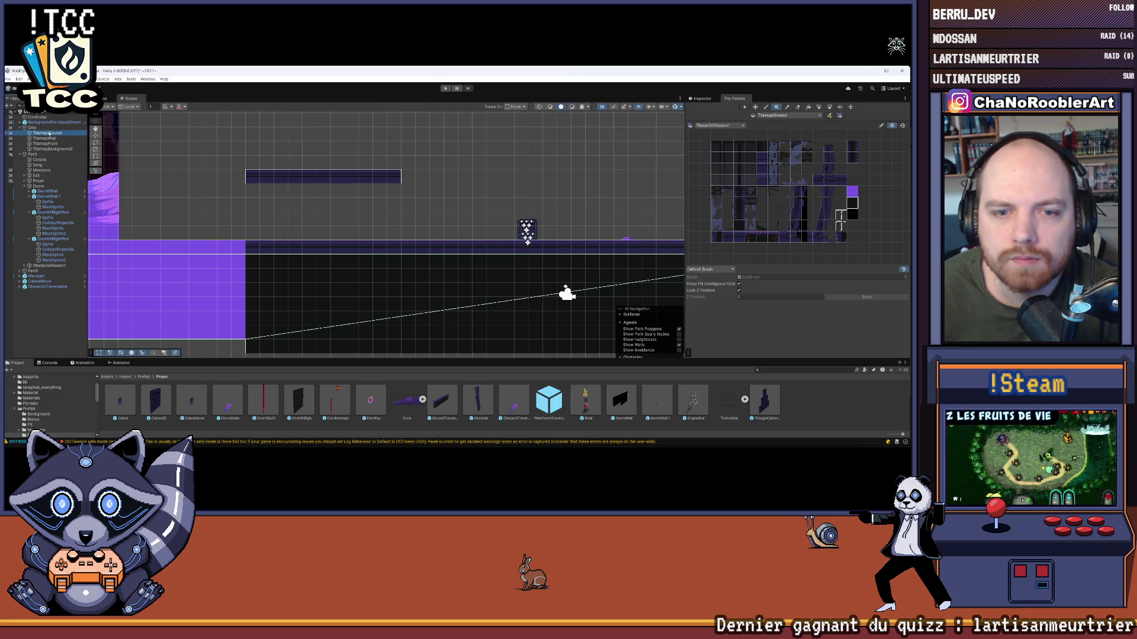
click(702, 98)
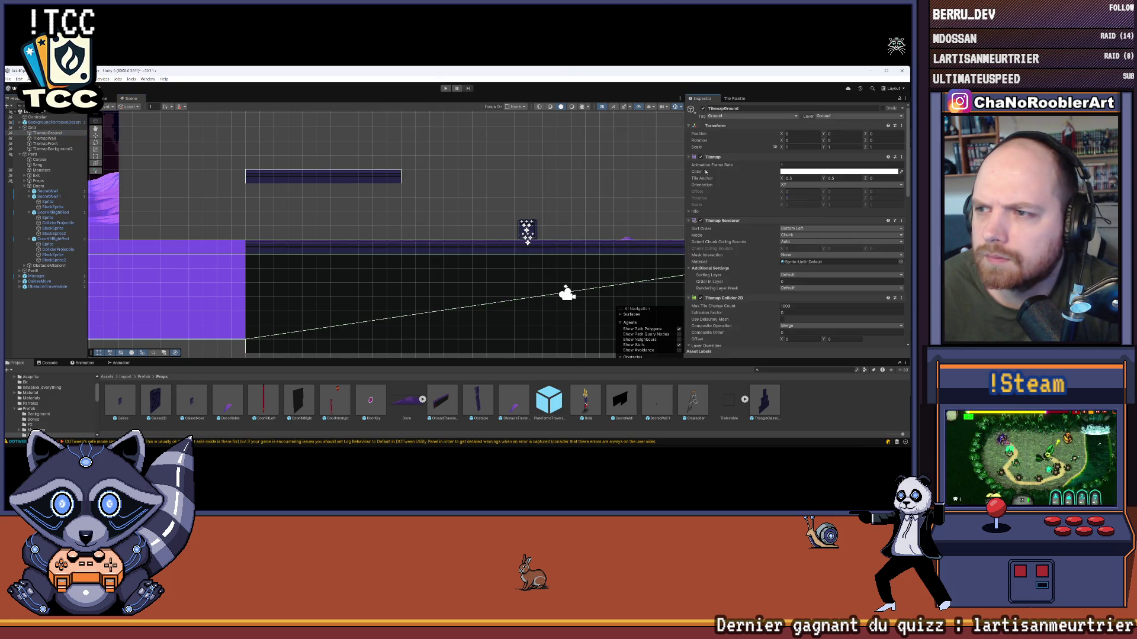
click(703, 109)
click(703, 108)
scroll(349, 191, down, 5)
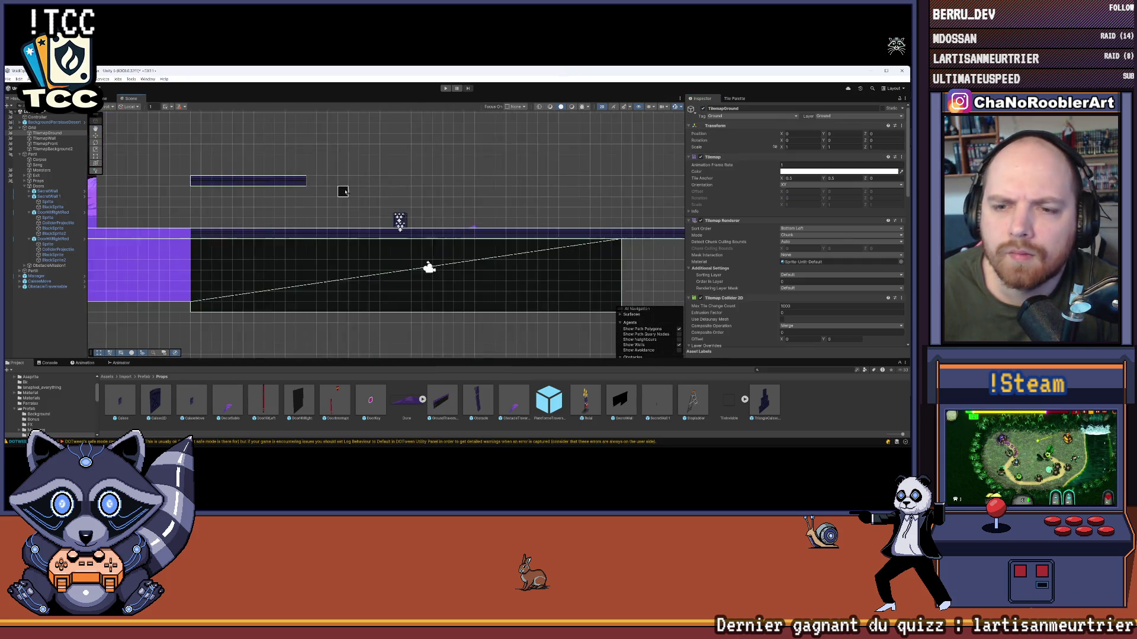
click(166, 260)
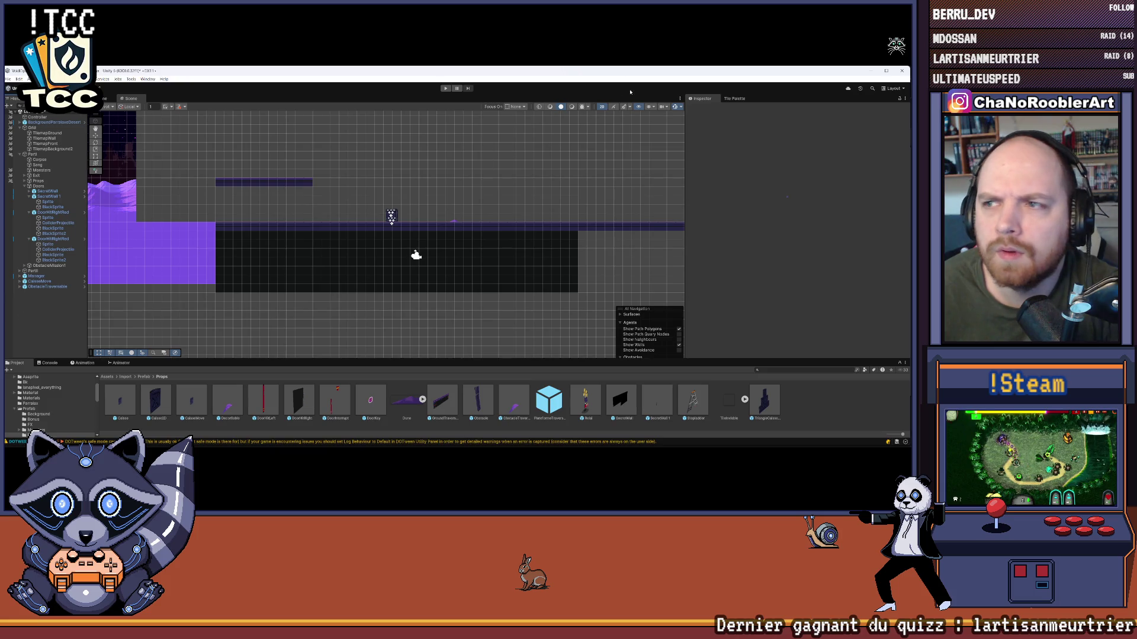
- Select TilemapWall, bring back the Tile Palette and pick a wall tile
scroll(273, 191, up, 4)
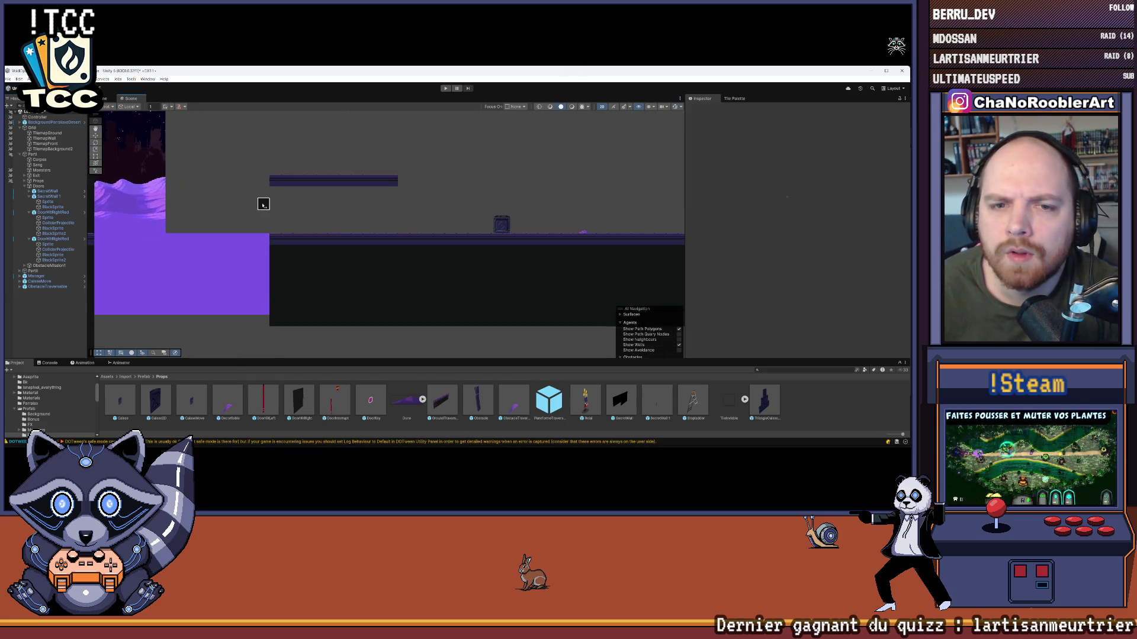
scroll(272, 191, up, 1)
drag(272, 191, 327, 220)
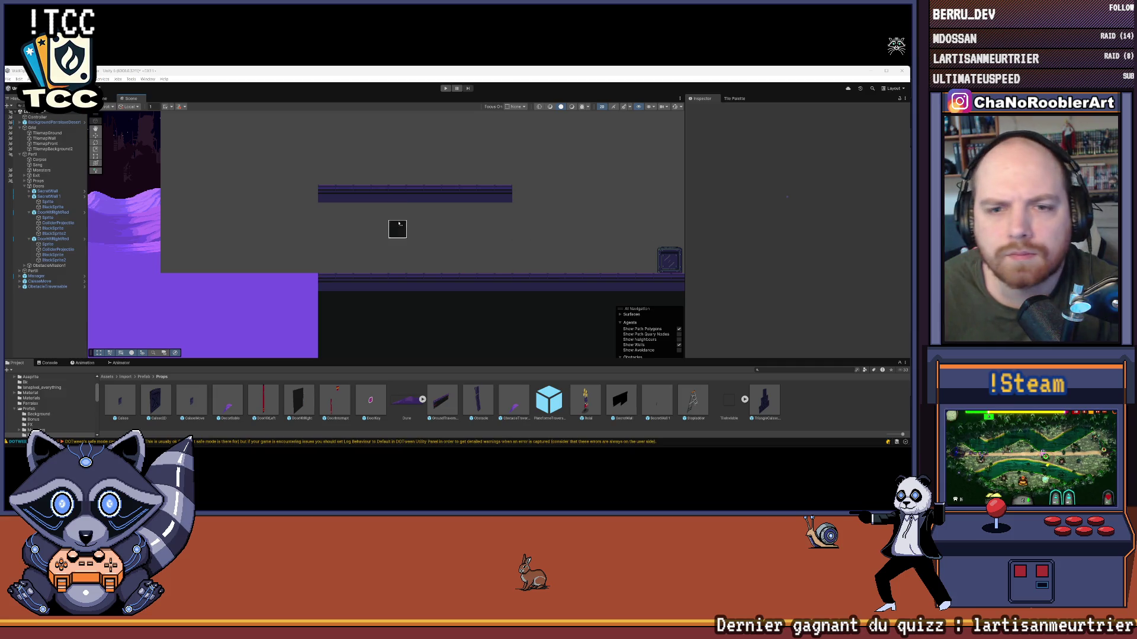
scroll(320, 222, right, 2)
click(67, 139)
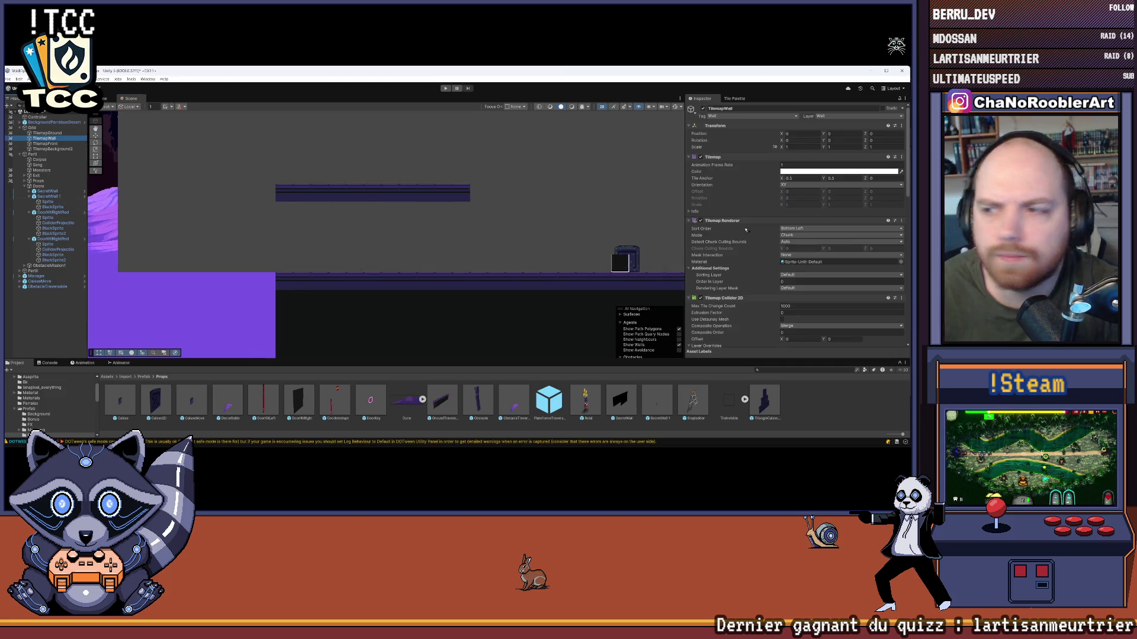
click(734, 99)
click(740, 237)
scroll(279, 240, up, 3)
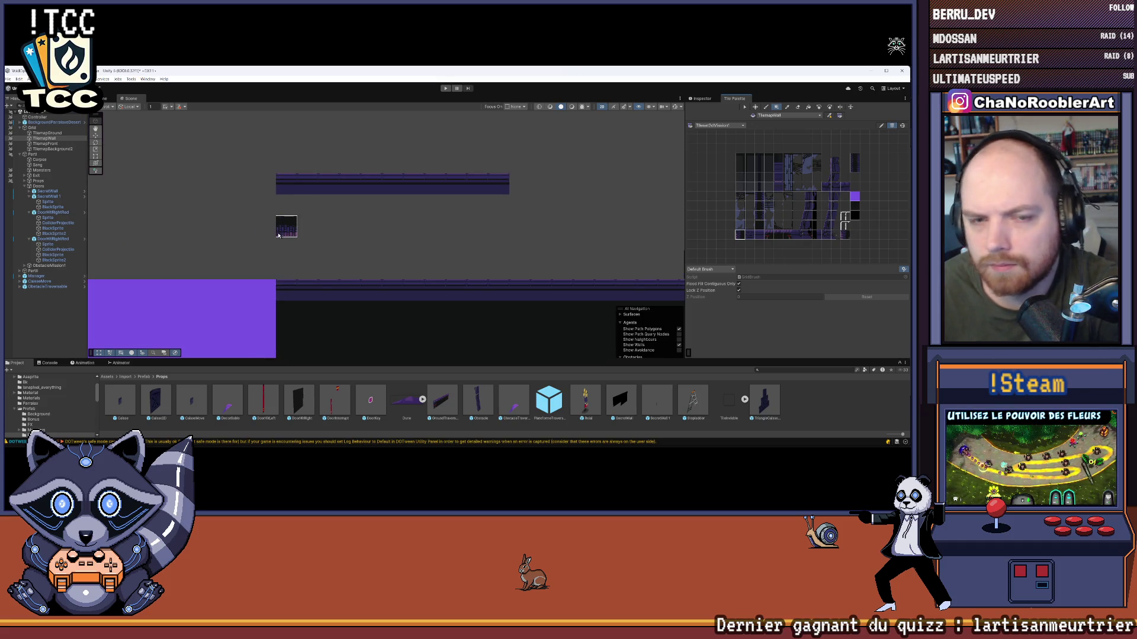
- Paint a vertical wall-tile column from the upper platform down to the floor, then select TilemapBackground2
drag(287, 227, 287, 279)
scroll(397, 243, down, 1)
mouse_move(473, 237)
mouse_down()
mouse_move(345, 229)
mouse_move(331, 203)
mouse_move(320, 217)
mouse_move(342, 208)
mouse_up()
scroll(342, 208, up, 2)
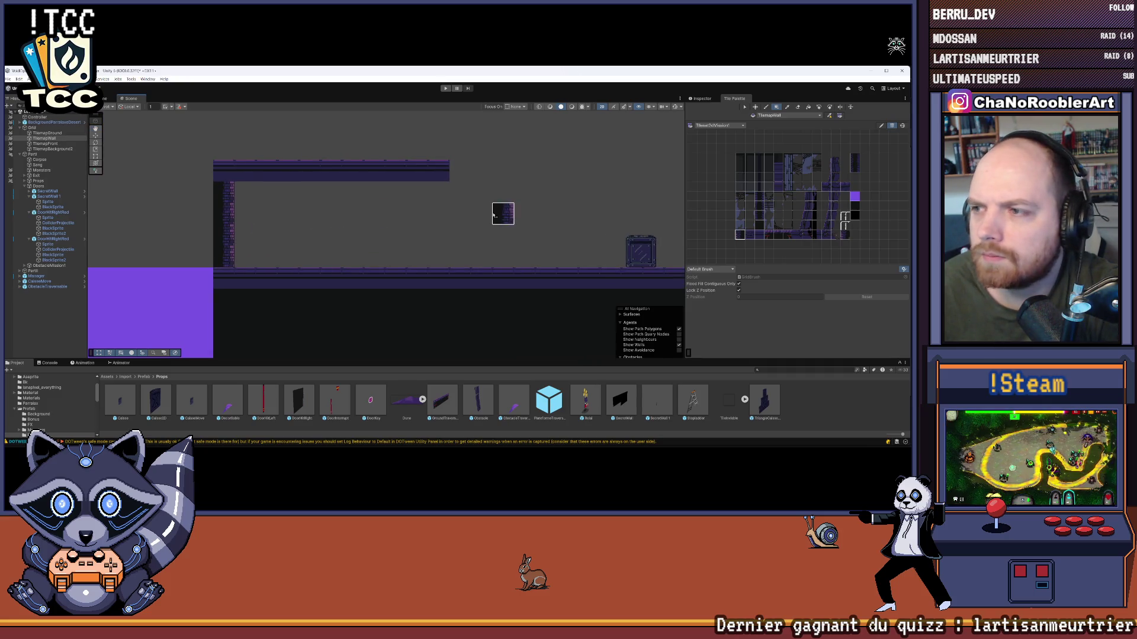
click(59, 149)
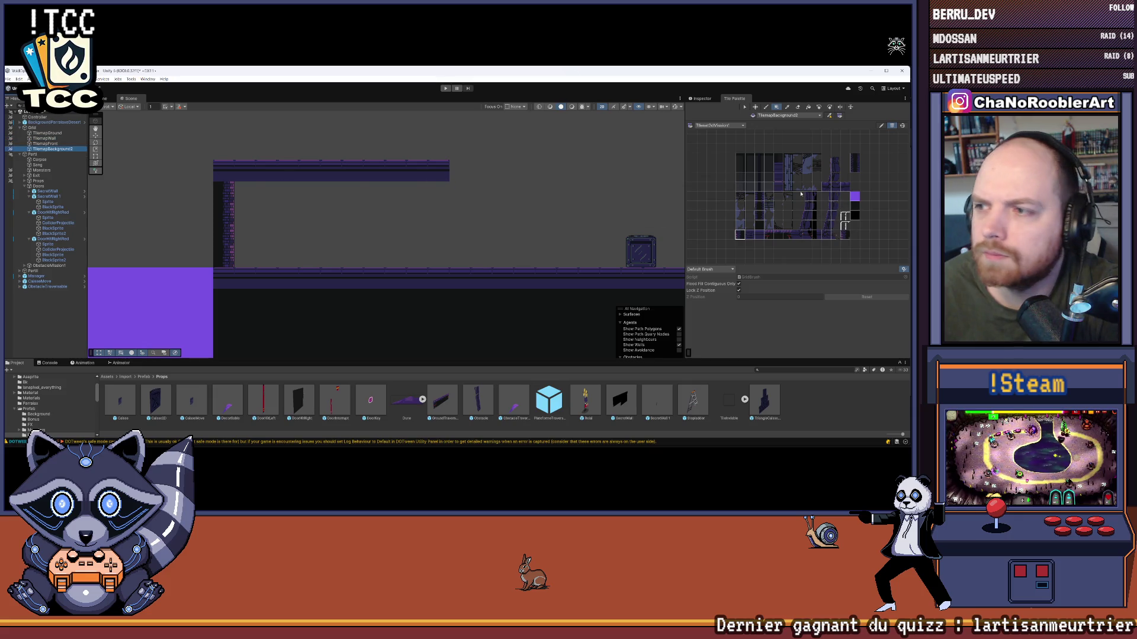
- Paint a 3x4 tile block on the wall and a two-cell column beside the door
scroll(813, 202, up, 3)
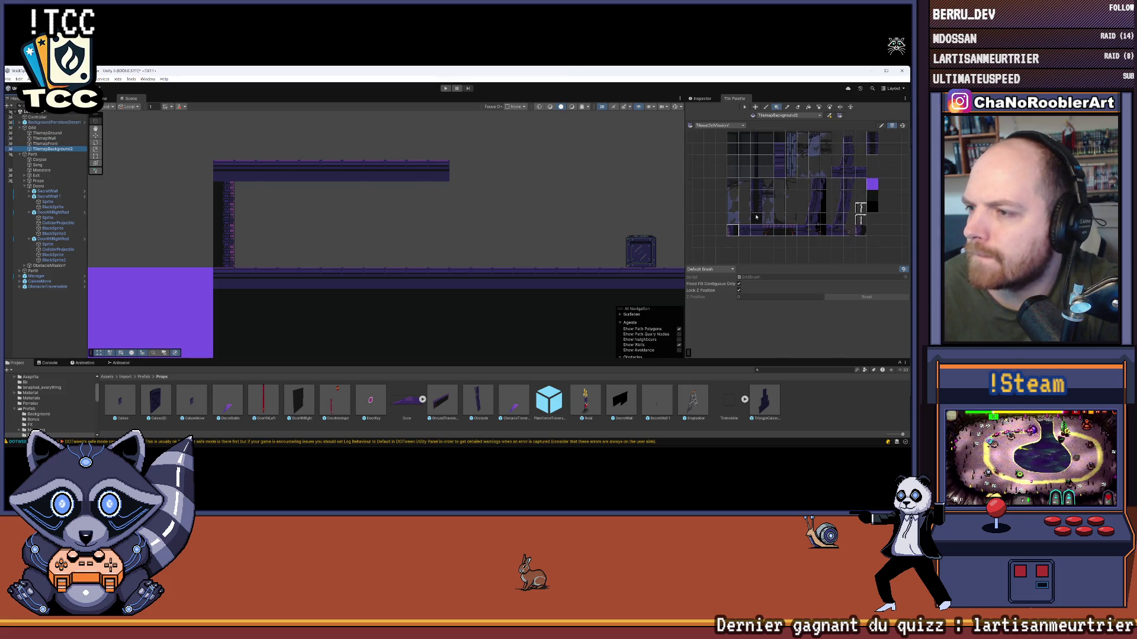
drag(765, 170, 799, 218)
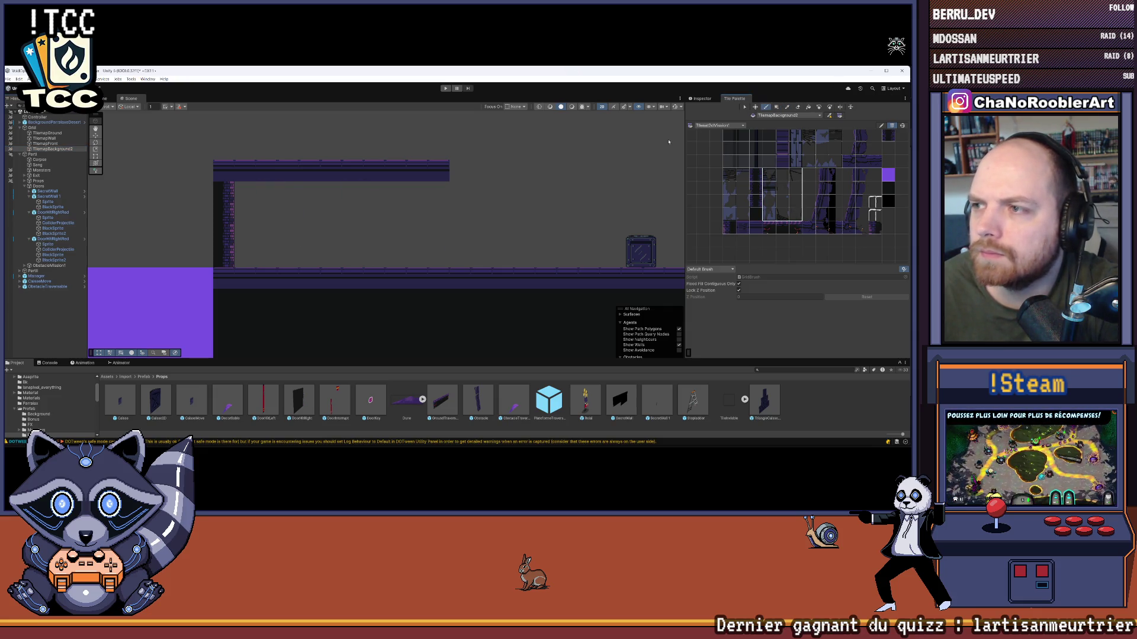
click(246, 257)
drag(742, 174, 743, 216)
click(320, 266)
- Paint a single dark tile above the small block
scroll(459, 225, up, 1)
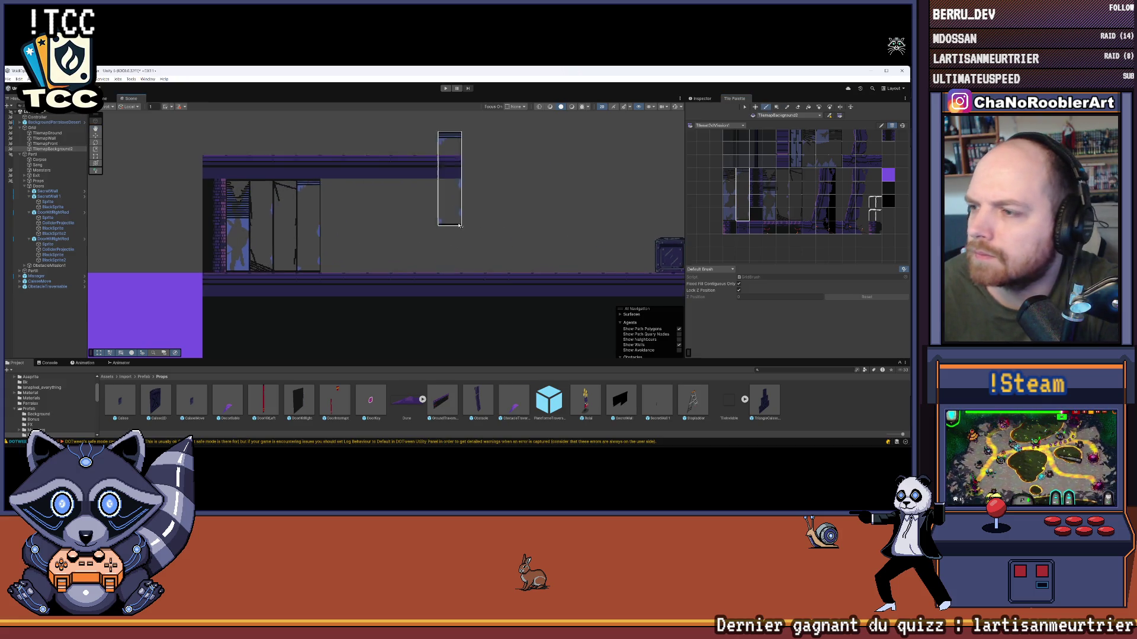
scroll(459, 225, up, 1)
scroll(883, 200, up, 2)
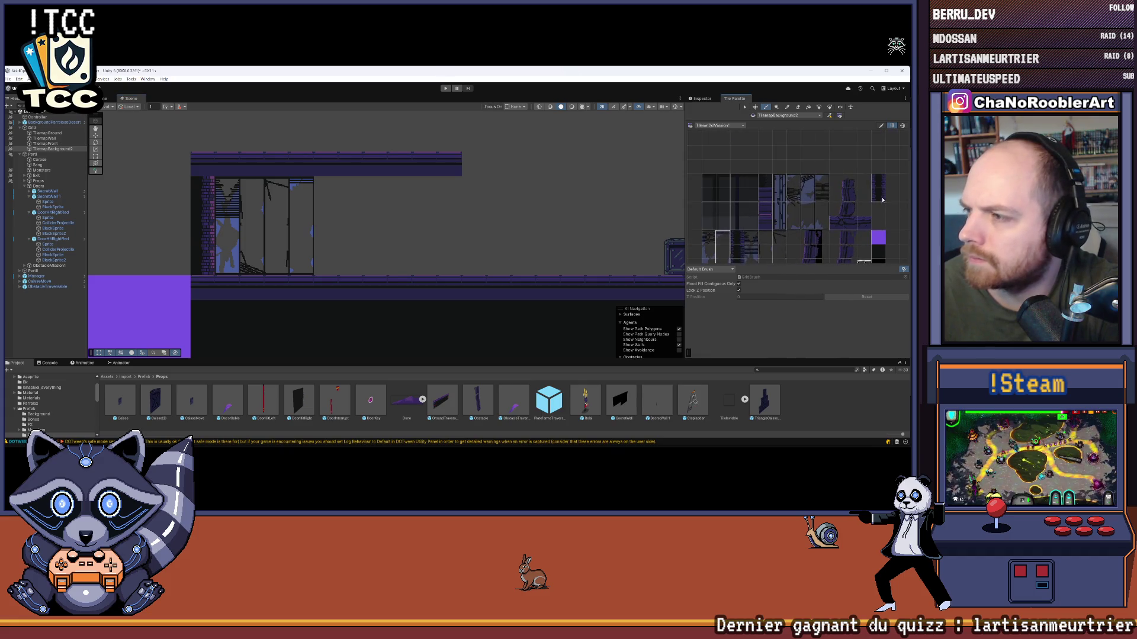
click(883, 200)
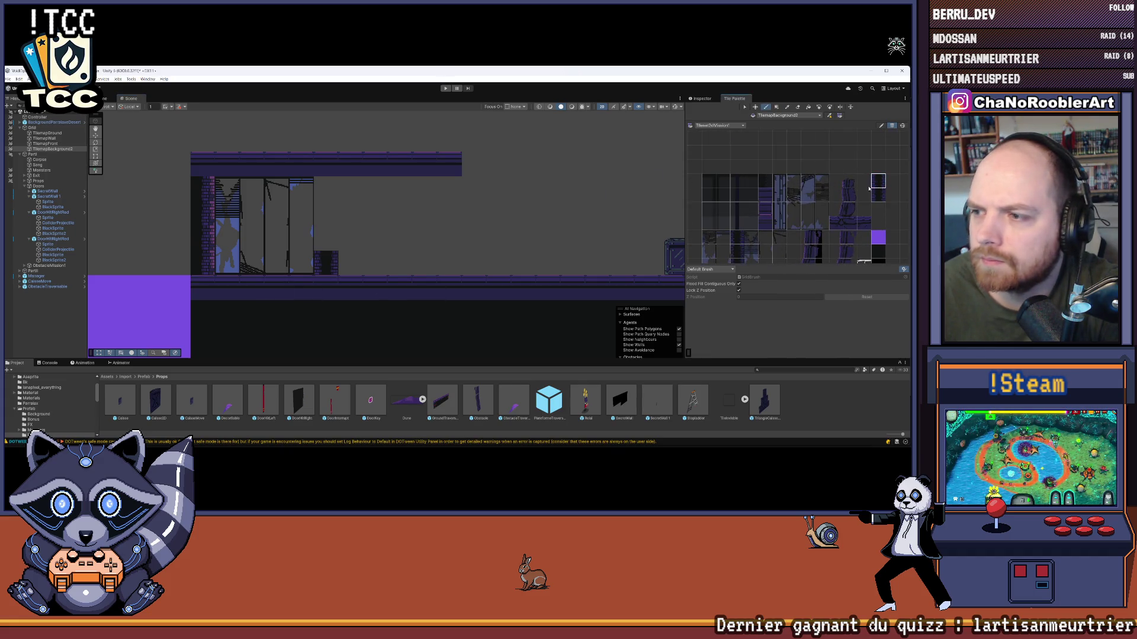
click(326, 215)
- Pick a single window tile and fill the gap between the building's windows
scroll(762, 162, down, 2)
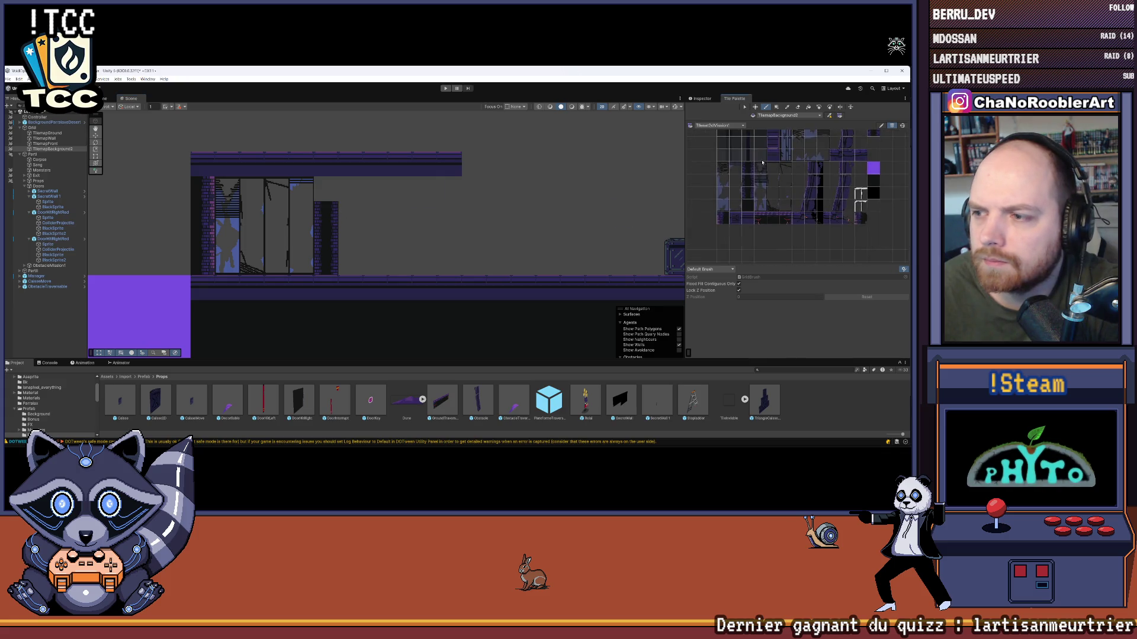
scroll(340, 178, up, 2)
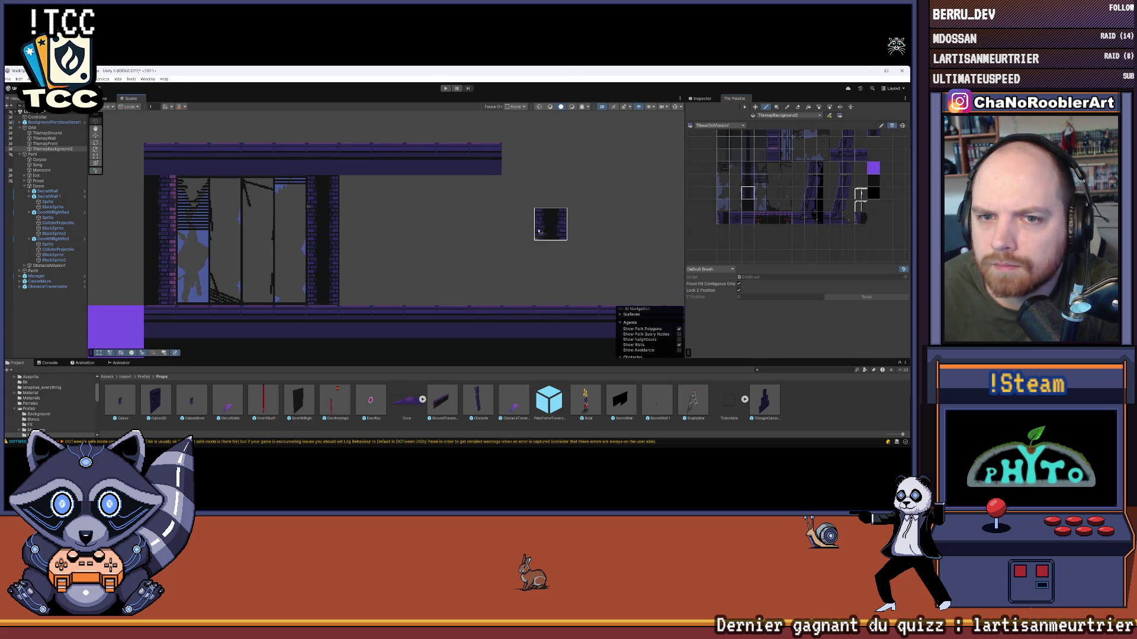
scroll(356, 225, up, 2)
click(747, 168)
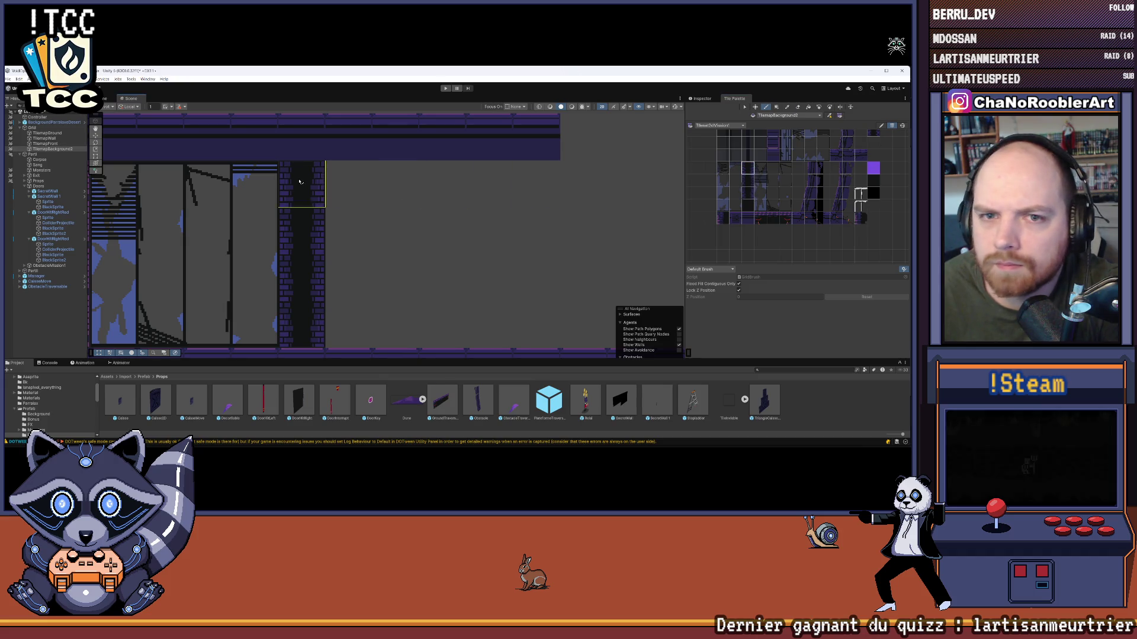
scroll(433, 223, down, 3)
scroll(429, 220, down, 3)
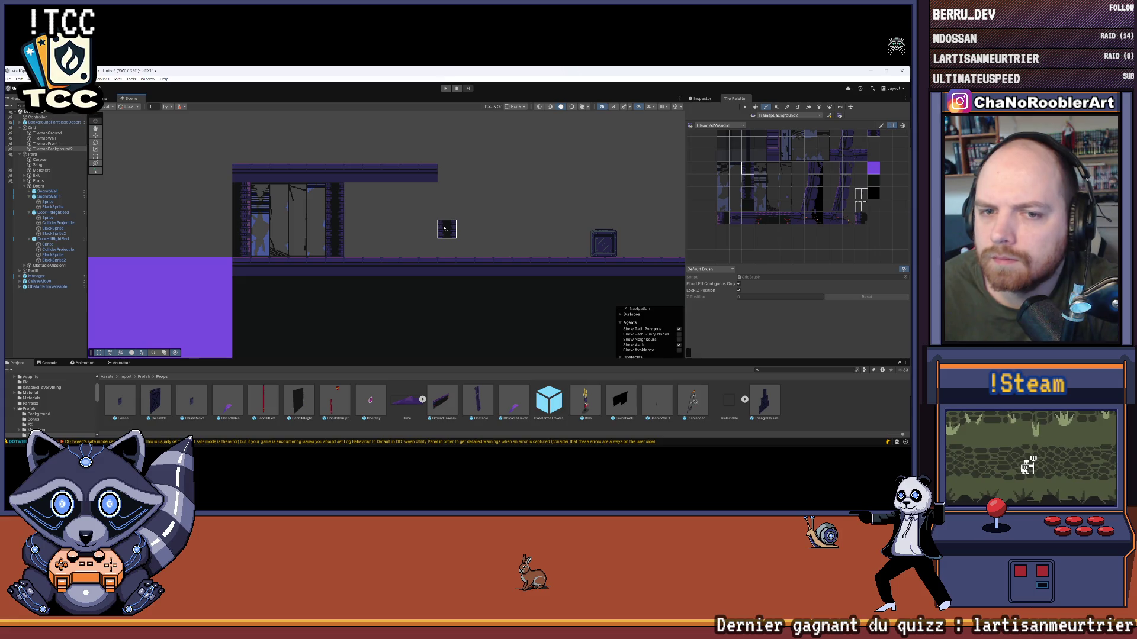
drag(505, 228, 456, 233)
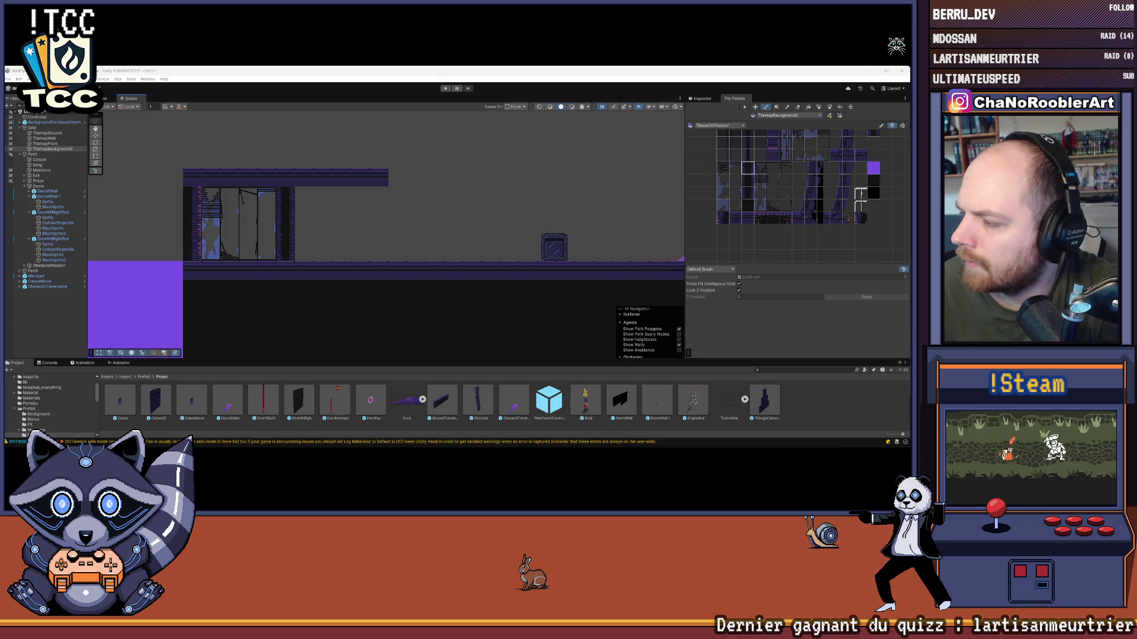
scroll(796, 137, up, 2)
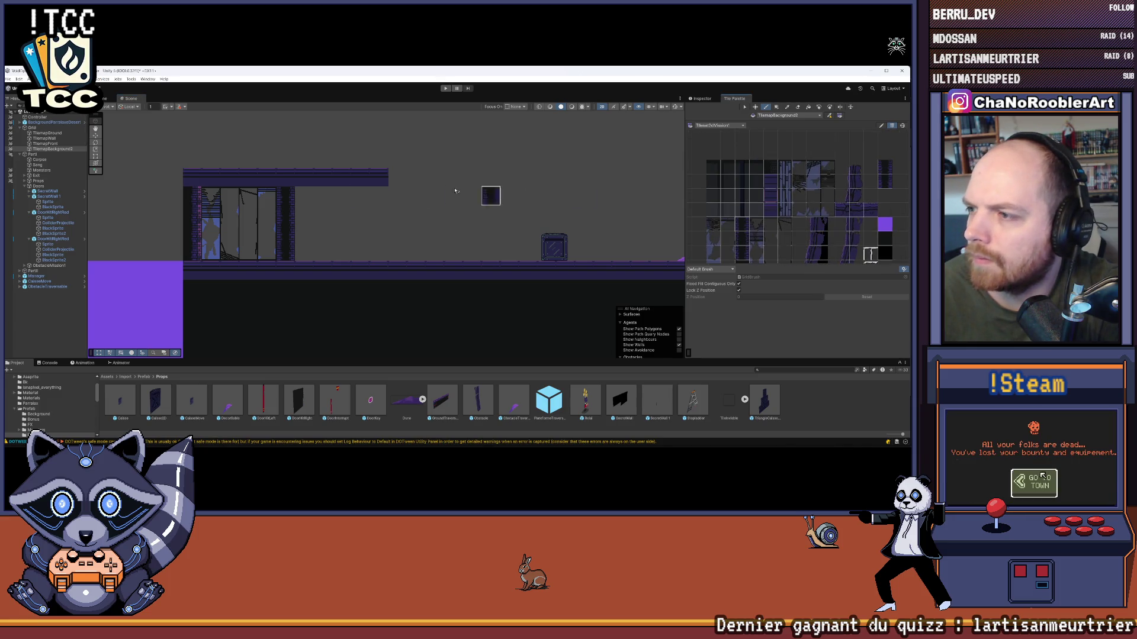
mouse_move(799, 167)
mouse_down()
mouse_move(814, 167)
mouse_move(813, 210)
mouse_up()
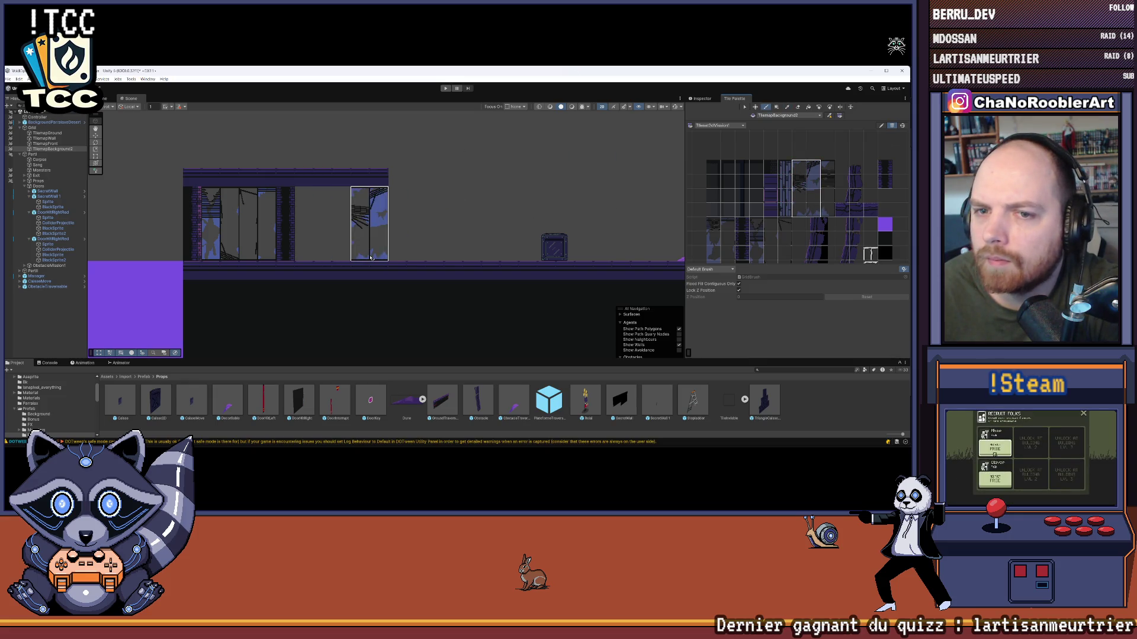
drag(716, 228, 728, 175)
click(728, 175)
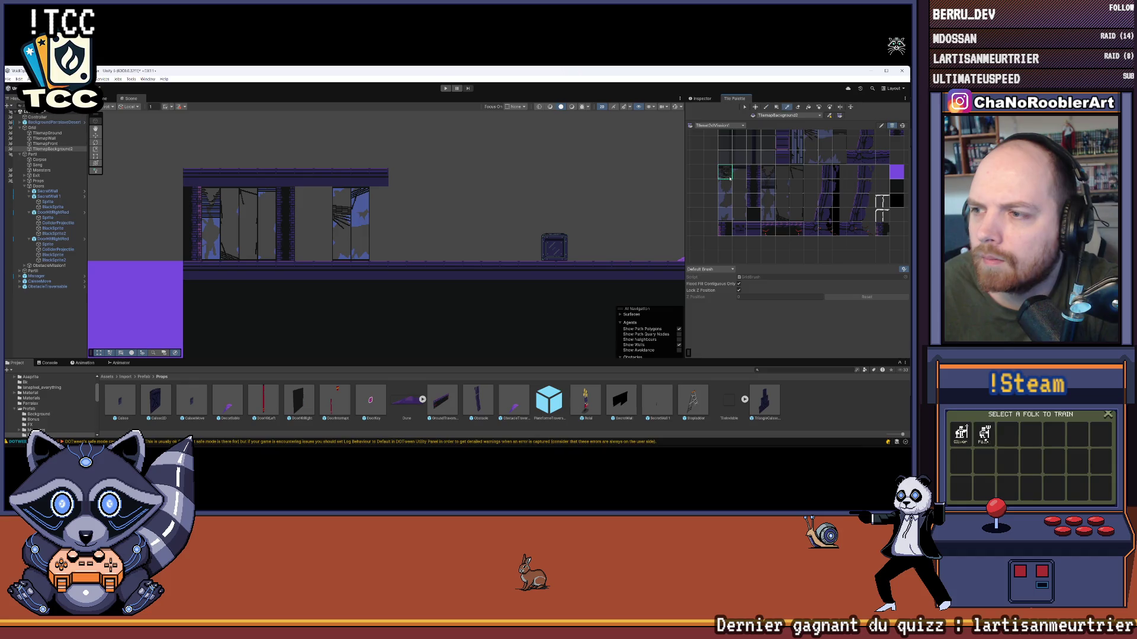
click(330, 259)
- Paint a 3x4 block of window tiles to the right of the building
drag(772, 112, 771, 127)
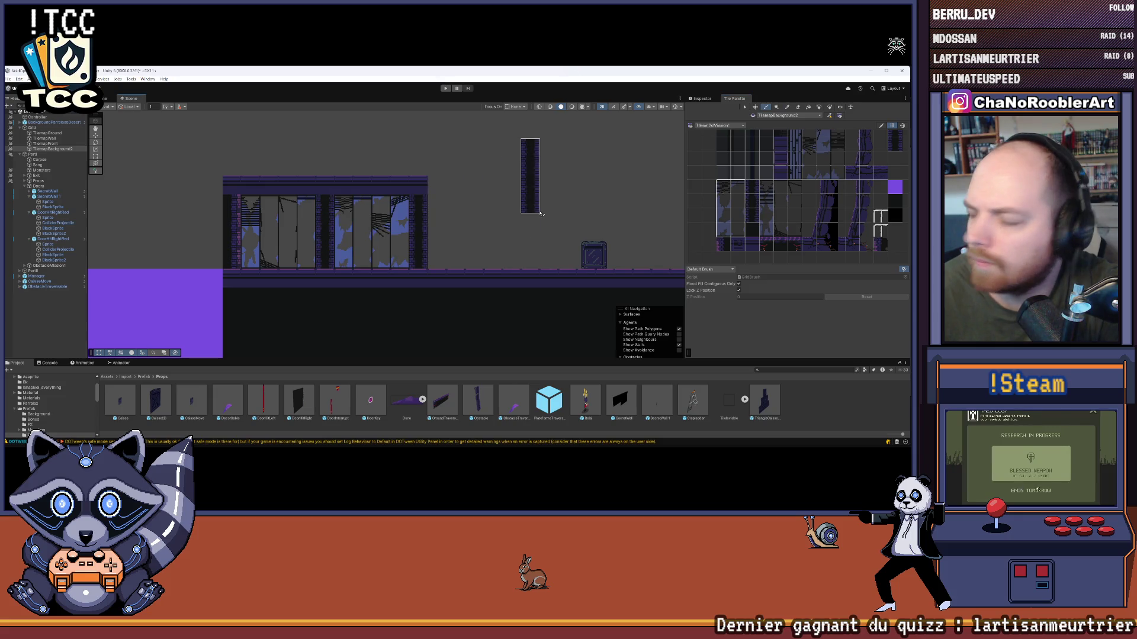
drag(542, 201, 488, 206)
drag(824, 168, 820, 192)
drag(801, 149, 838, 200)
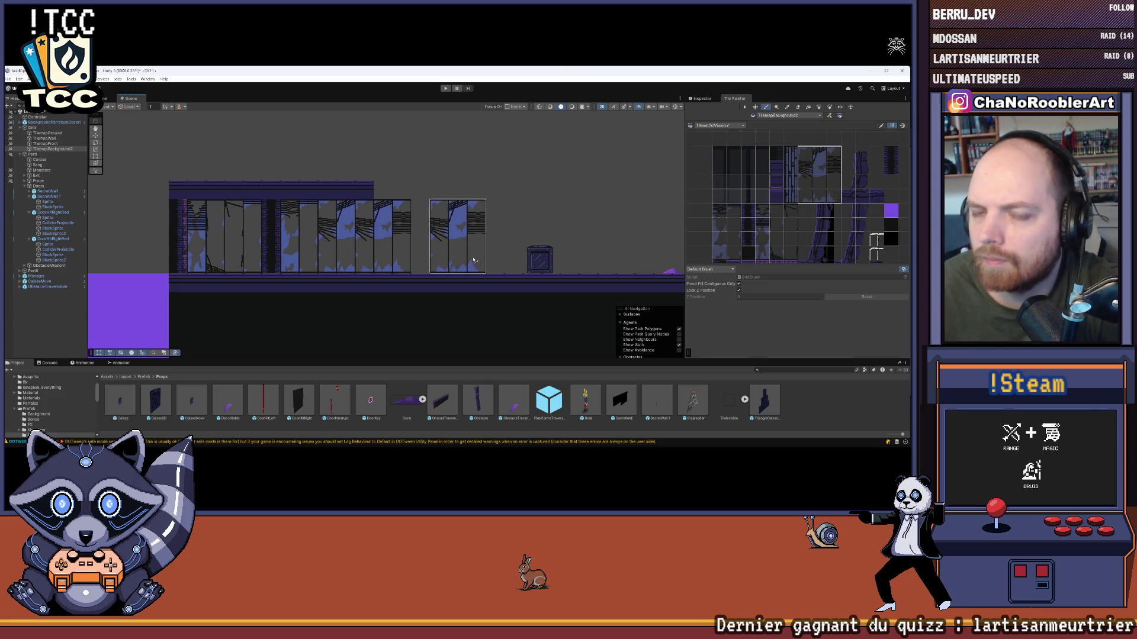
click(429, 273)
drag(503, 215, 537, 216)
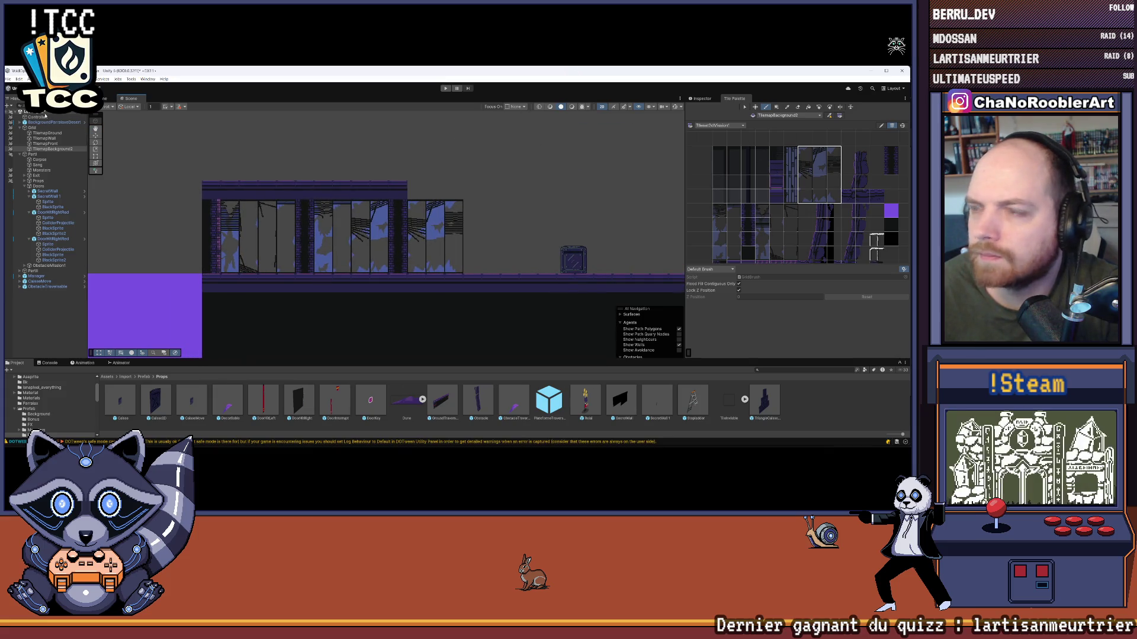
click(48, 133)
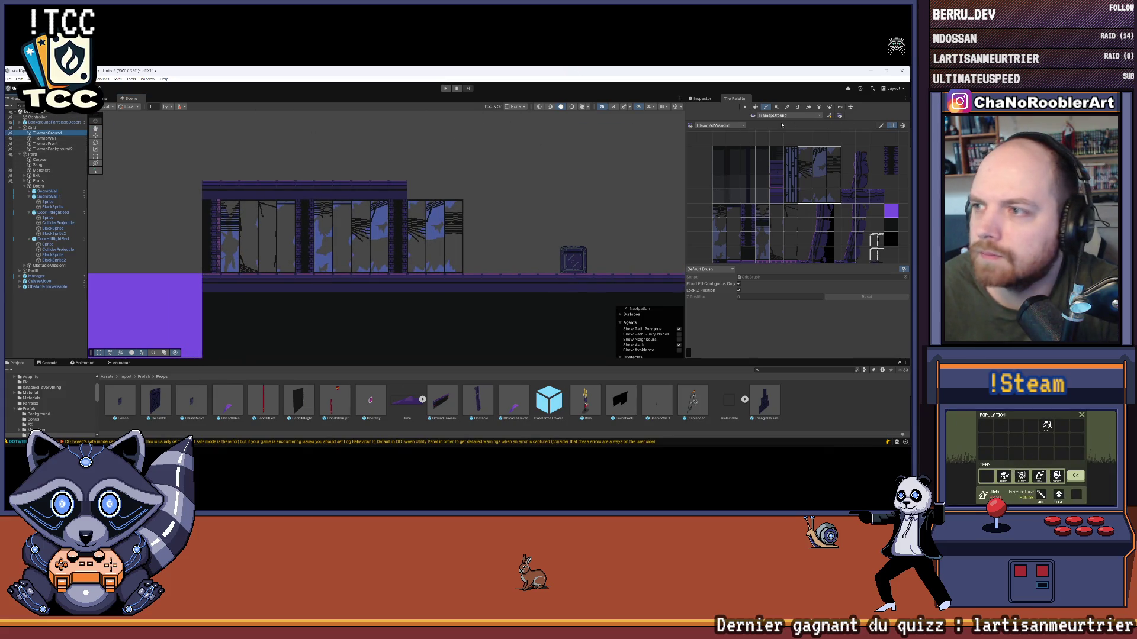
- Extend the roof bar one tile right over the new windows using the roof tile
scroll(765, 195, down, 3)
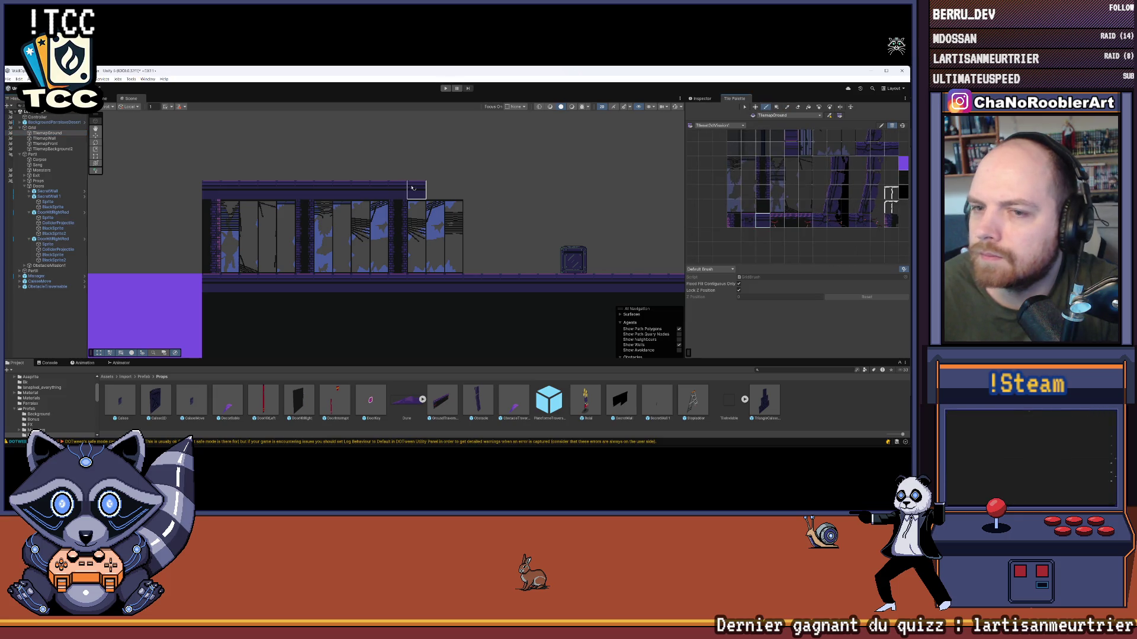
mouse_move(524, 195)
mouse_down()
mouse_move(424, 169)
mouse_move(430, 141)
mouse_move(477, 140)
mouse_move(460, 150)
mouse_up()
scroll(812, 184, up, 2)
click(752, 241)
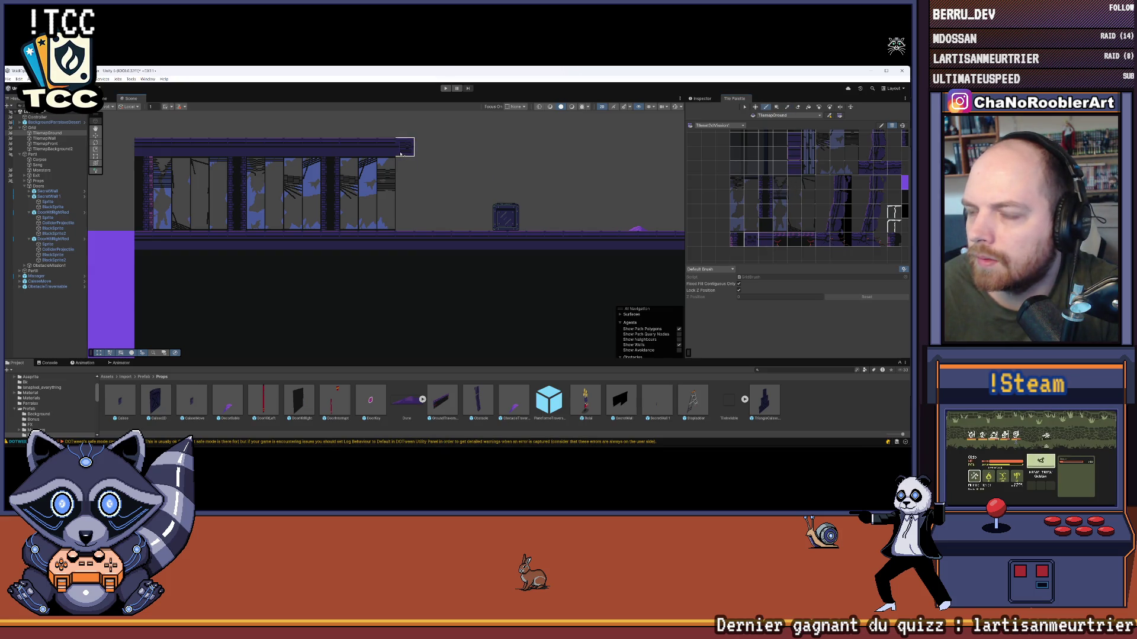
click(401, 154)
drag(491, 170, 504, 176)
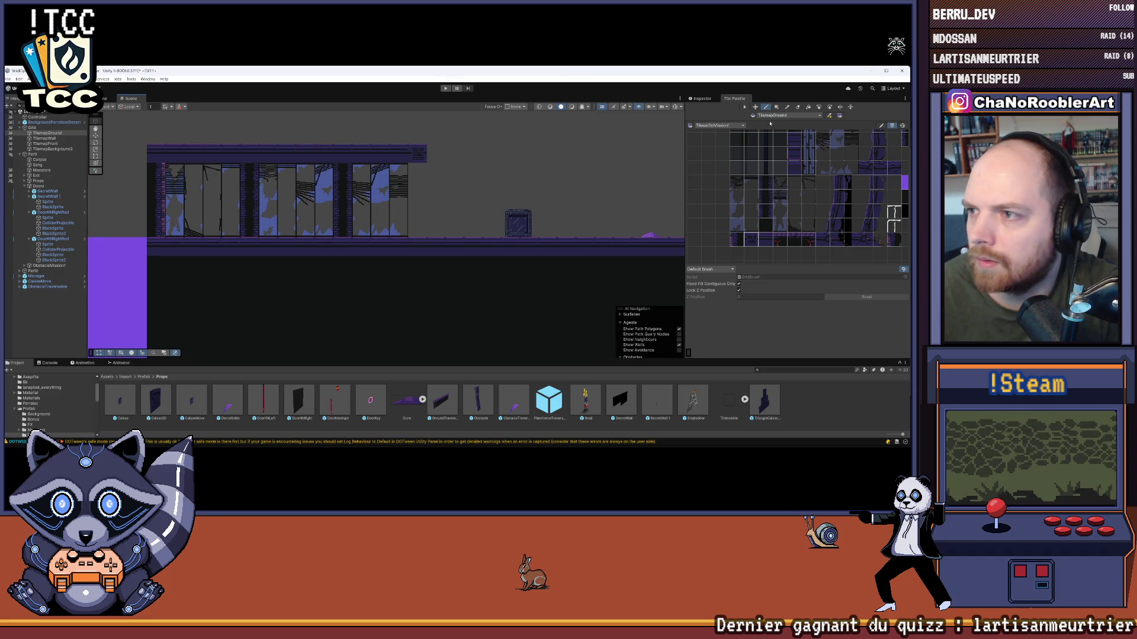
click(343, 230)
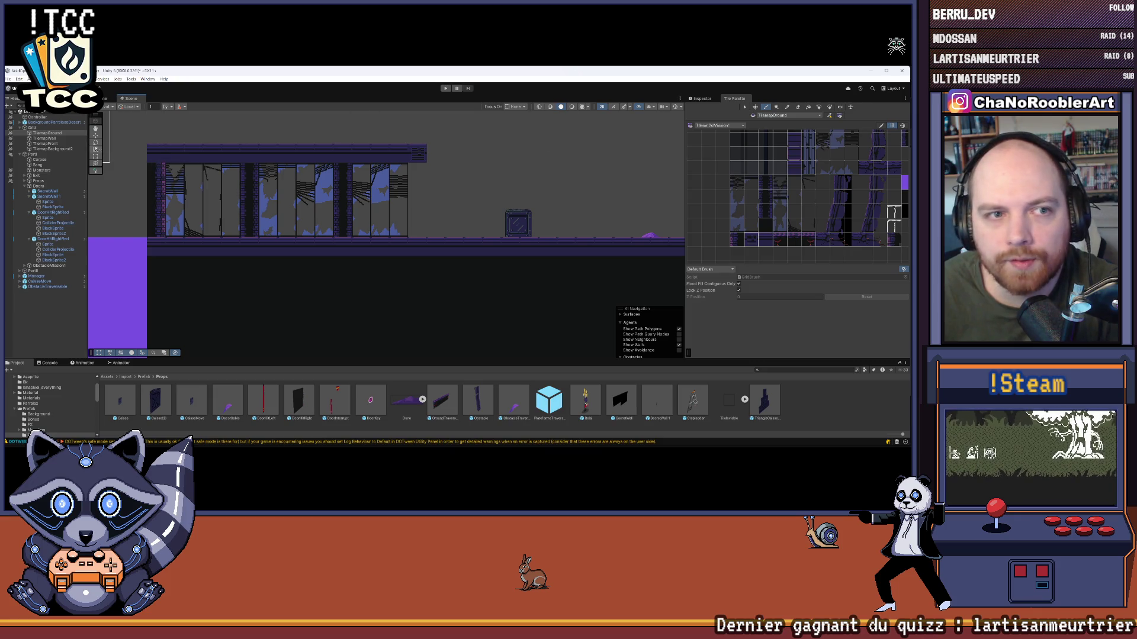
click(56, 150)
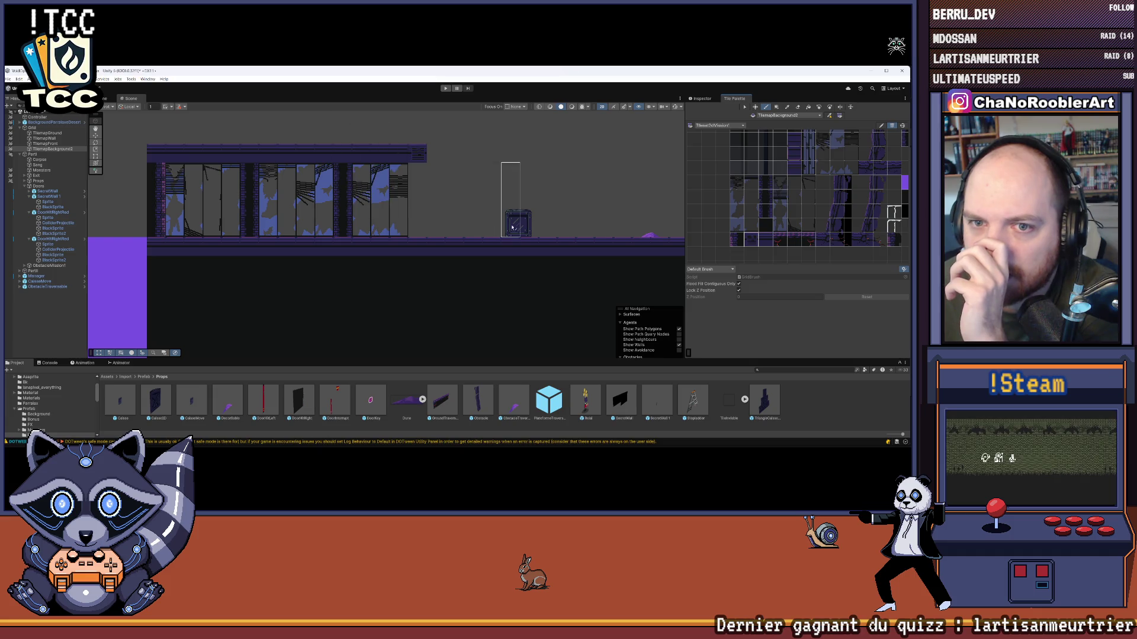
click(767, 108)
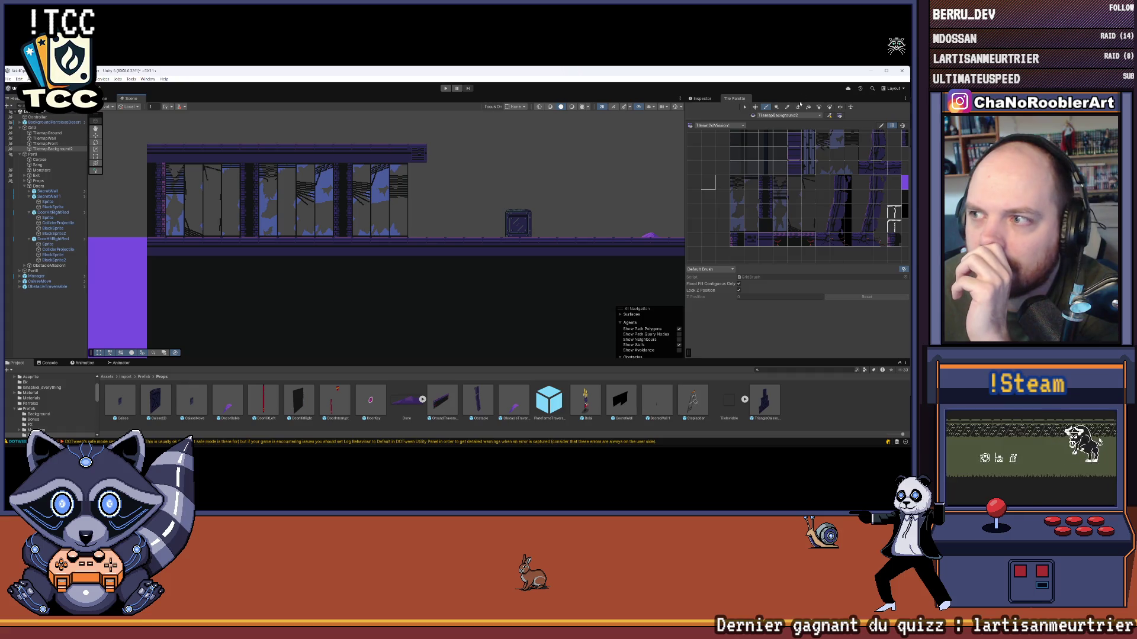
drag(344, 180, 344, 231)
click(423, 225)
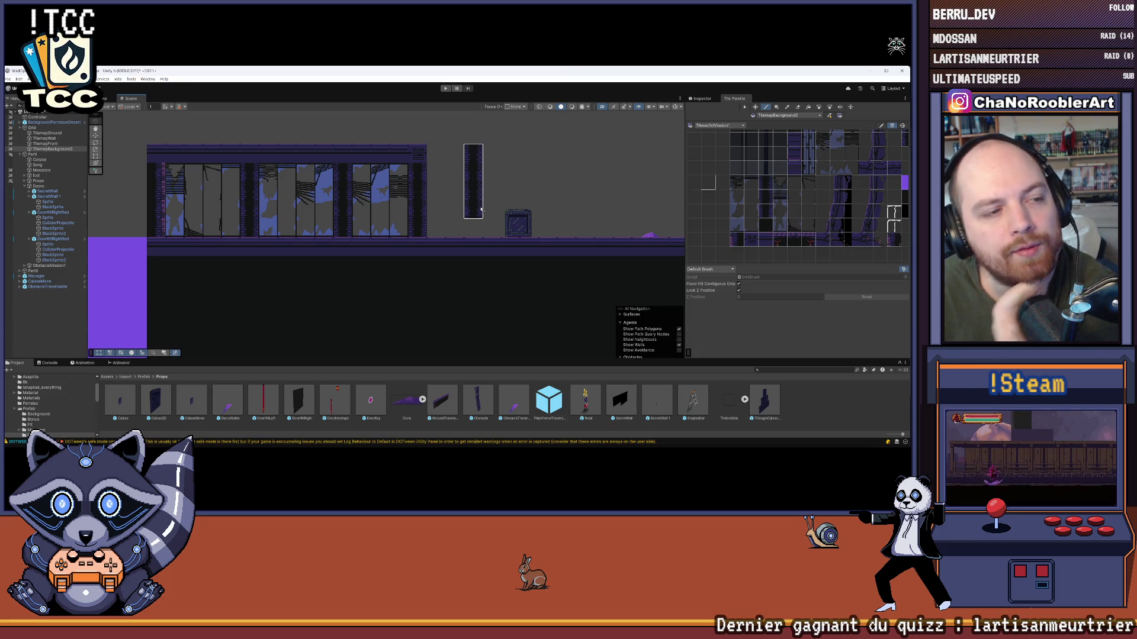
drag(481, 211, 534, 201)
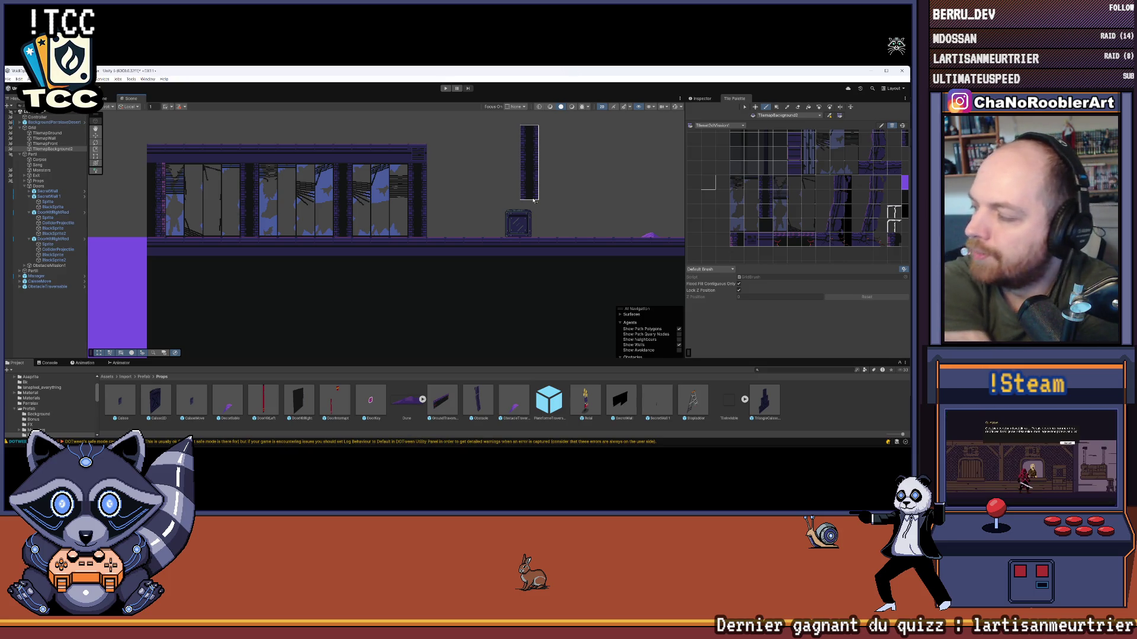
mouse_move(533, 201)
mouse_down()
mouse_move(536, 221)
mouse_move(574, 242)
mouse_move(380, 235)
mouse_up()
key(Delete)
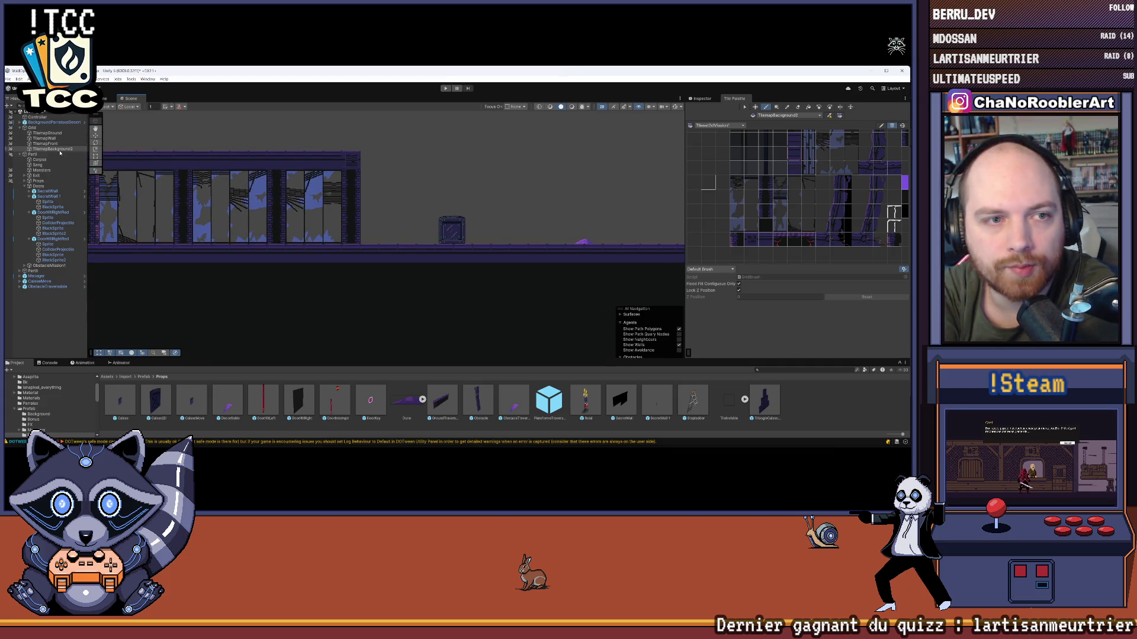
- Select the CaisseMove crate in the Hierarchy and delete it
click(96, 137)
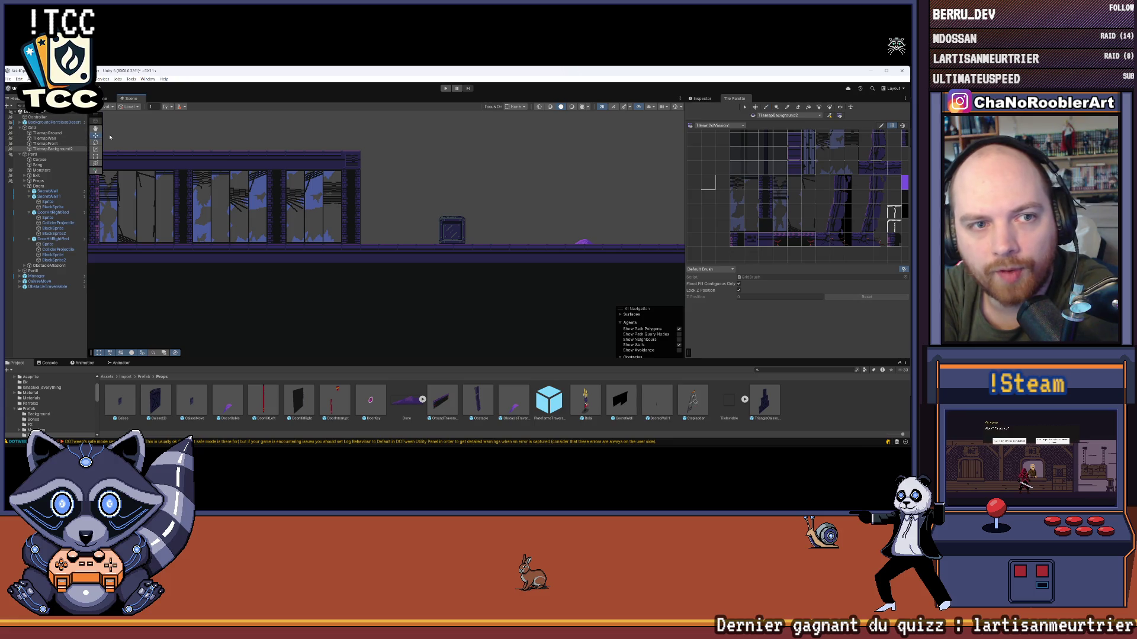
click(459, 222)
click(40, 277)
click(39, 282)
key(Delete)
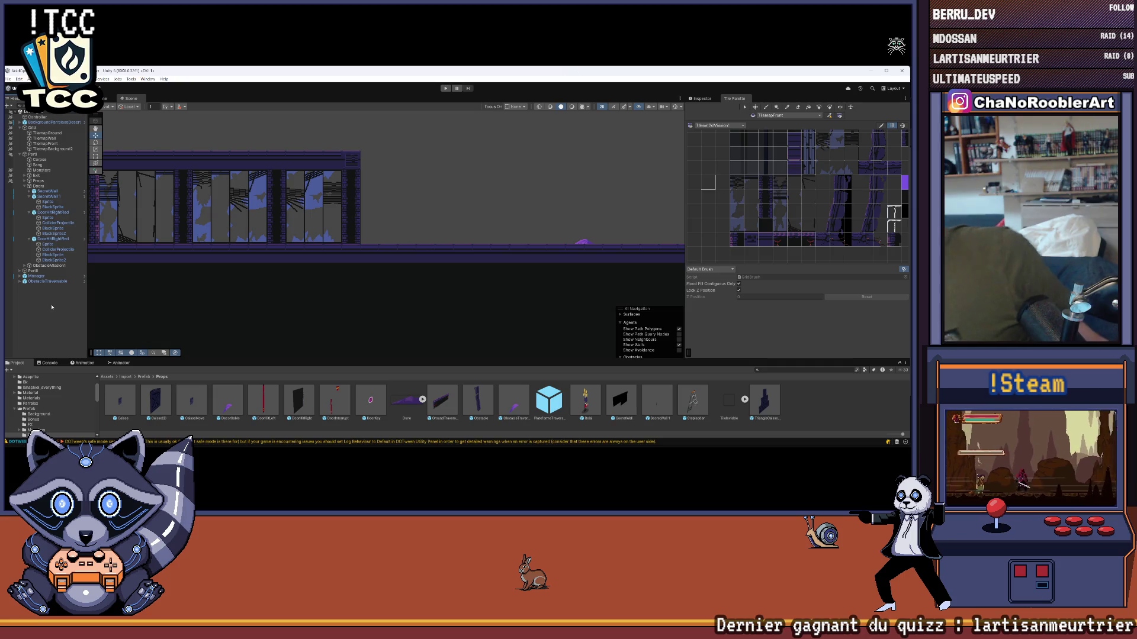
- Switch briefly to Visual Studio and back to the Unity editor
scroll(308, 220, down, 2)
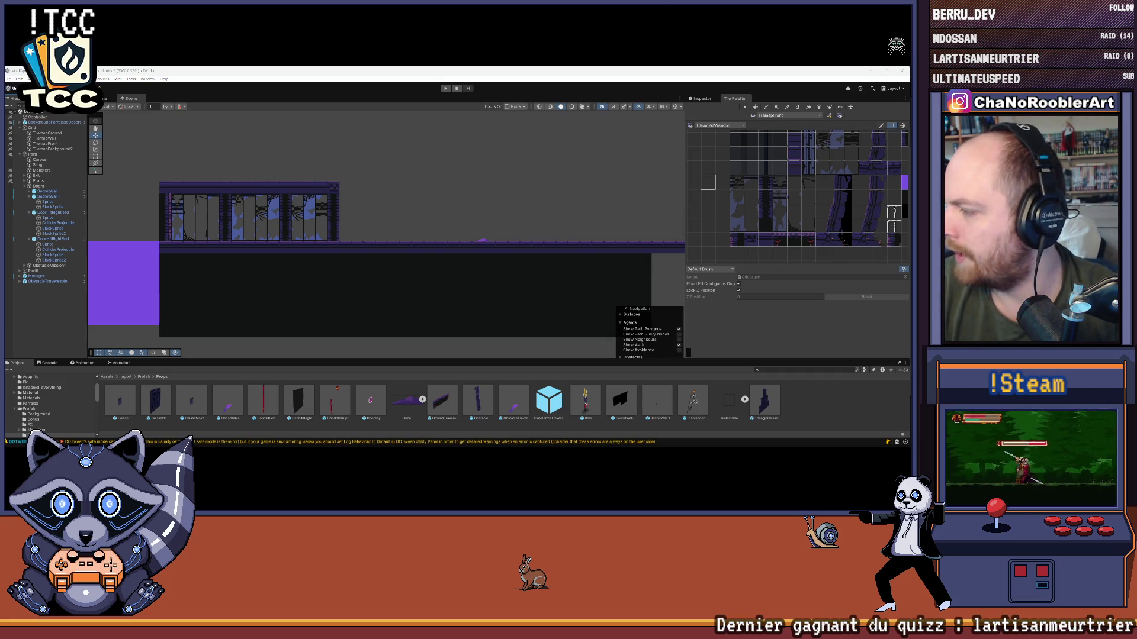
mouse_move(516, 448)
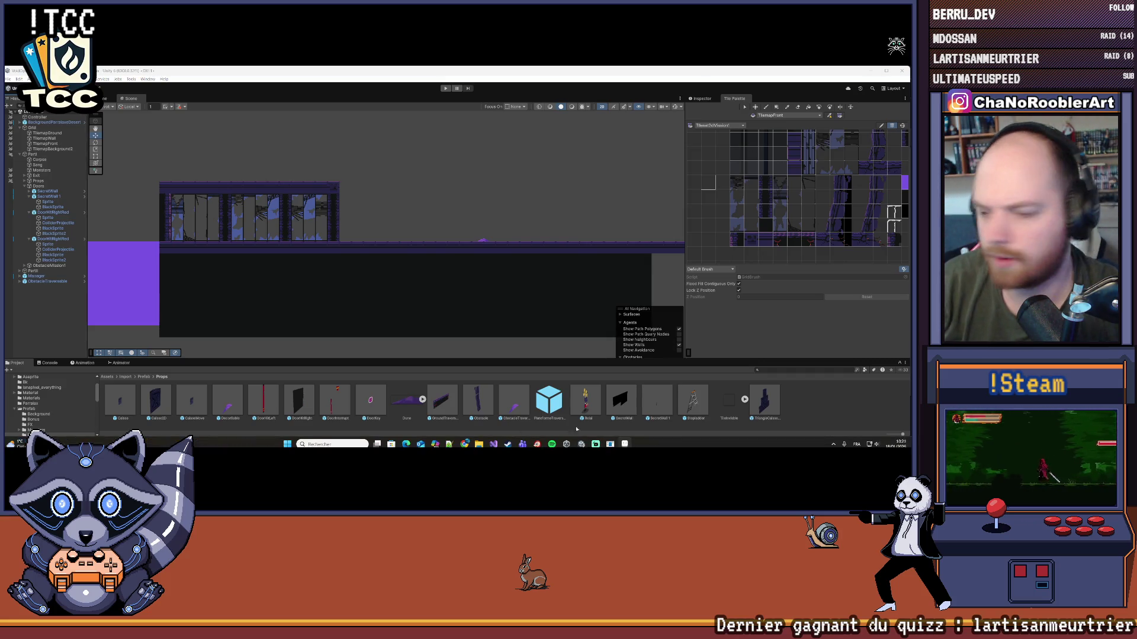
click(494, 440)
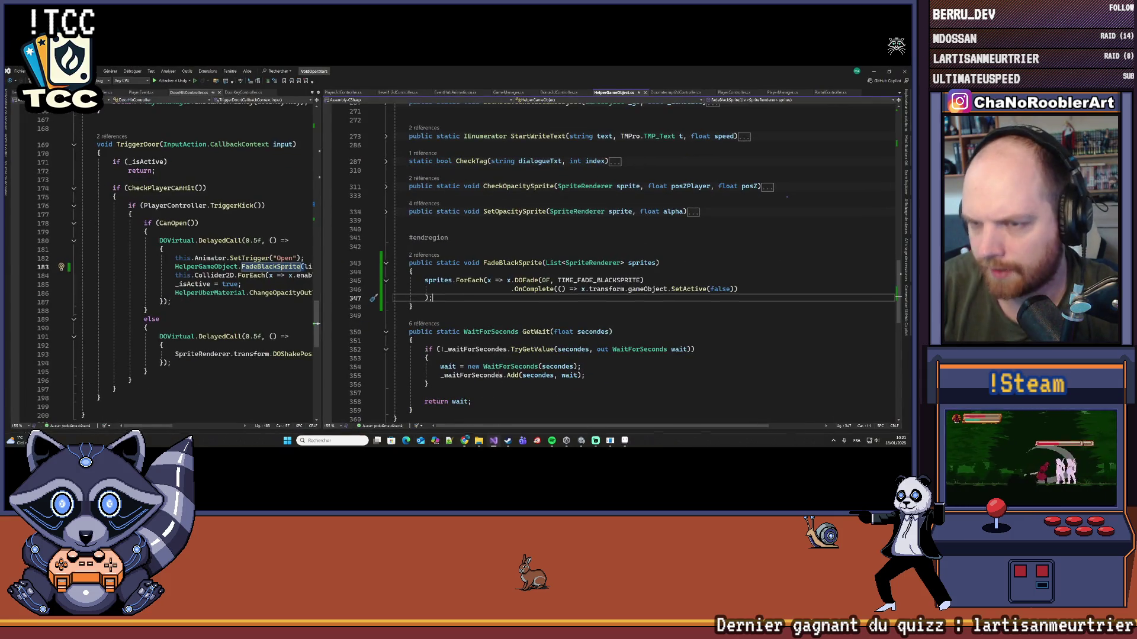
click(499, 439)
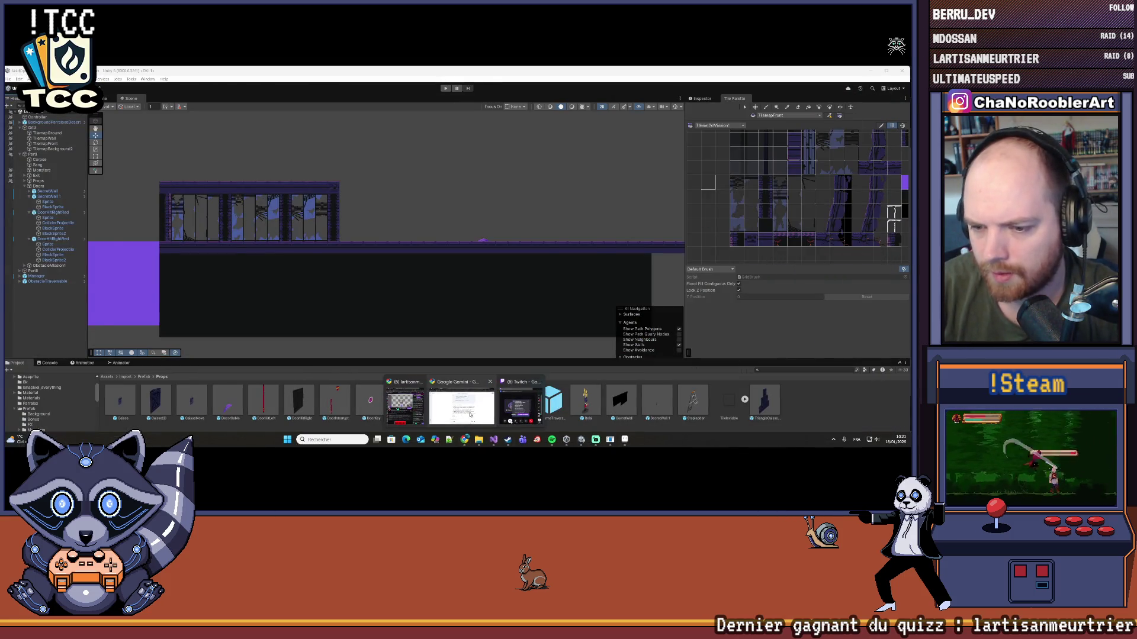
click(508, 439)
click(508, 439)
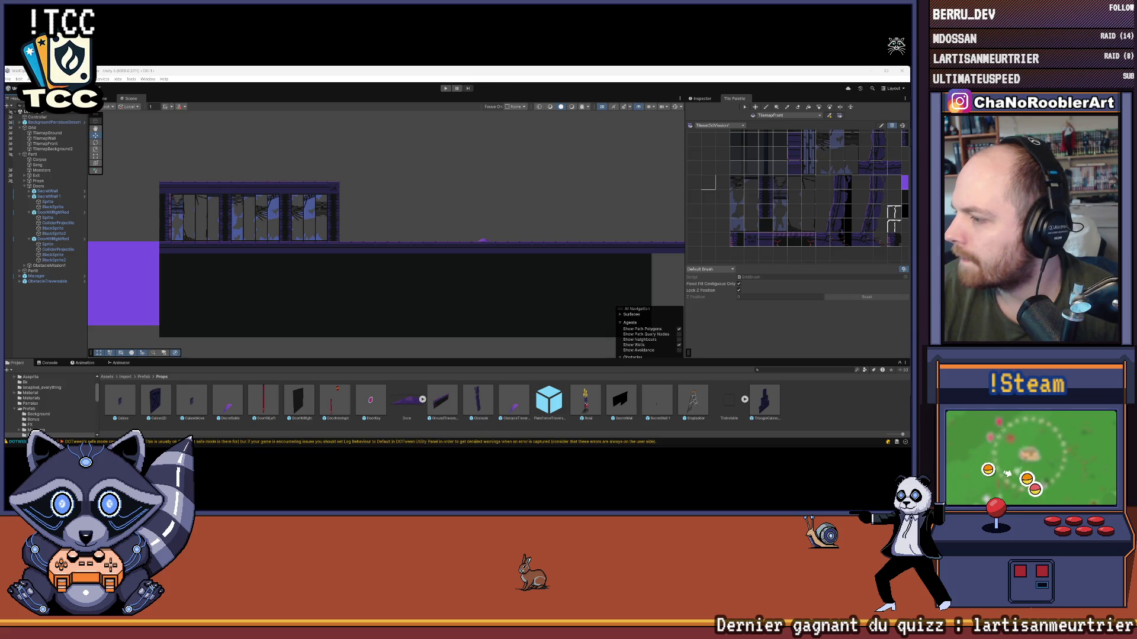
- Open Aseprite's export settings for the elevator sprite Ascenseur.png
key(ctrl+alt+shift+s)
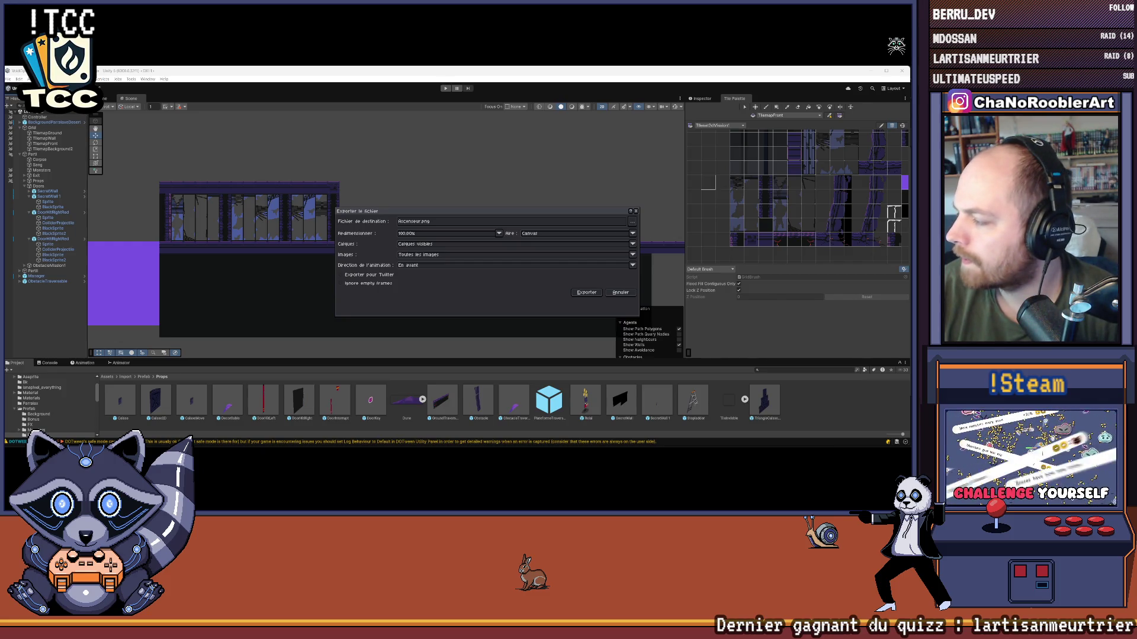
- Export Ascenseur.png, enlarge Unity's Project panel and select the new Ascenseur asset in Props
click(581, 291)
mouse_move(495, 360)
mouse_down()
mouse_move(494, 261)
mouse_move(494, 311)
mouse_up()
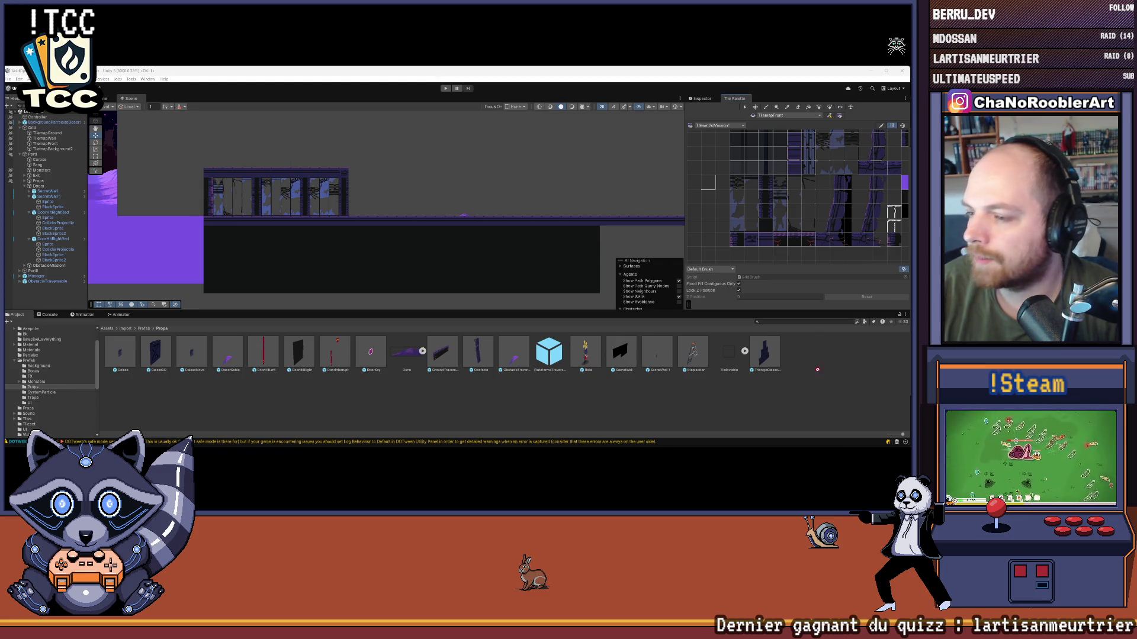
click(122, 355)
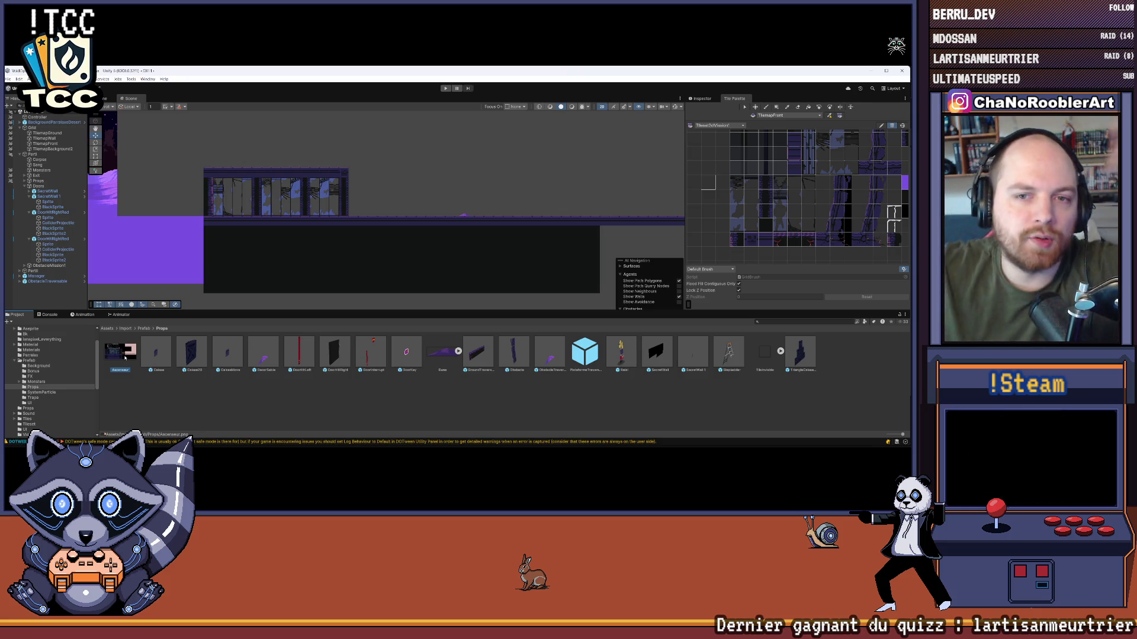
- Set Ascenseur's Texture Type to Sprite (2D and UI), keeping Sprite Mode on Multiple
click(701, 99)
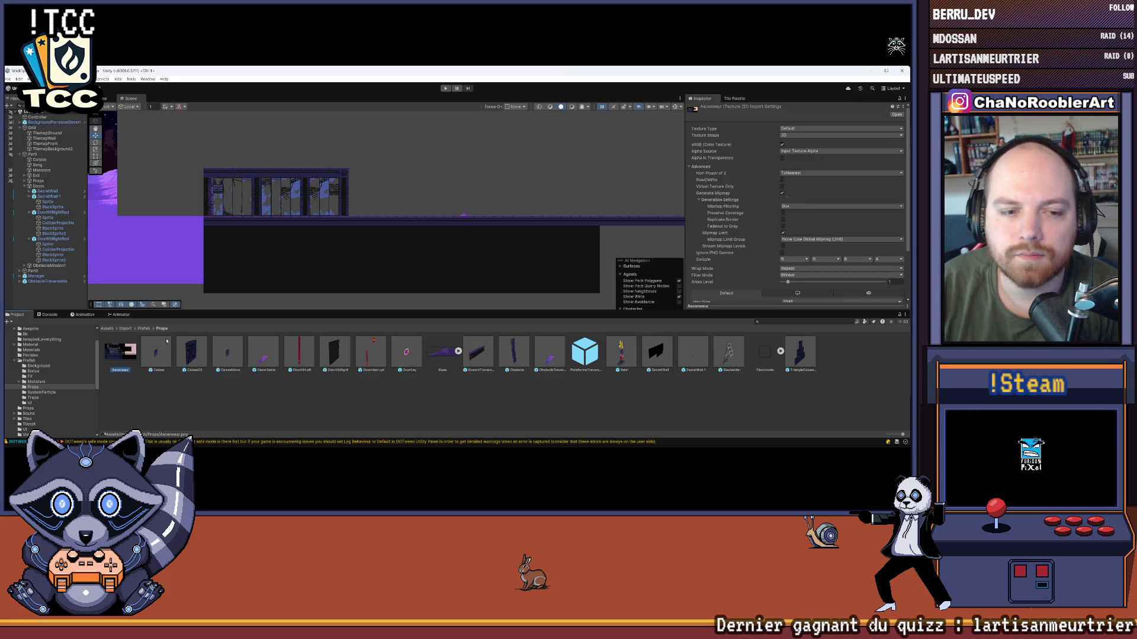
click(799, 129)
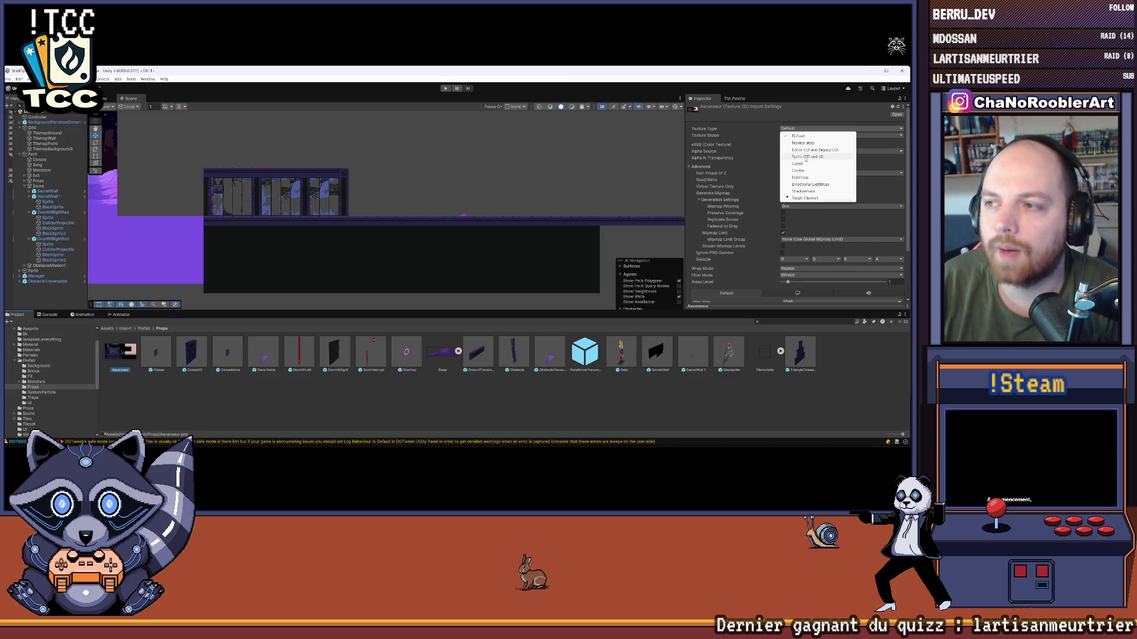
click(805, 158)
click(796, 144)
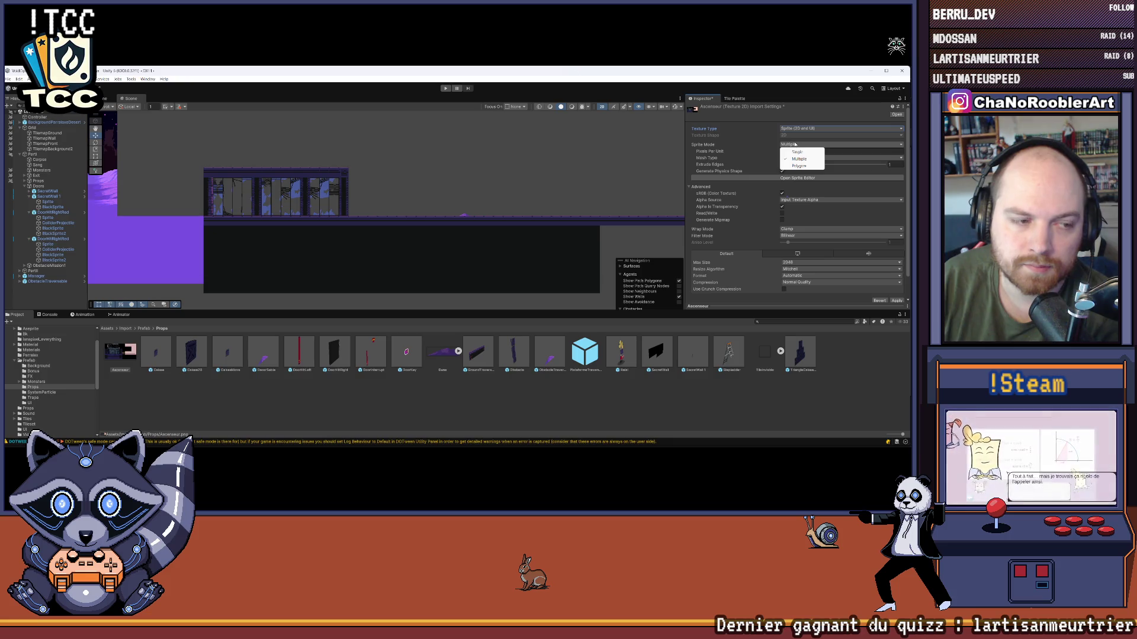
key(Escape)
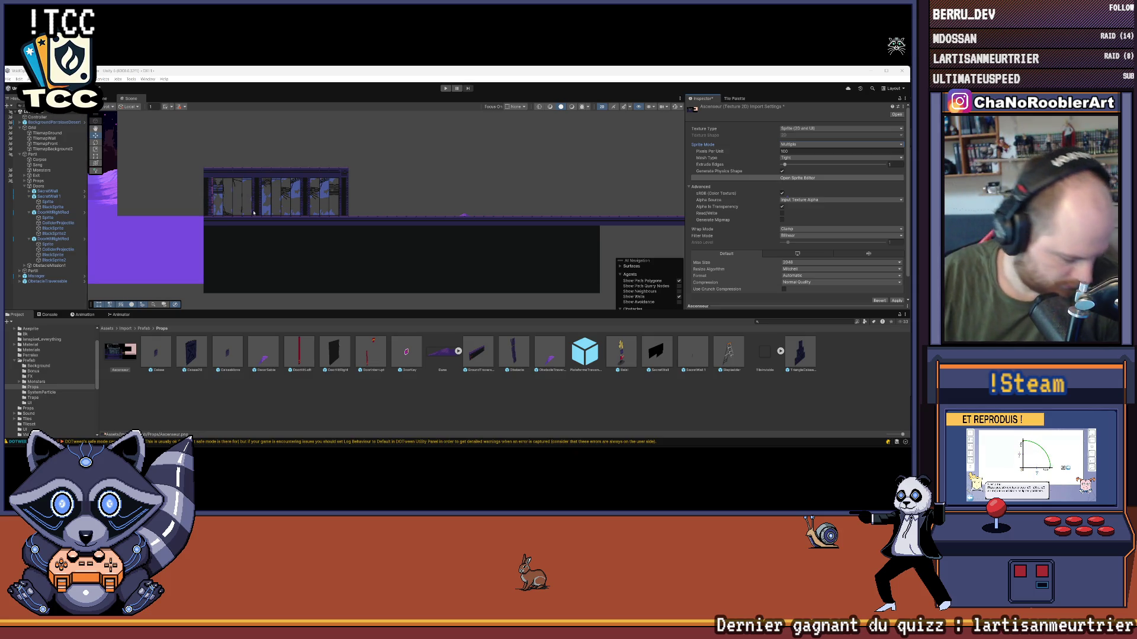
scroll(367, 178, up, 5)
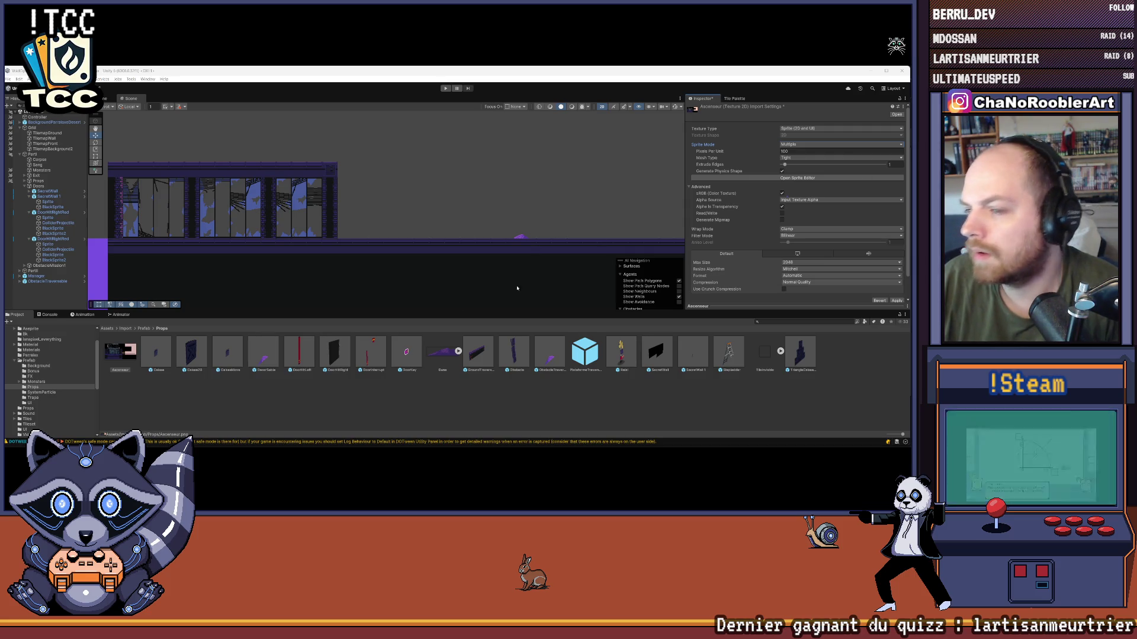
- Delete the accidental 'Ascenseur 1' duplicate from the project assets
key(ctrl+d)
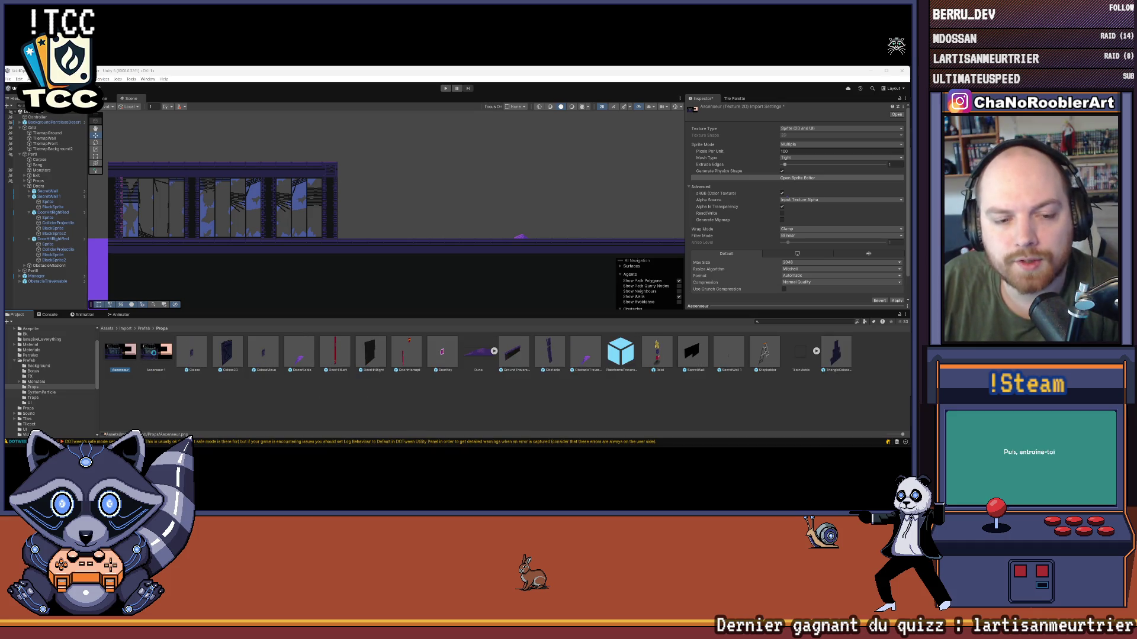
click(154, 355)
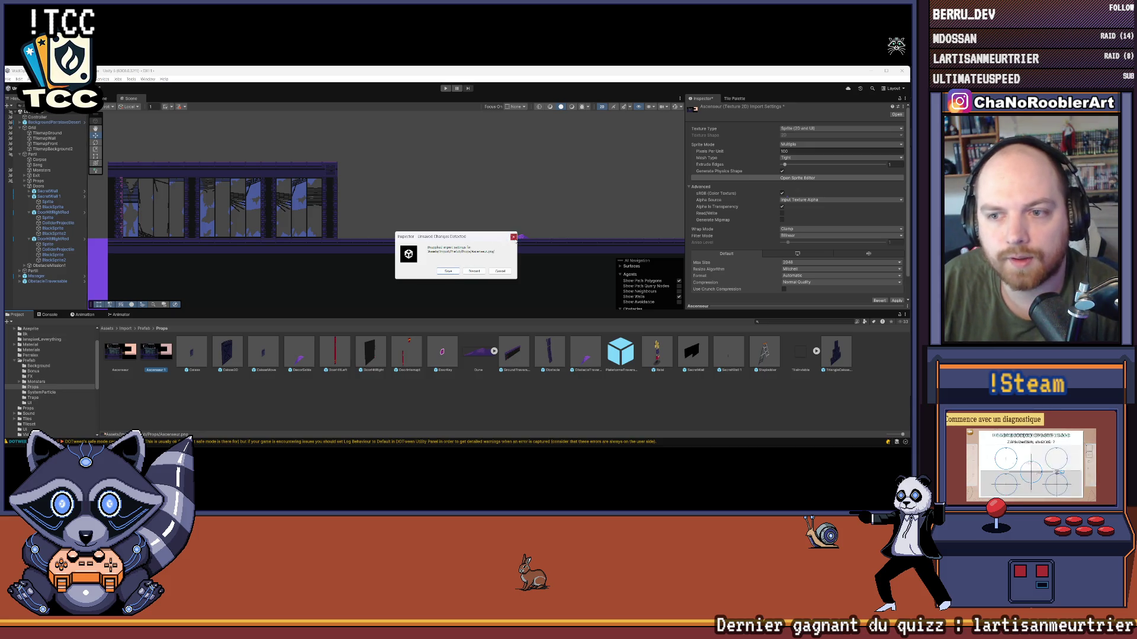
click(158, 354)
click(474, 271)
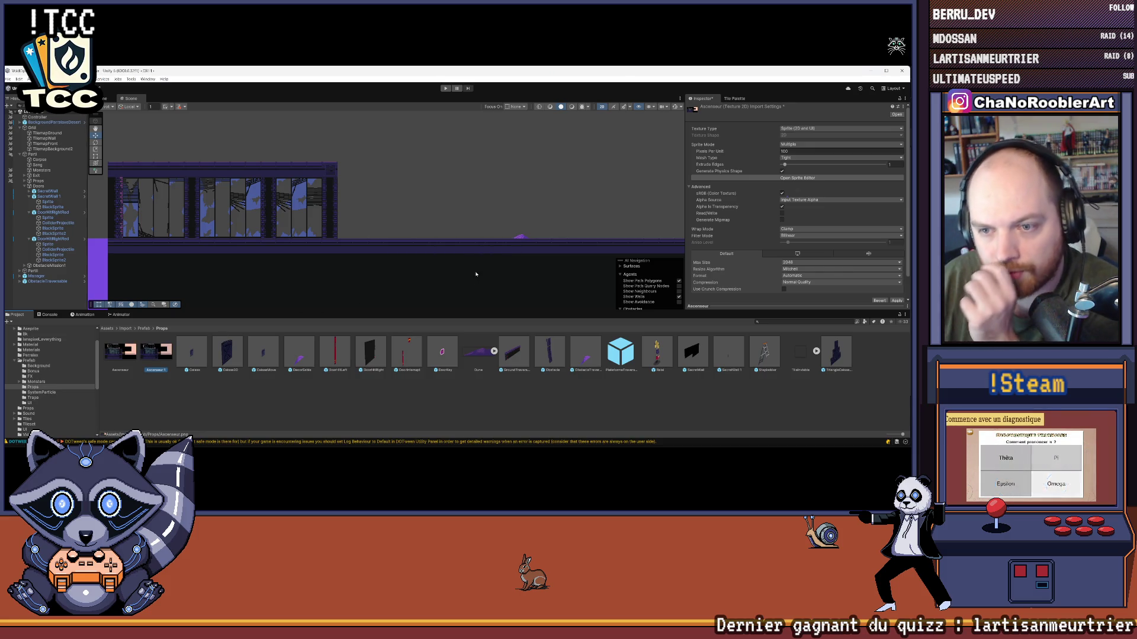
click(159, 363)
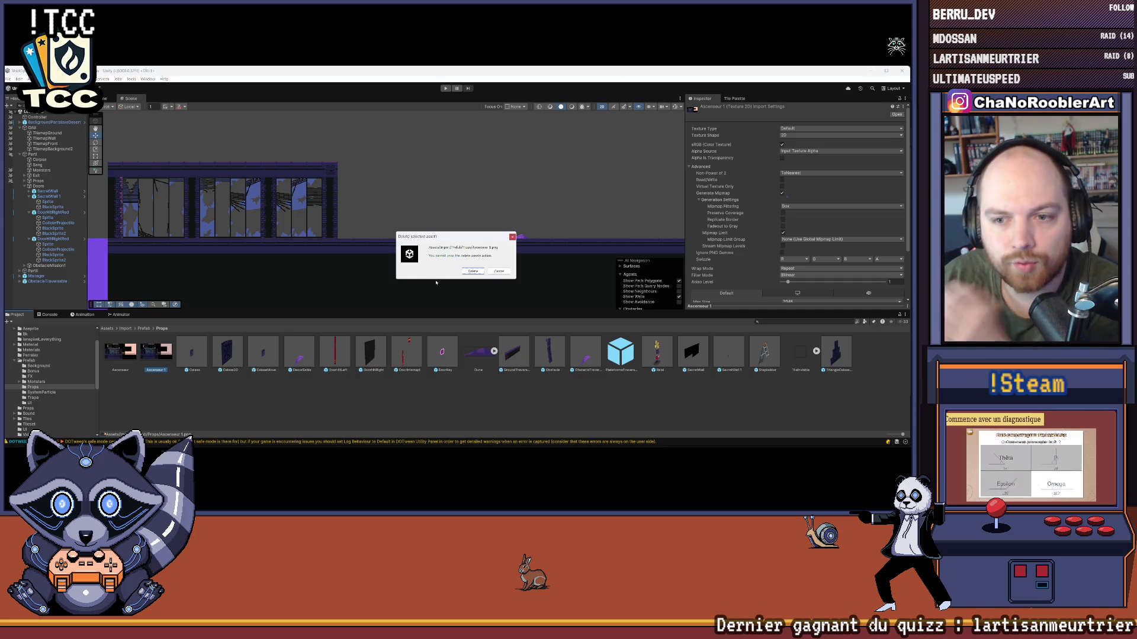
click(474, 272)
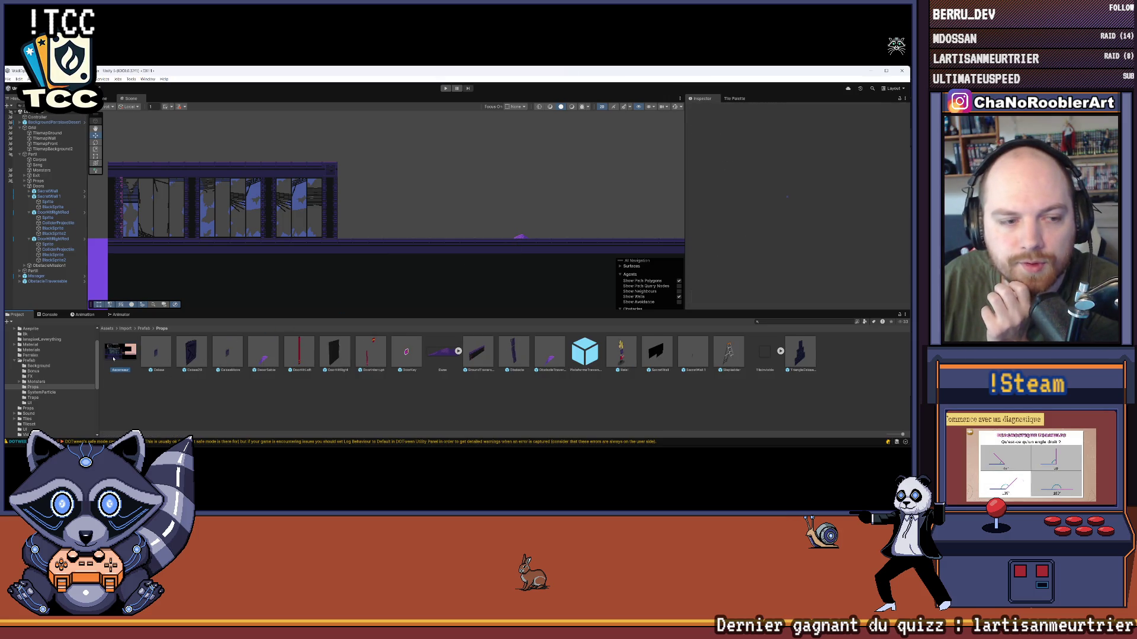
- Make Ascenseur import as a single Sprite at 32 pixels per unit
click(806, 129)
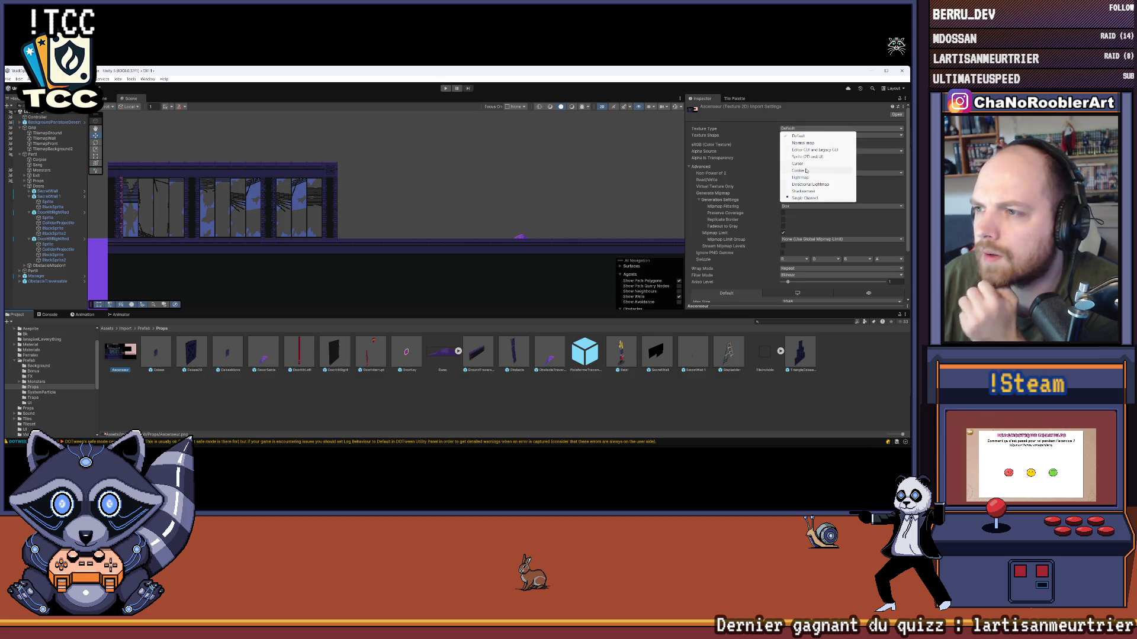
click(808, 157)
click(805, 145)
click(800, 152)
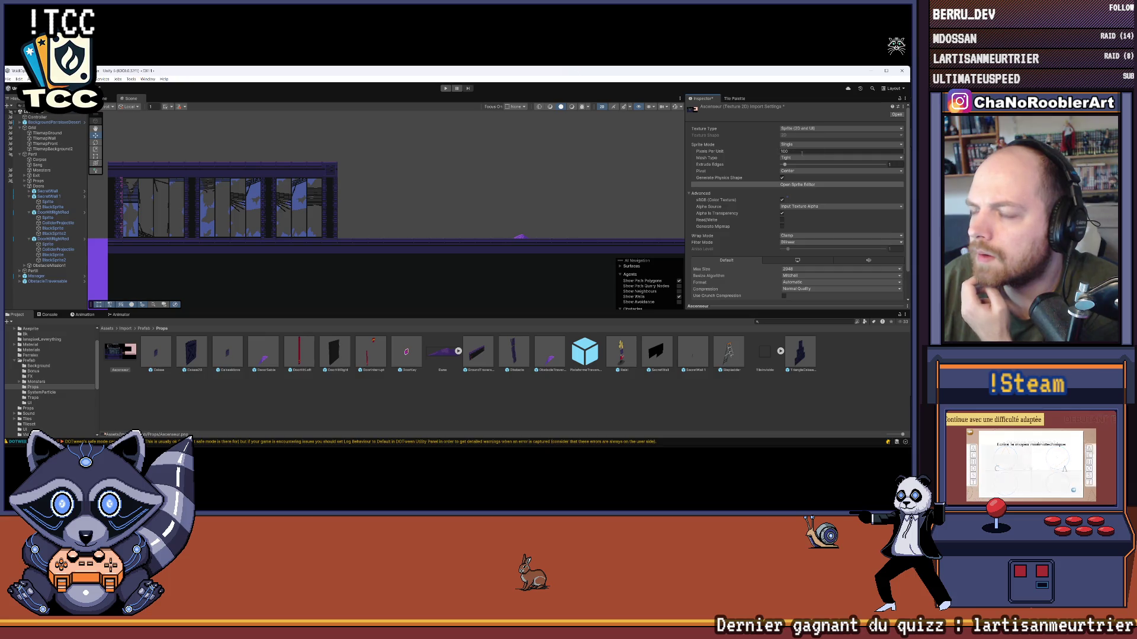
text(32)
- Set Point filtering, 8192 max size and no compression, then apply the import settings
click(796, 242)
click(797, 248)
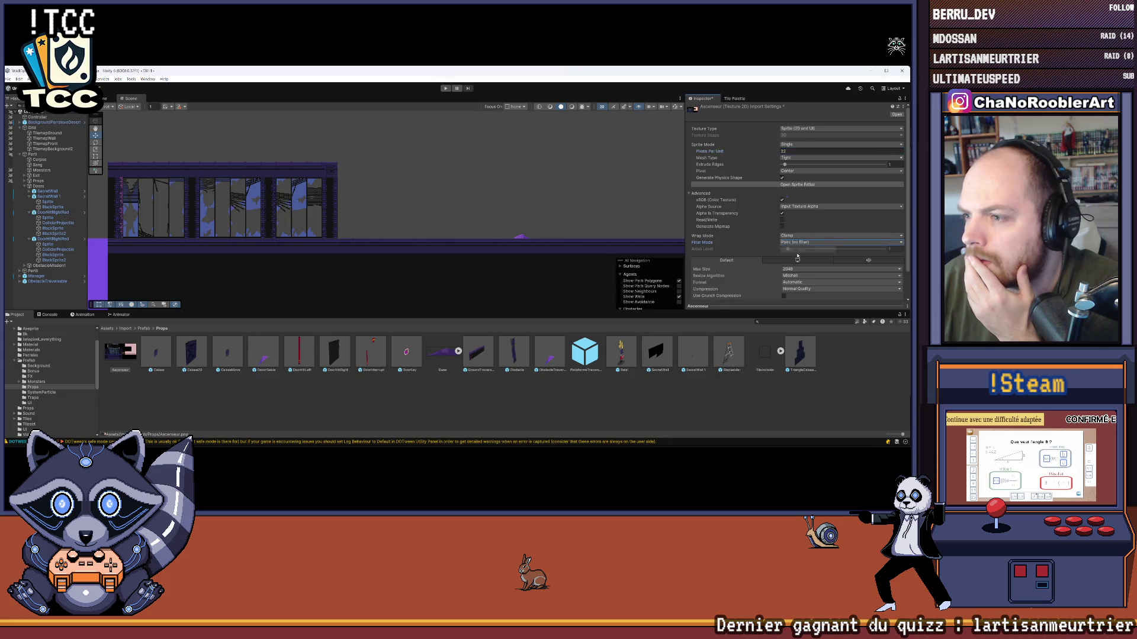
scroll(798, 254, down, 2)
click(798, 239)
click(797, 295)
click(800, 239)
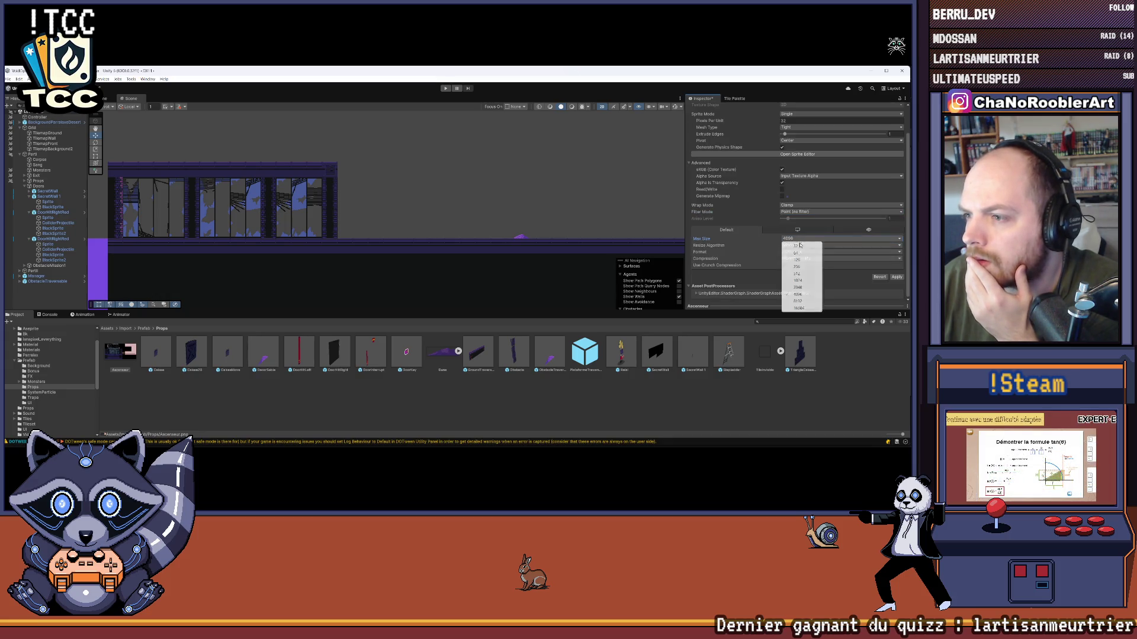
click(797, 301)
click(799, 258)
click(798, 262)
scroll(799, 268, up, 1)
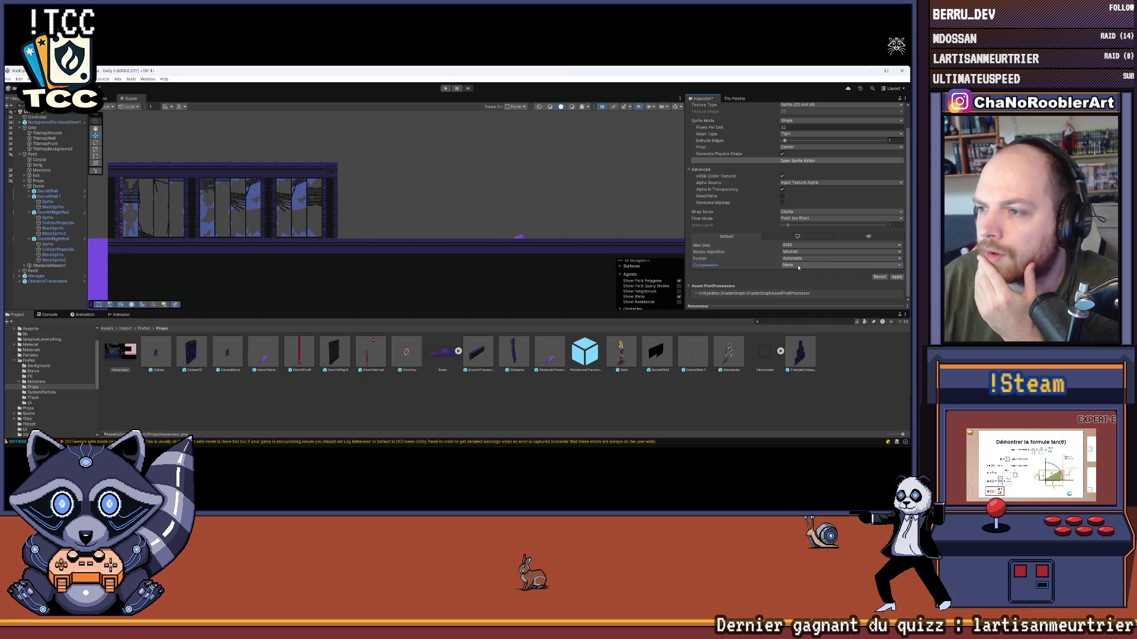
click(898, 279)
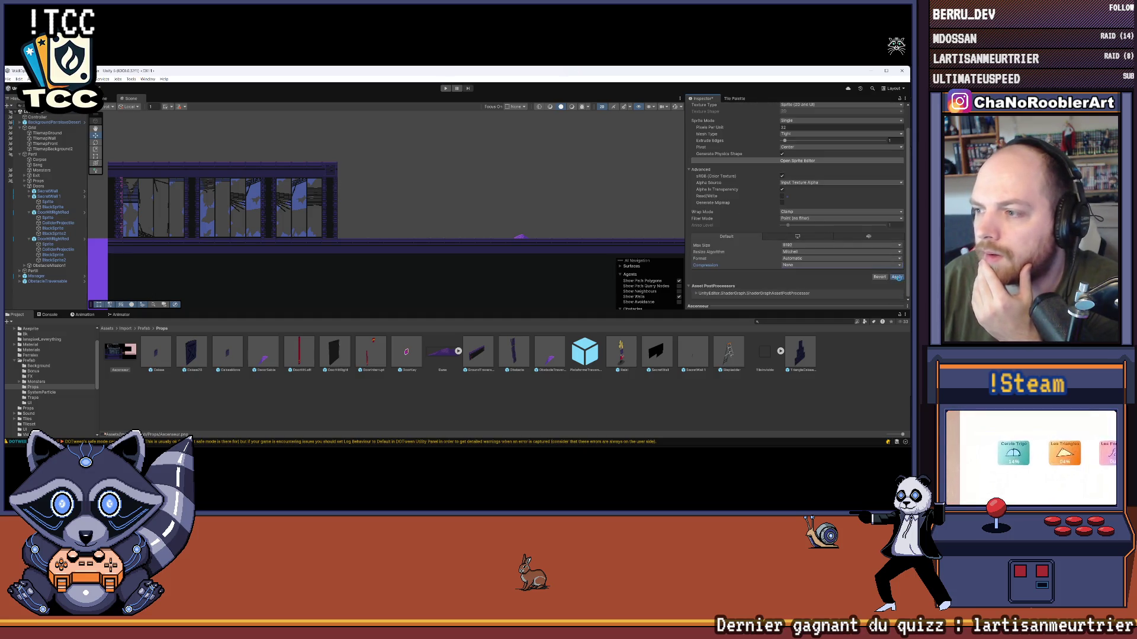
click(136, 351)
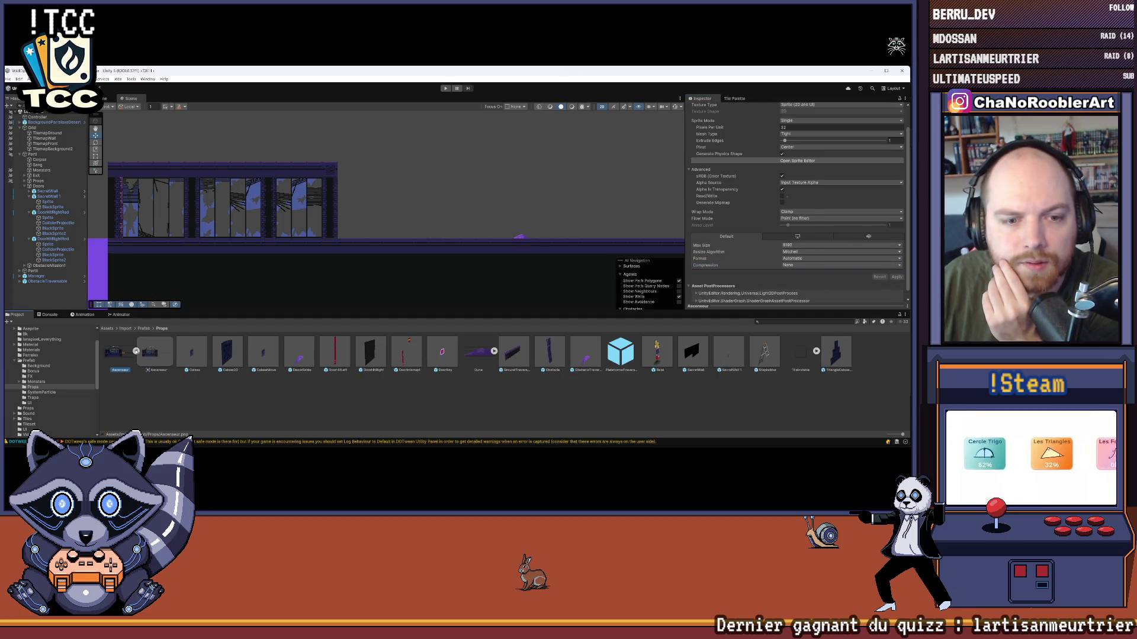
click(136, 351)
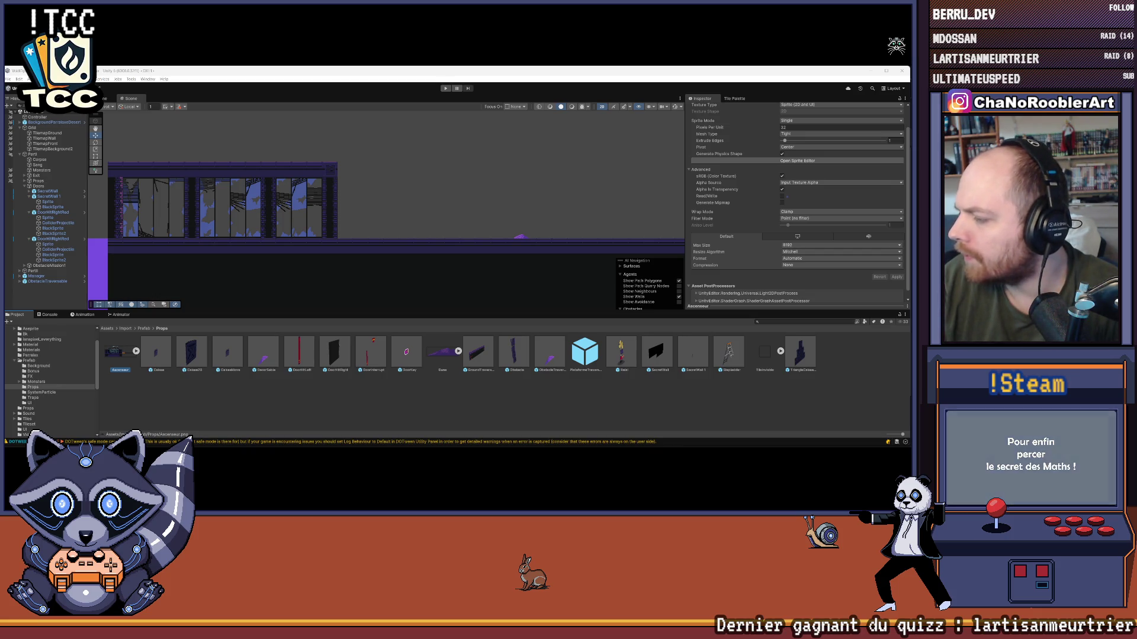
- Collapse the SecretWall1, DoorHitRightRed and Doors groups and expand Props in the Hierarchy
click(29, 196)
click(29, 201)
click(24, 186)
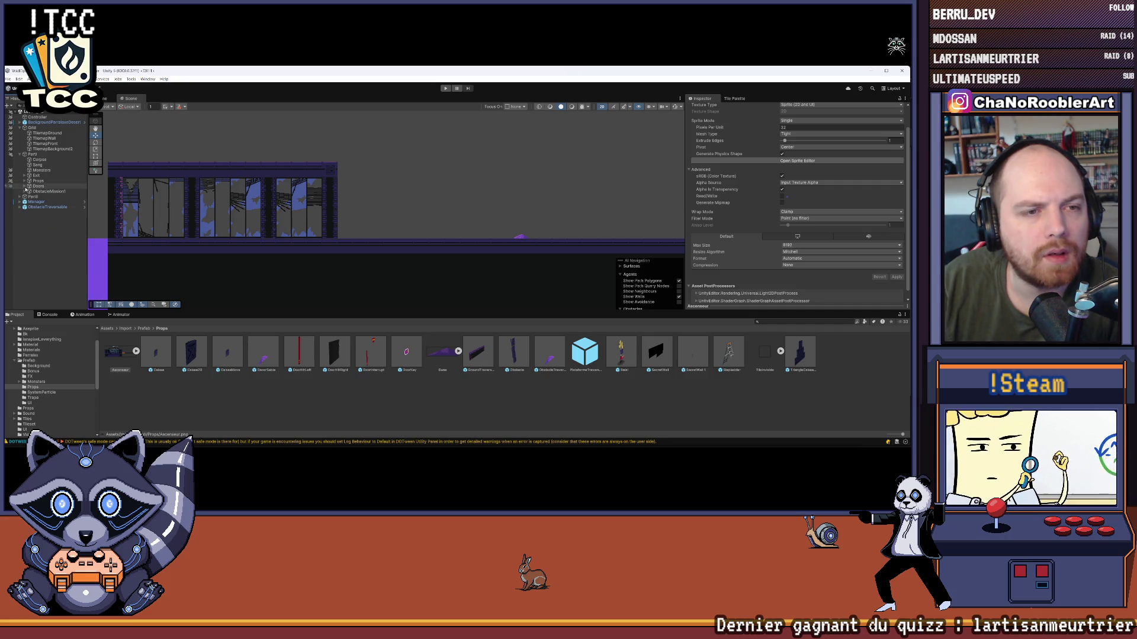
click(33, 181)
click(25, 181)
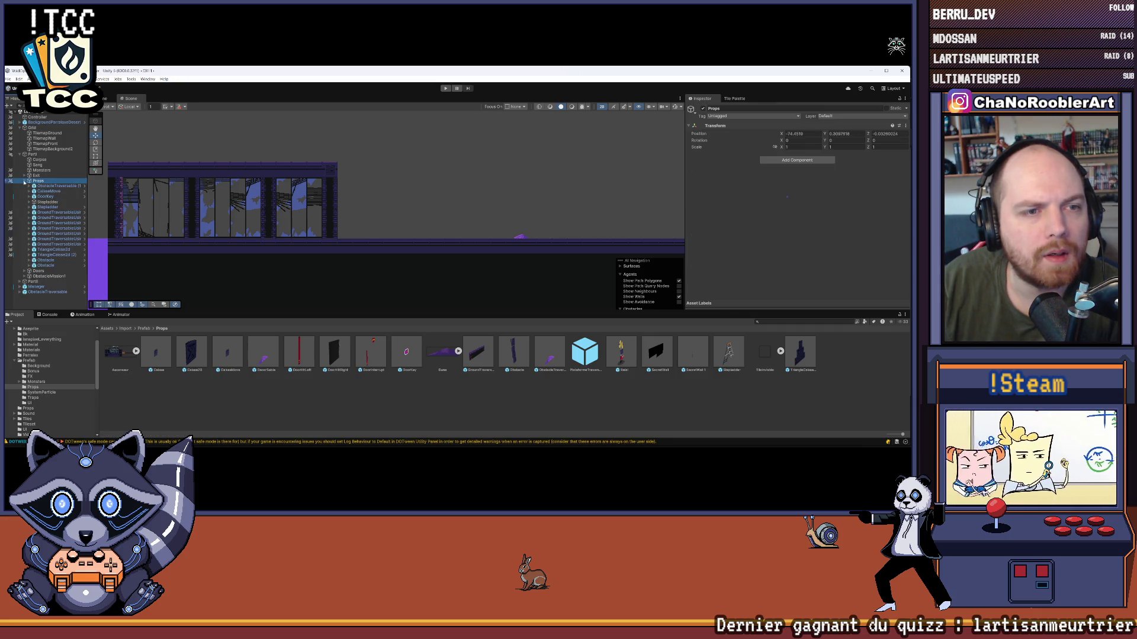
- Drop the Ascenseur sprite into the scene and set the elevator down on the ground
drag(455, 234, 479, 238)
mouse_move(123, 336)
mouse_down()
mouse_move(349, 232)
mouse_move(416, 222)
mouse_up()
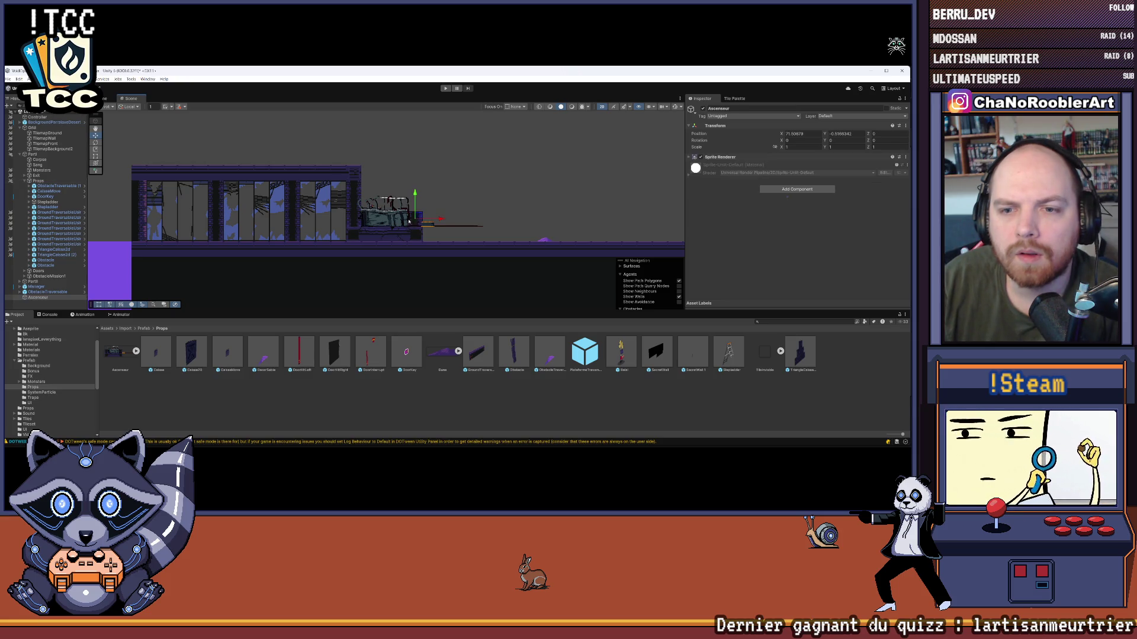
scroll(426, 211, up, 5)
scroll(426, 212, up, 3)
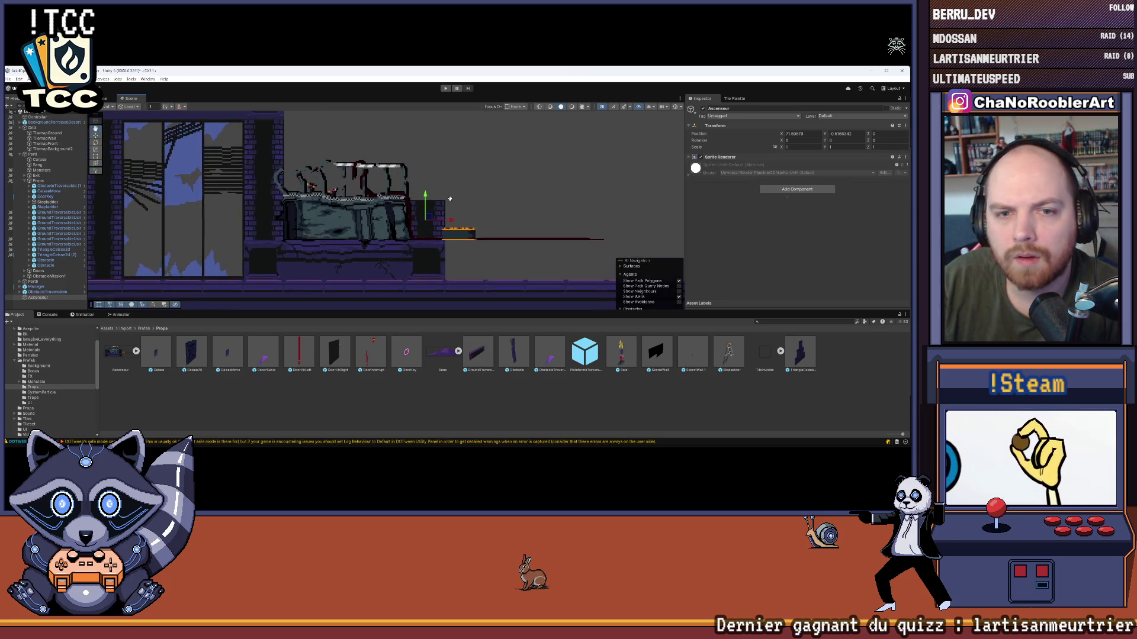
drag(441, 189, 427, 219)
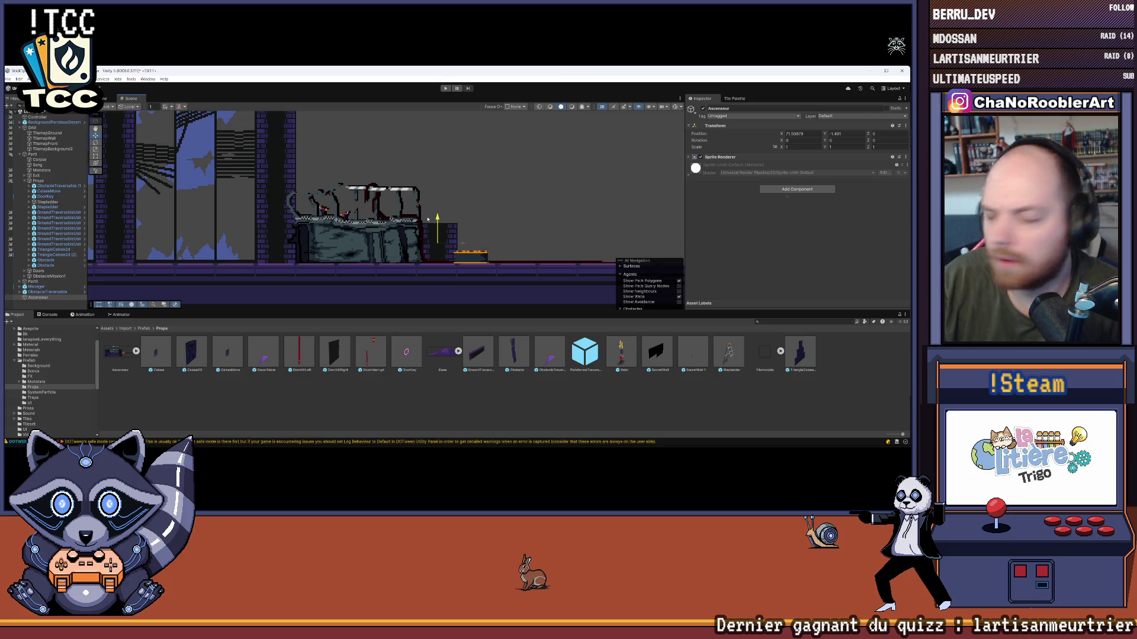
drag(428, 219, 431, 219)
scroll(438, 196, down, 2)
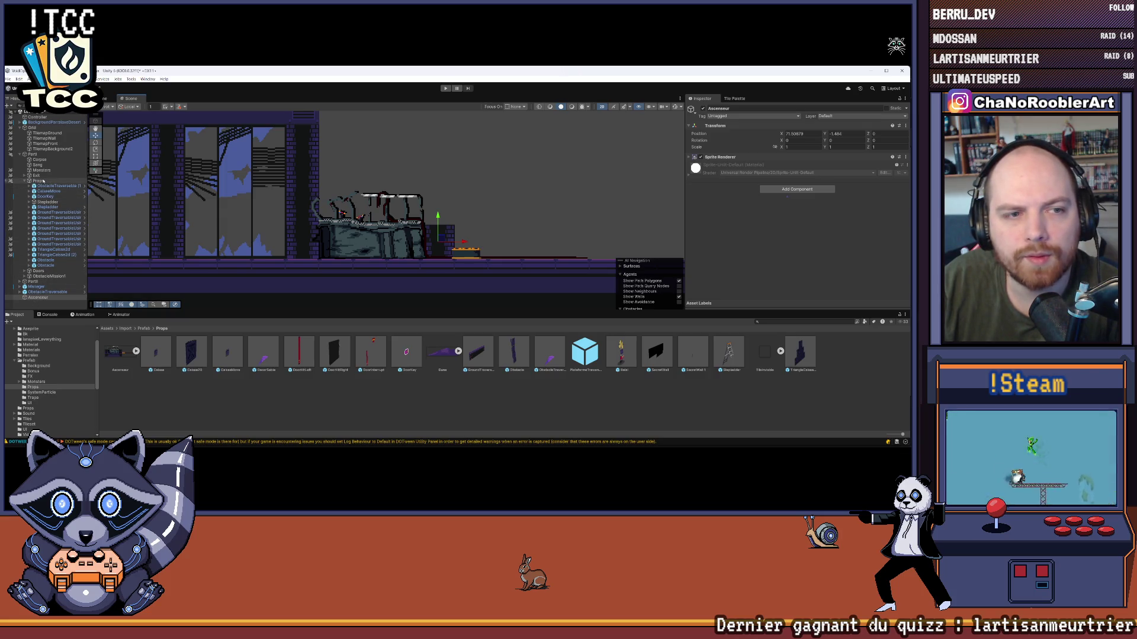
click(25, 181)
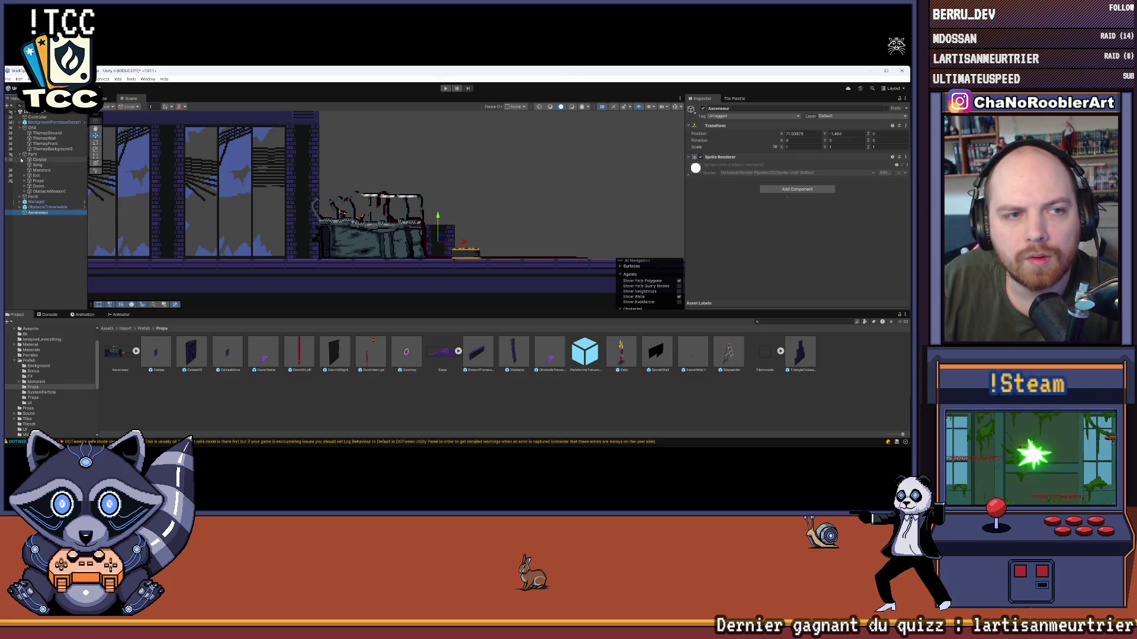
- Create an empty Props object under PartII and move Ascenseur into it
click(20, 154)
click(21, 159)
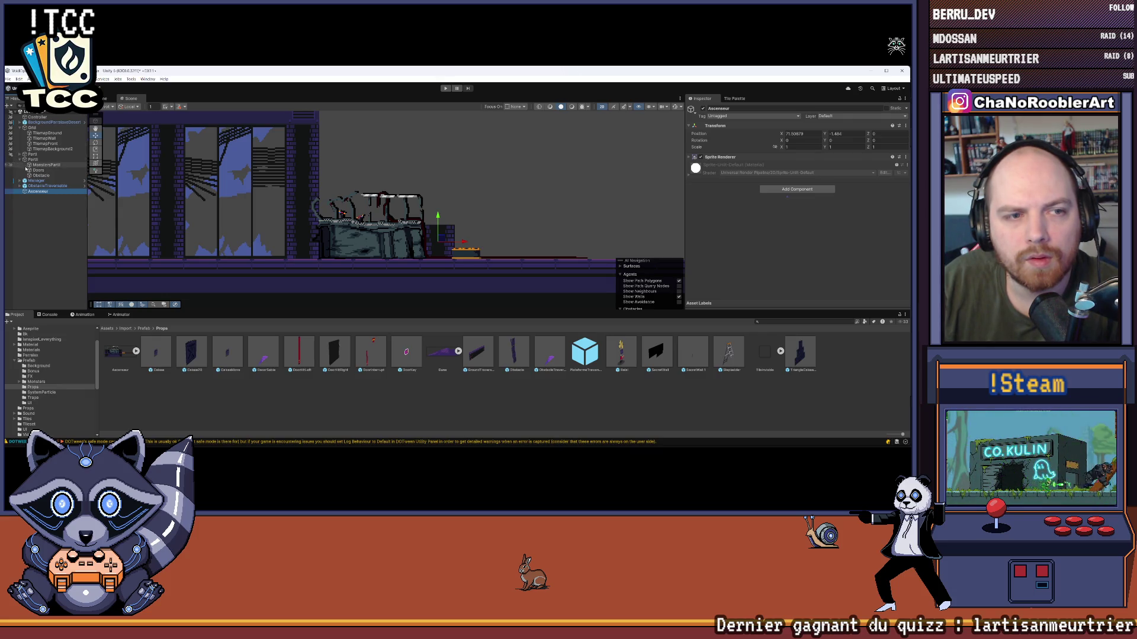
click(38, 160)
right_click(38, 160)
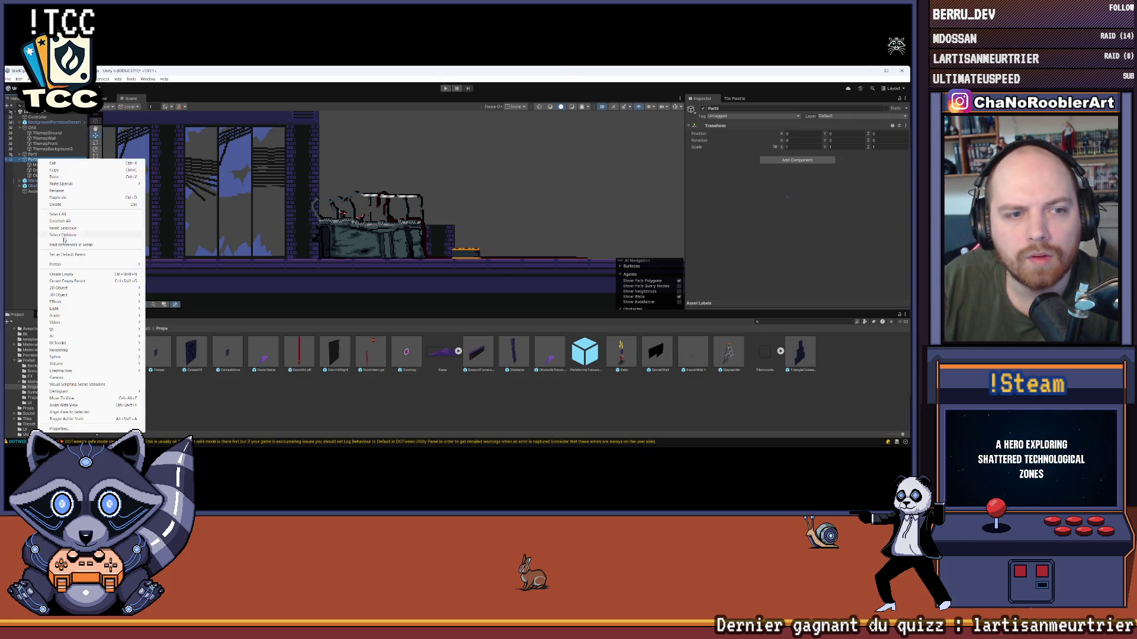
click(57, 273)
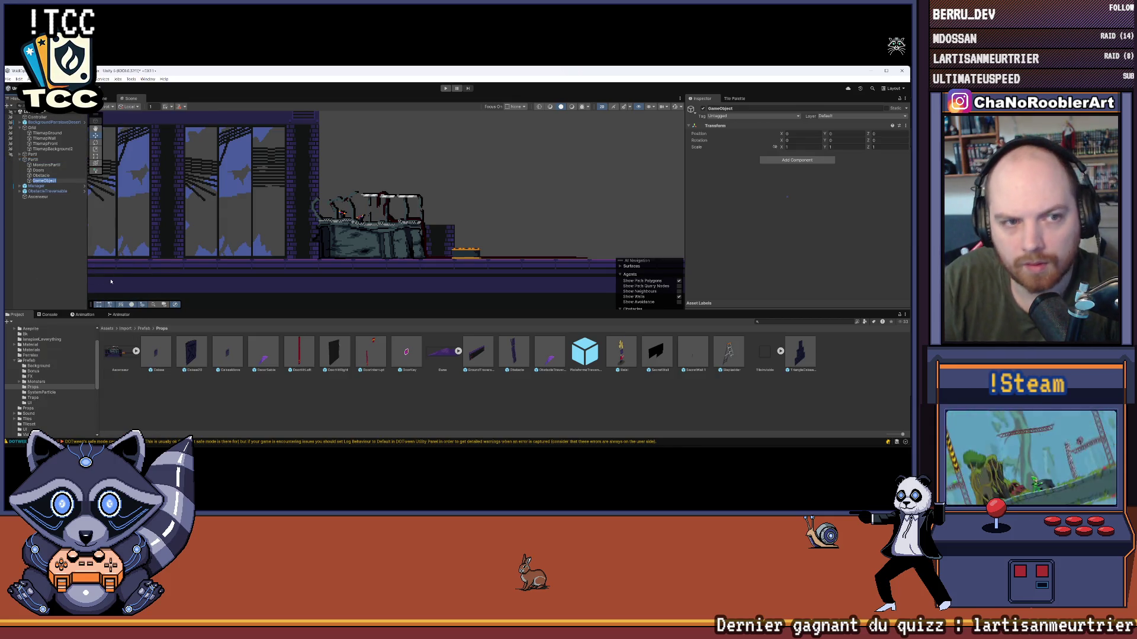
text(Props)
key(Return)
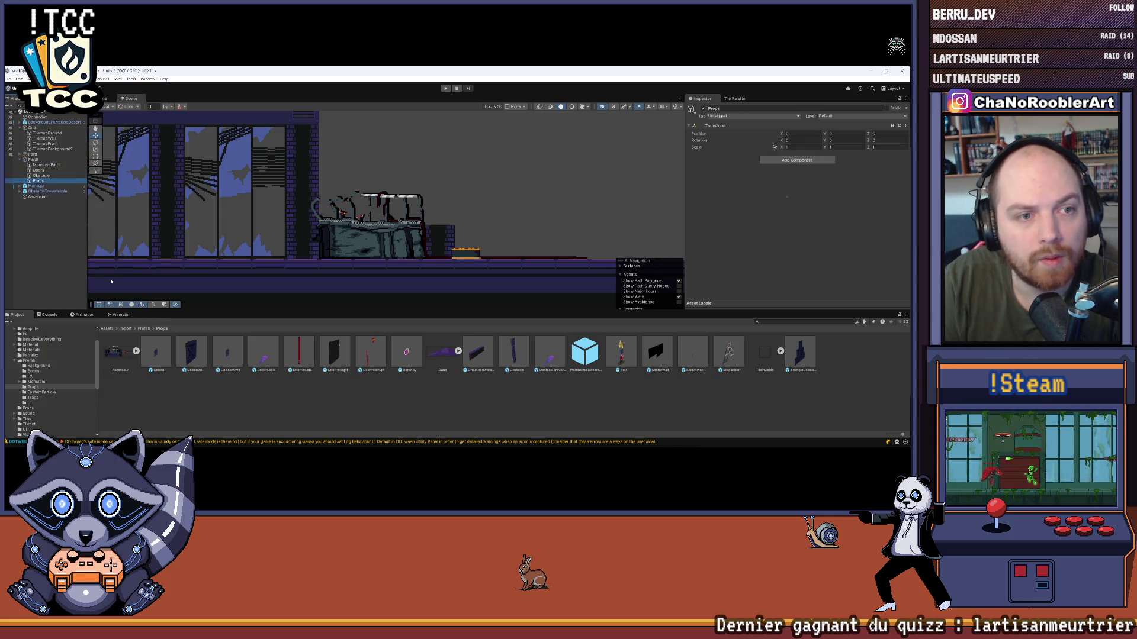
drag(50, 196, 39, 181)
- Add a new empty GameObject under Props and name it Ascenseur
click(48, 187)
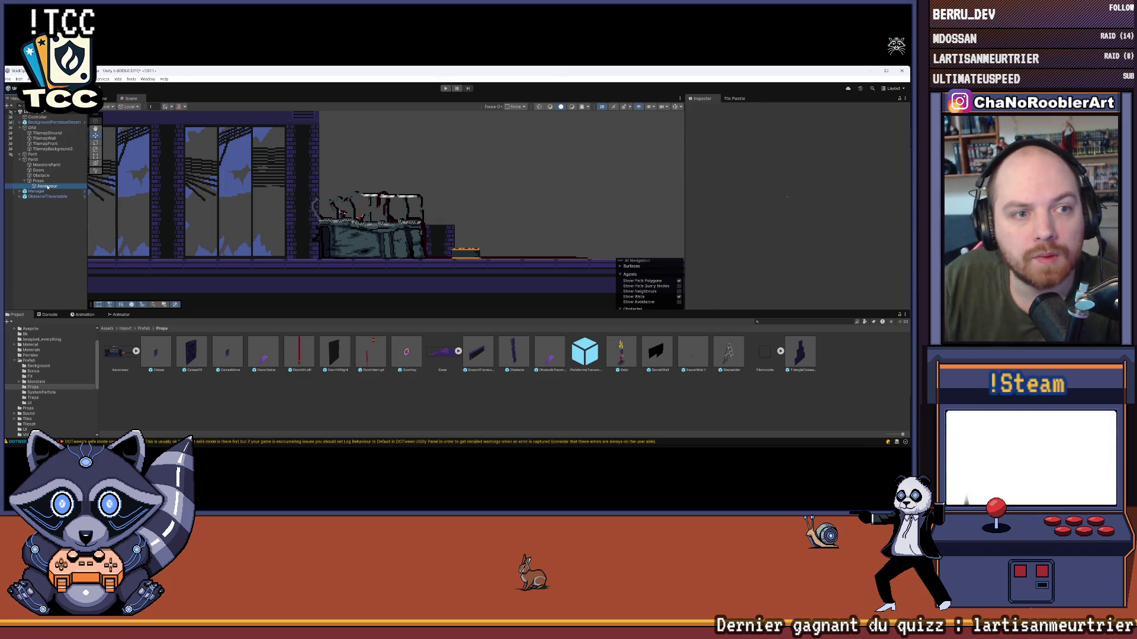
right_click(48, 189)
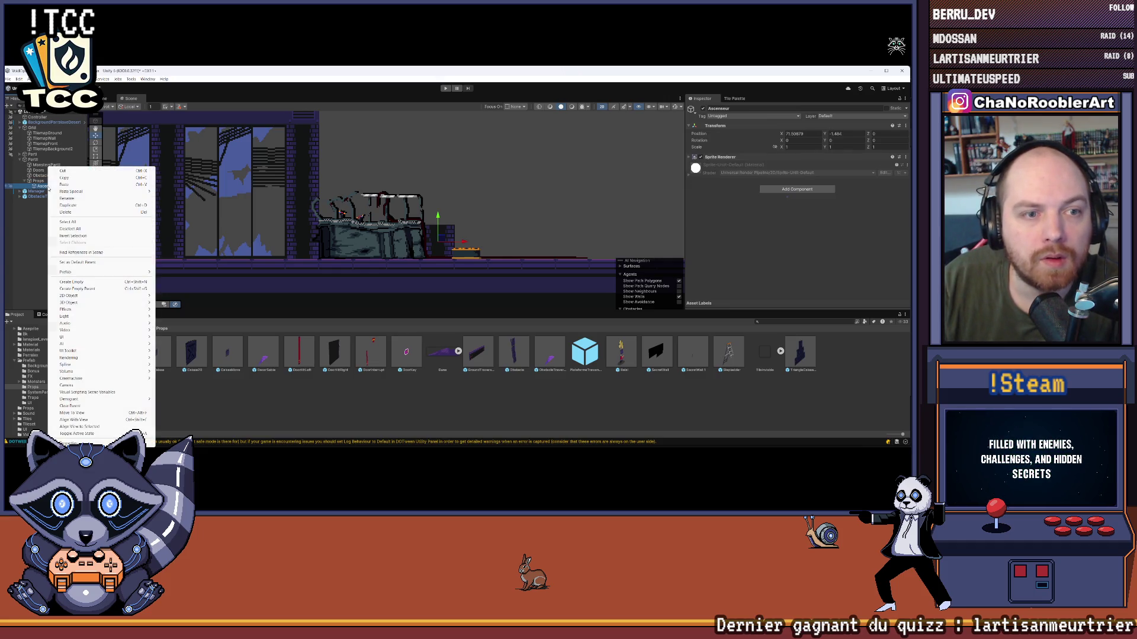
click(23, 236)
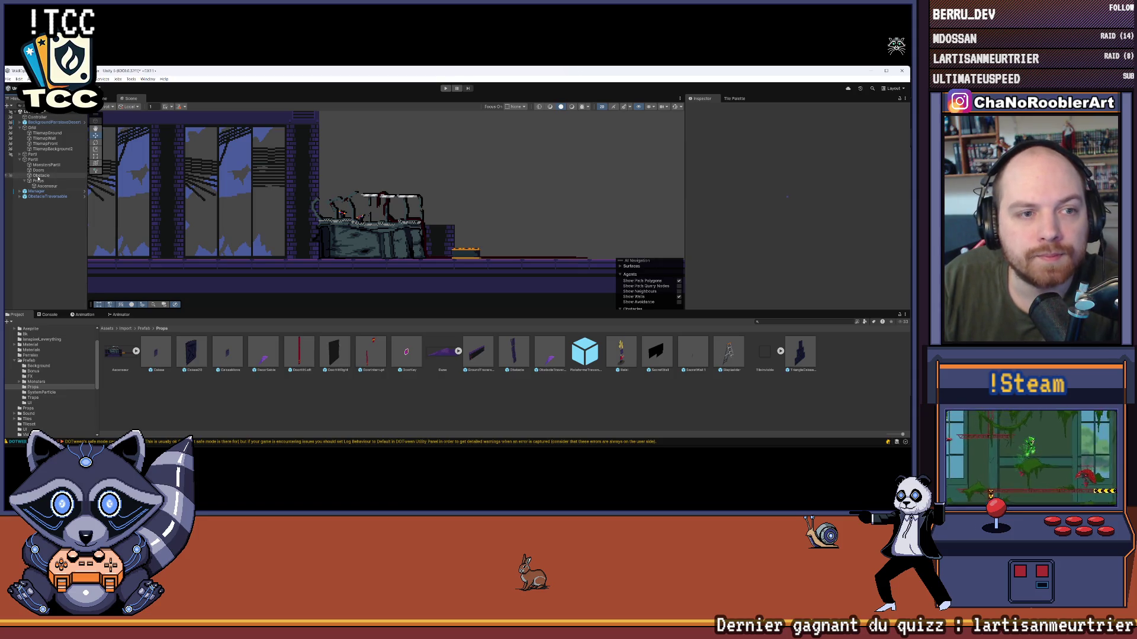
right_click(41, 187)
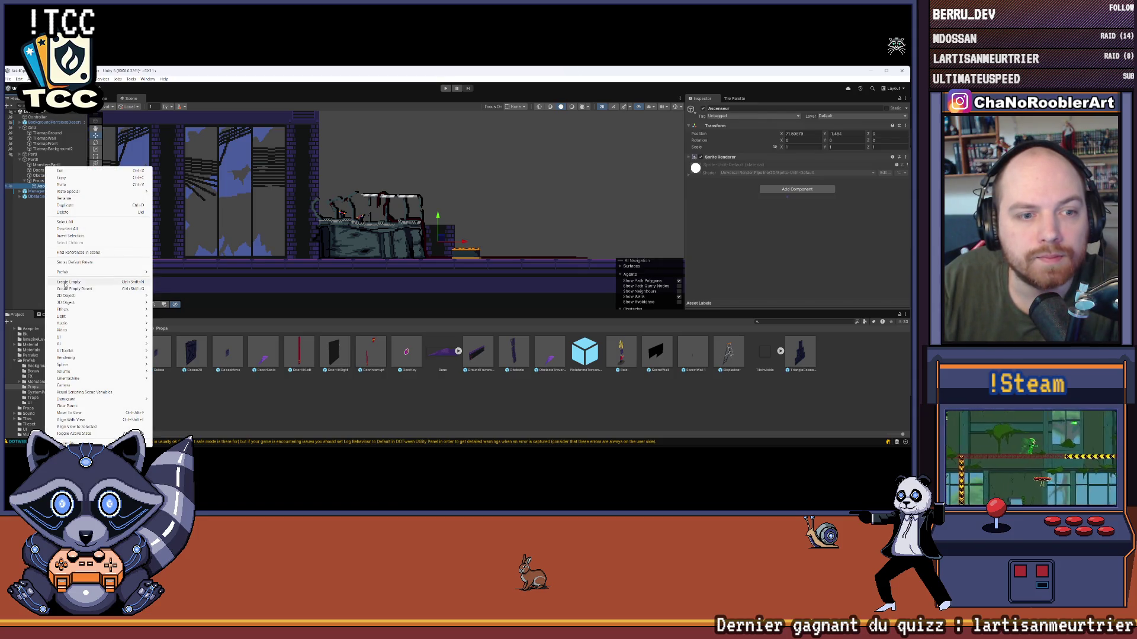
click(69, 282)
drag(50, 186, 49, 186)
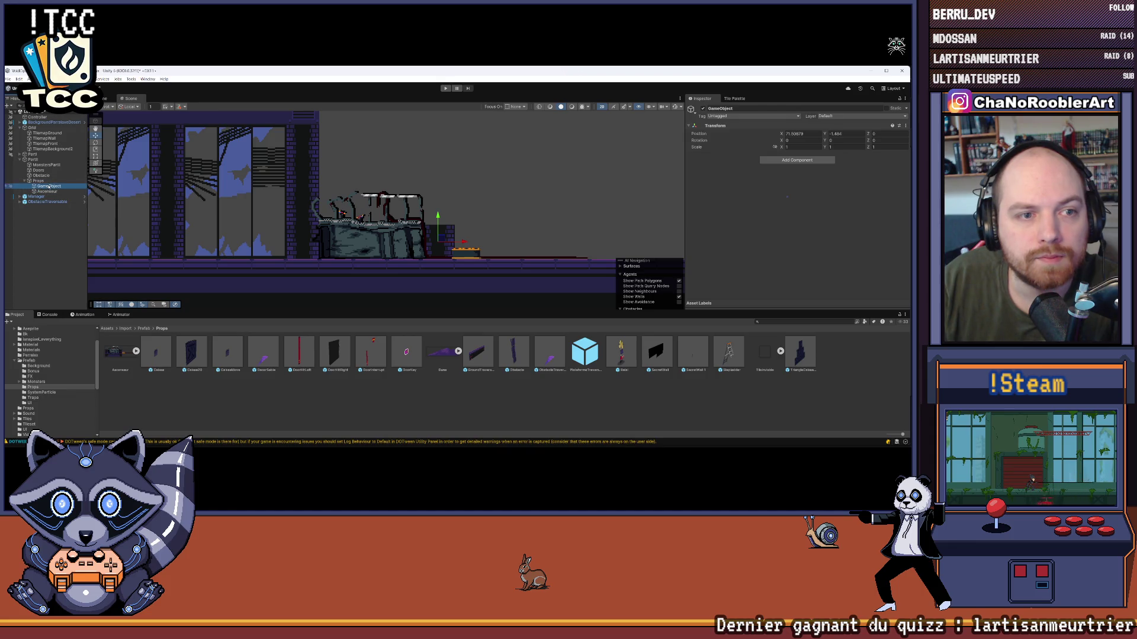
right_click(50, 187)
click(82, 191)
text(A)
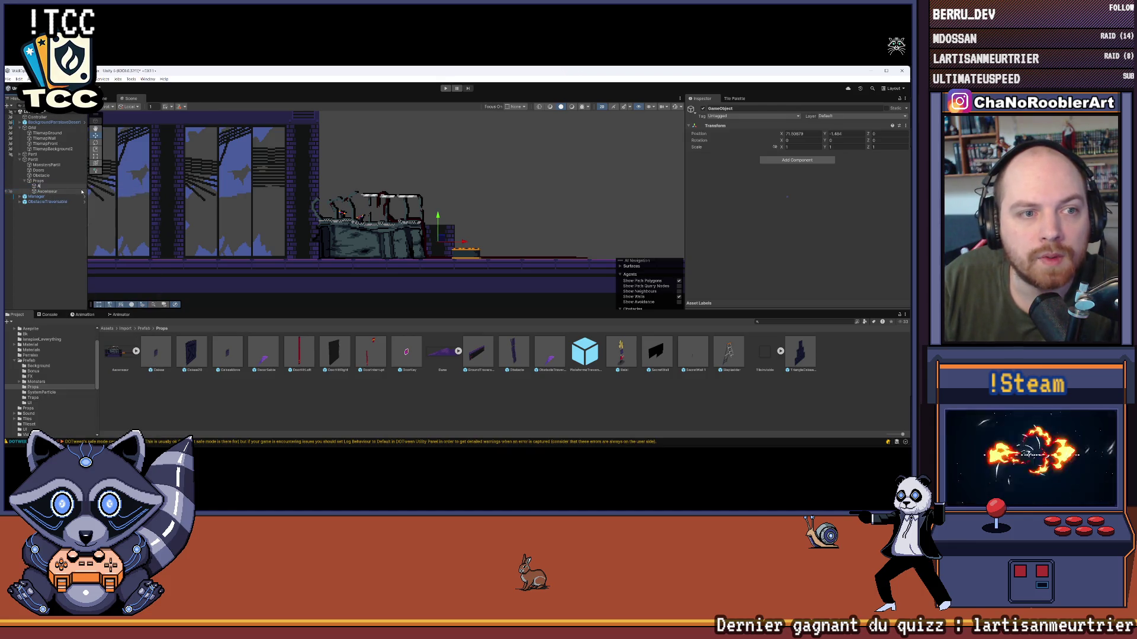
text(scenseur)
key(Return)
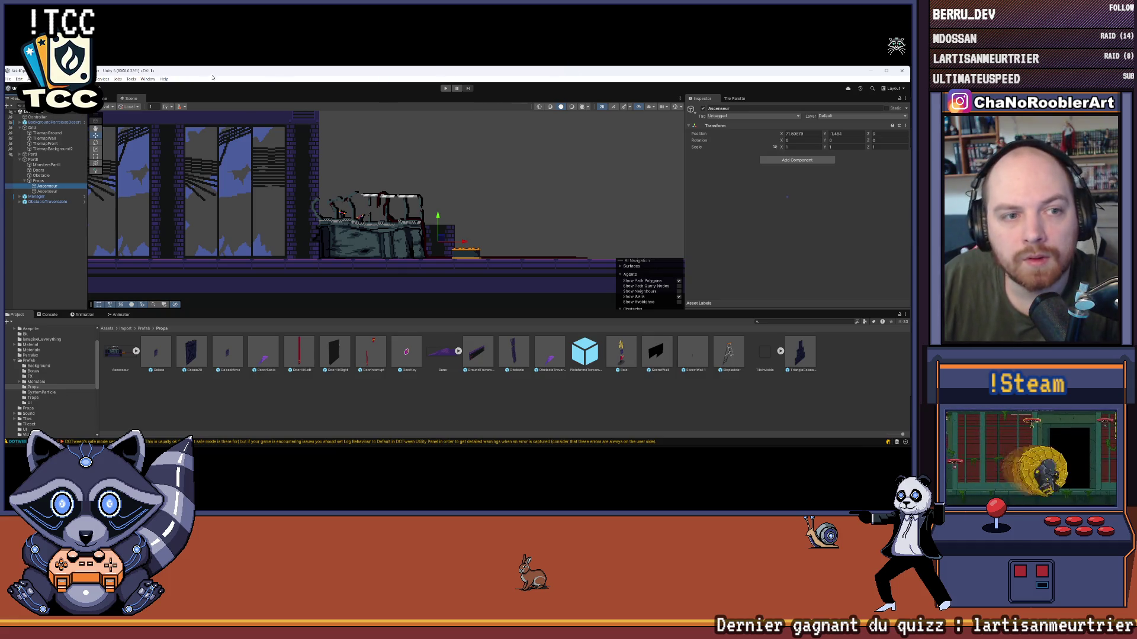
- Nest the elevator sprite object under the empty Ascenseur and rename it Sprite
scroll(333, 179, up, 2)
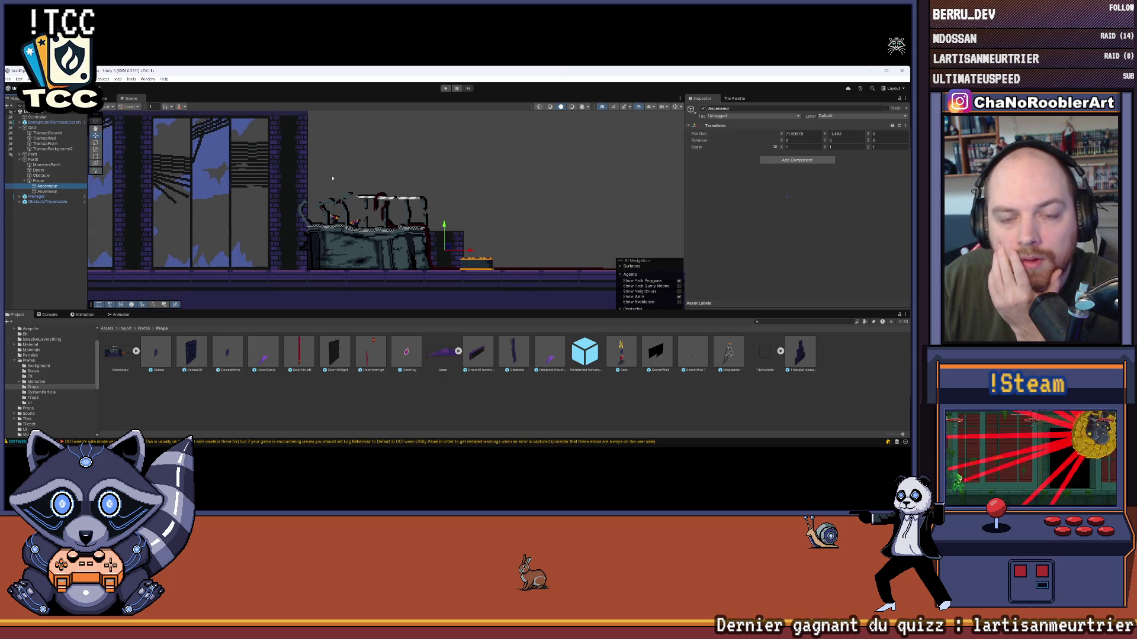
scroll(333, 178, down, 2)
click(52, 191)
drag(53, 187, 52, 191)
right_click(50, 192)
click(71, 193)
text(Spr)
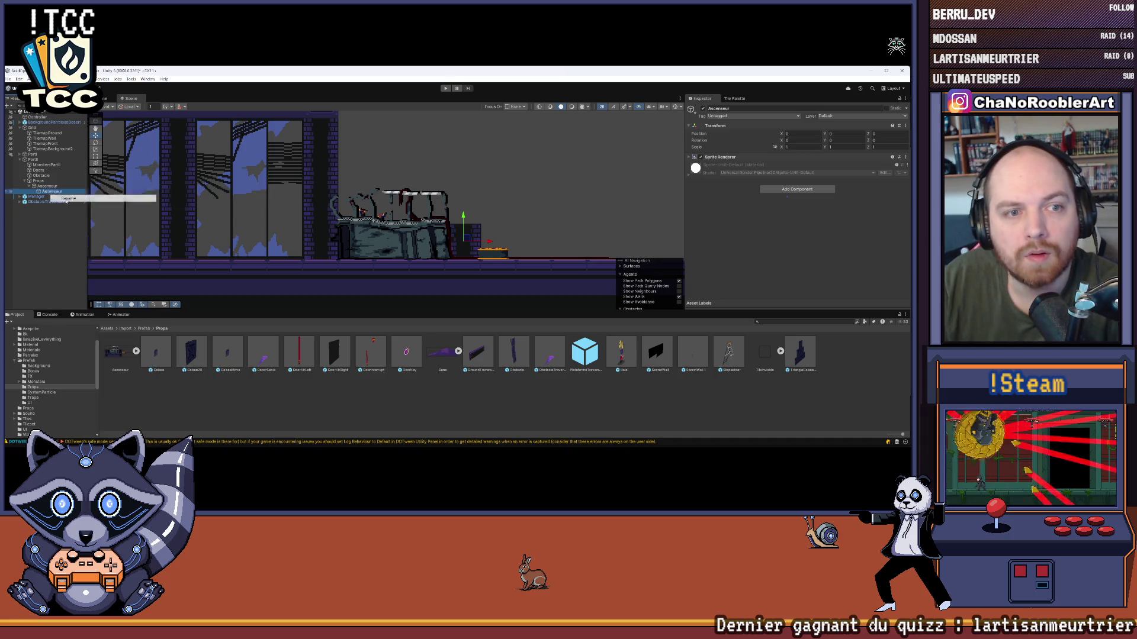
text(ite)
key(Return)
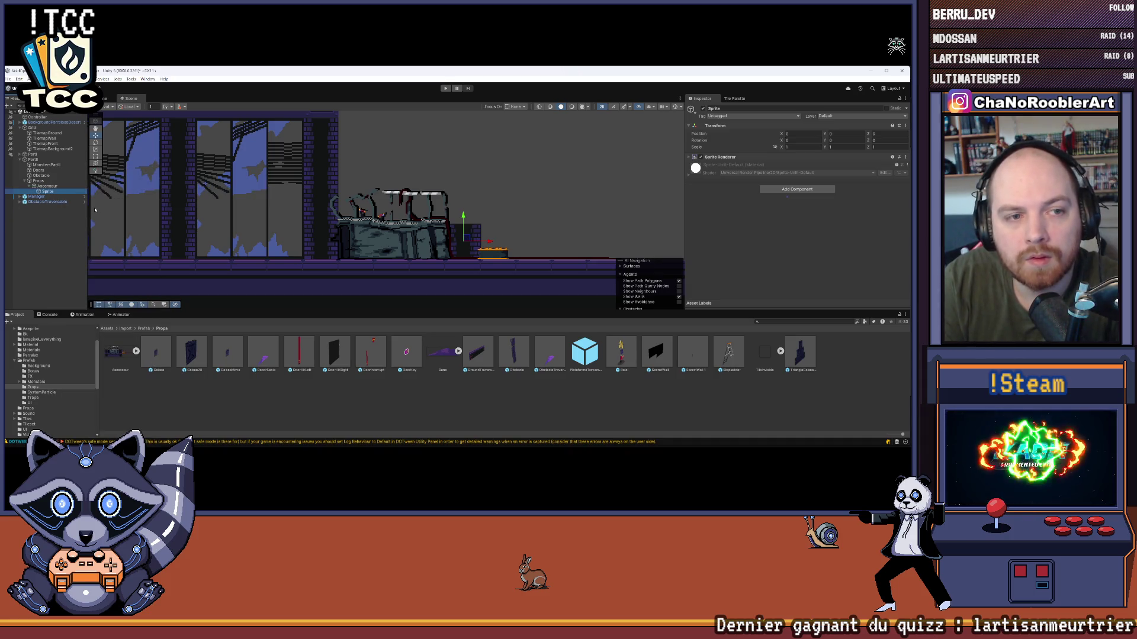
- Expand the Sprite Renderer's settings, then select the Ascenseur parent object
click(737, 157)
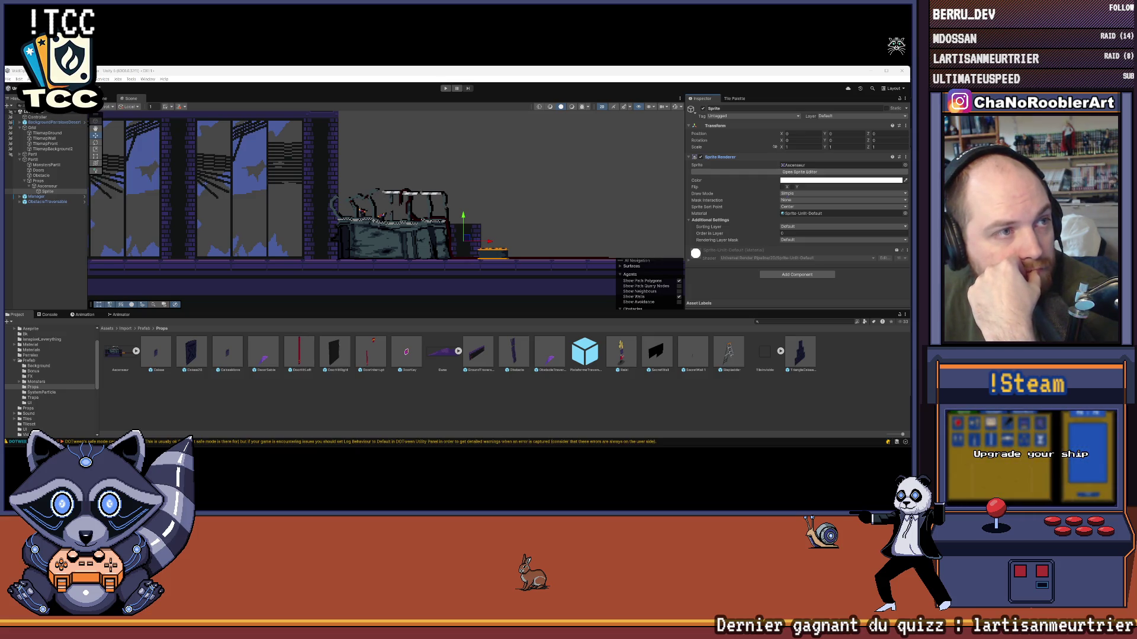
drag(337, 176, 319, 173)
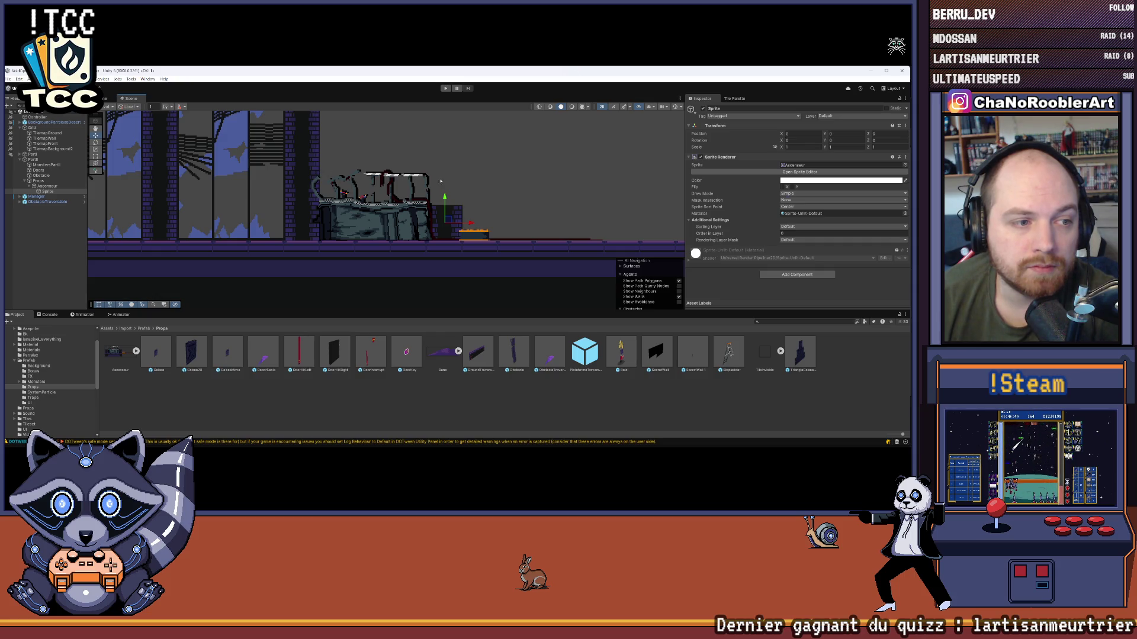
scroll(451, 209, up, 3)
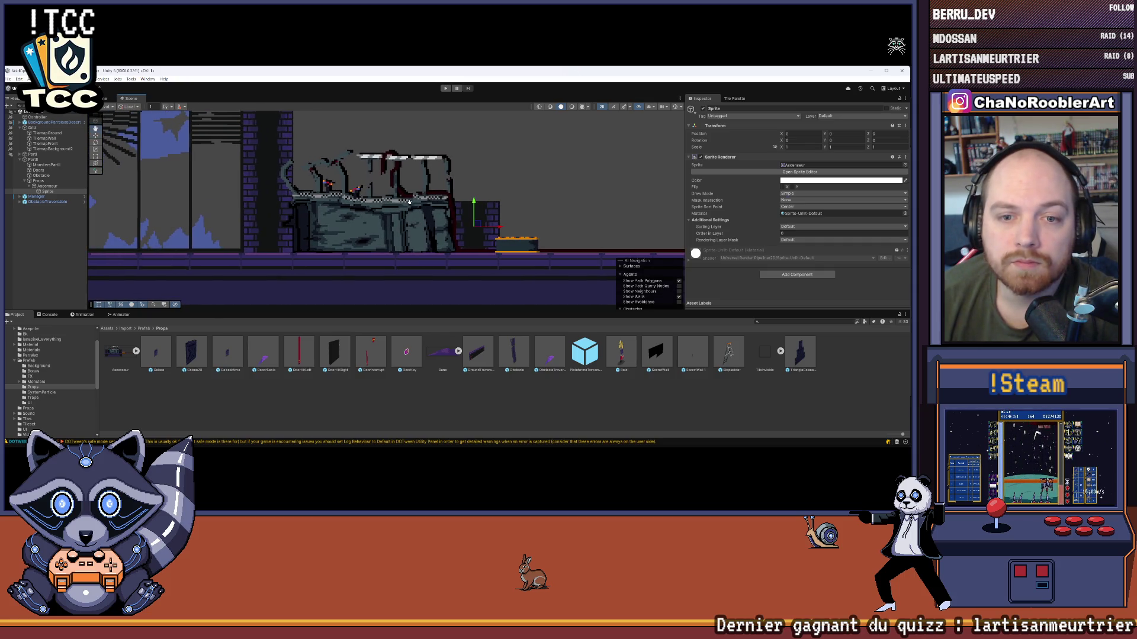
click(51, 187)
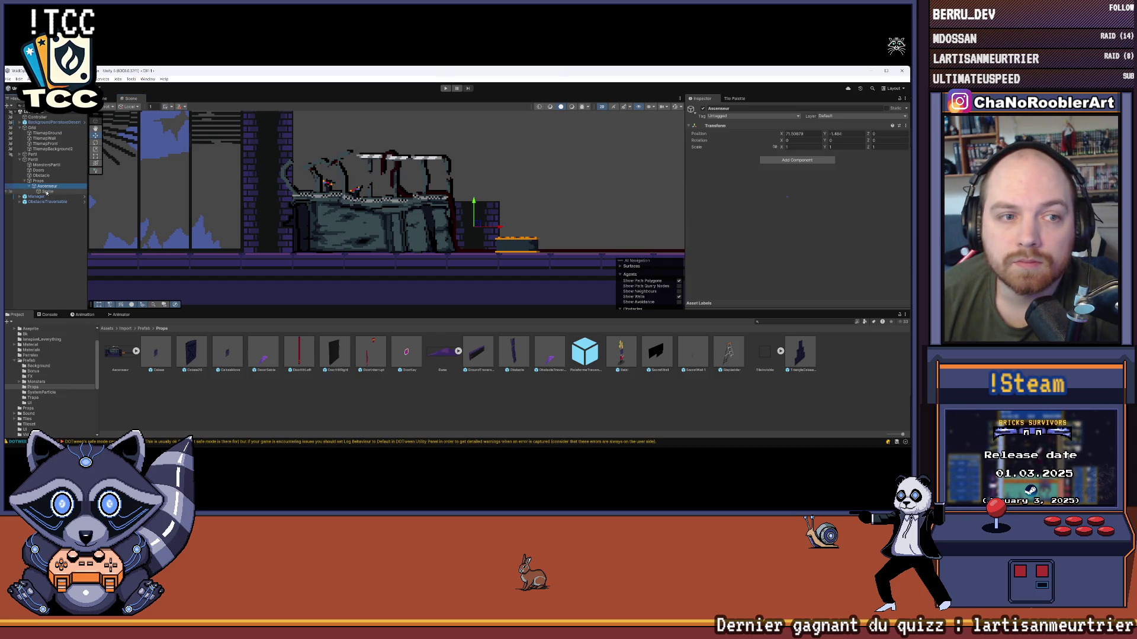
- Give the elevator Sprite Order in Layer 1 on the Default sorting layer
click(28, 187)
click(28, 186)
double_click(48, 186)
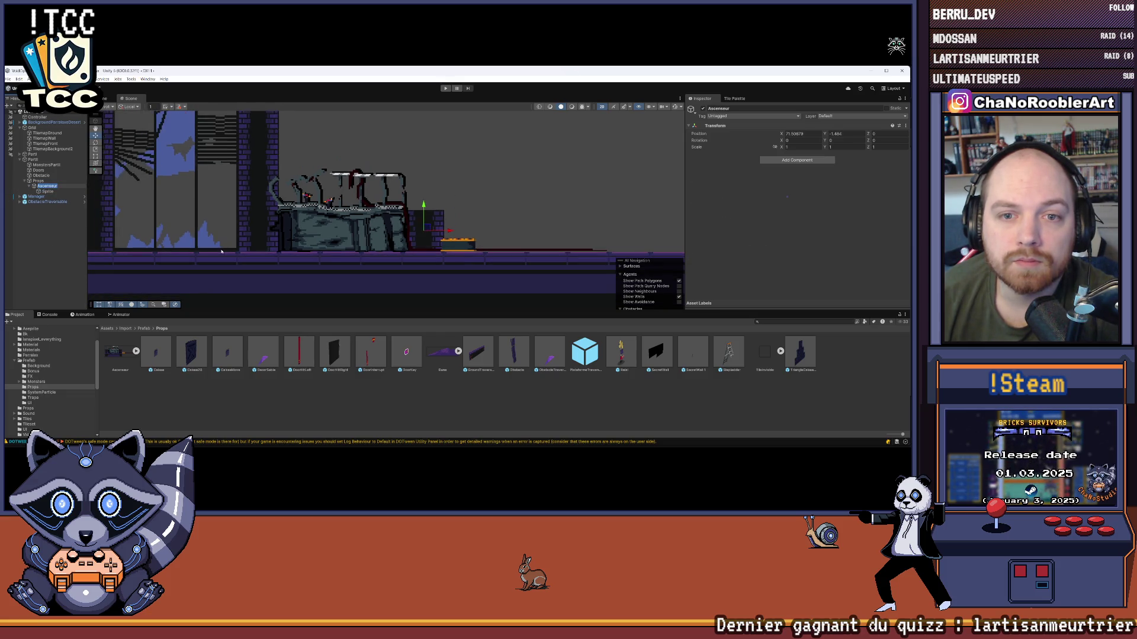
click(78, 191)
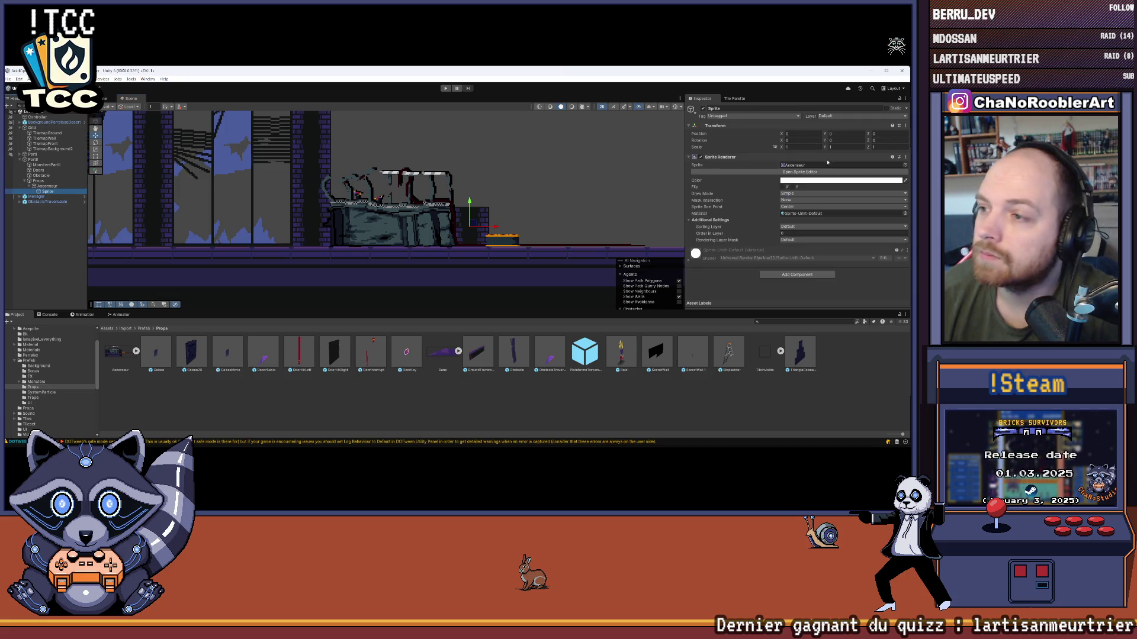
click(799, 227)
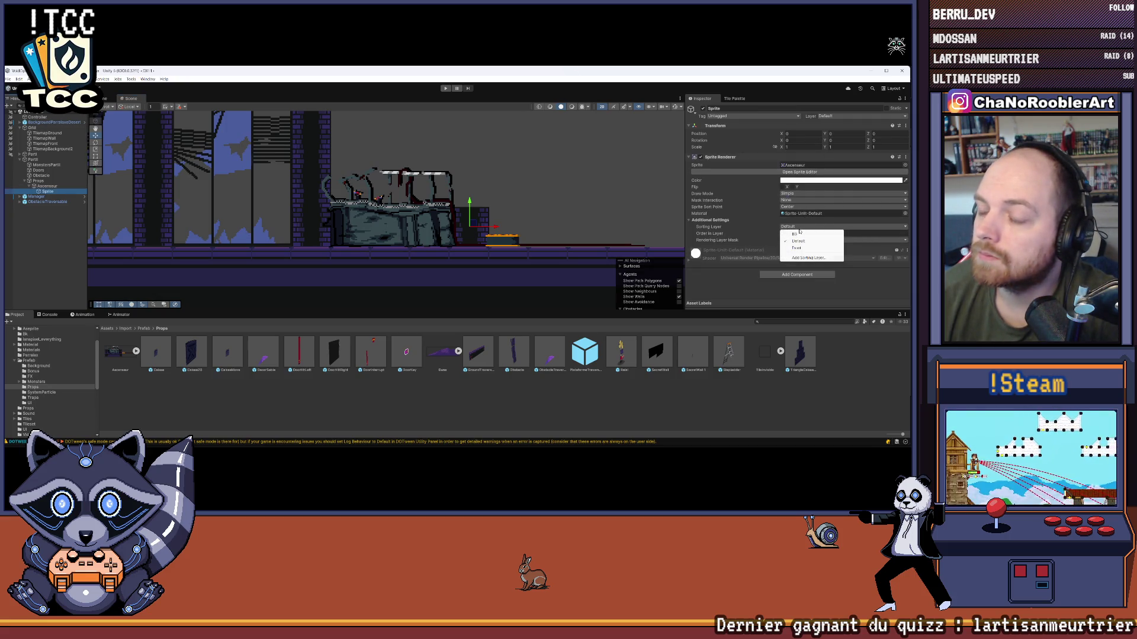
click(796, 240)
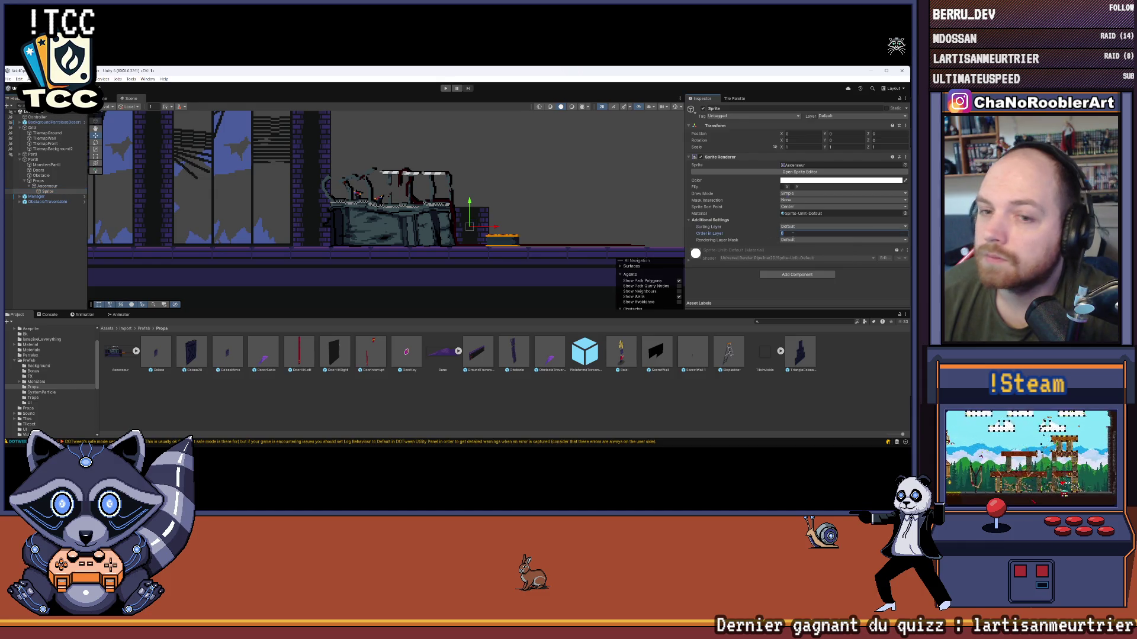
text(1)
- Move the Ascenseur parent to position X 71.5, Y -1.5
click(33, 242)
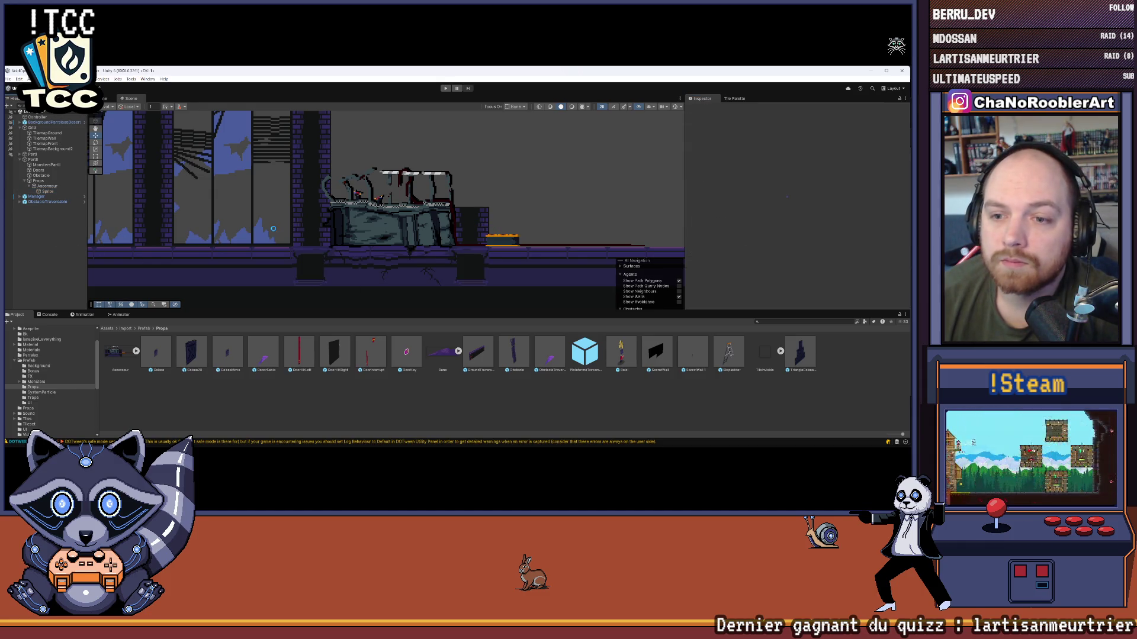
scroll(234, 214, down, 3)
click(47, 186)
click(808, 135)
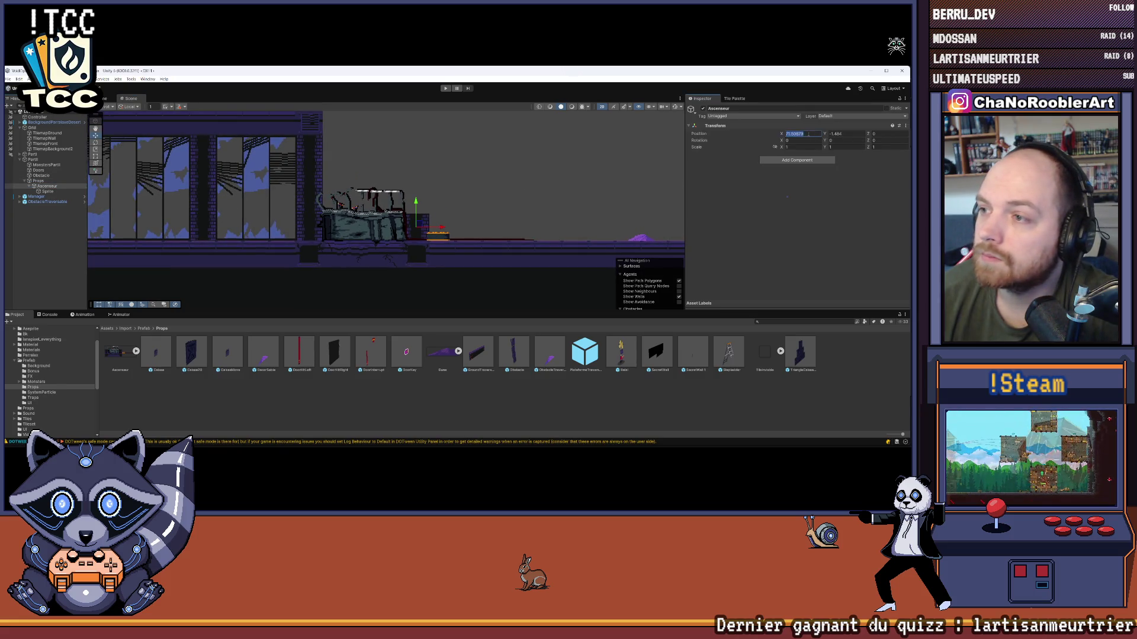
text(71.5)
click(849, 136)
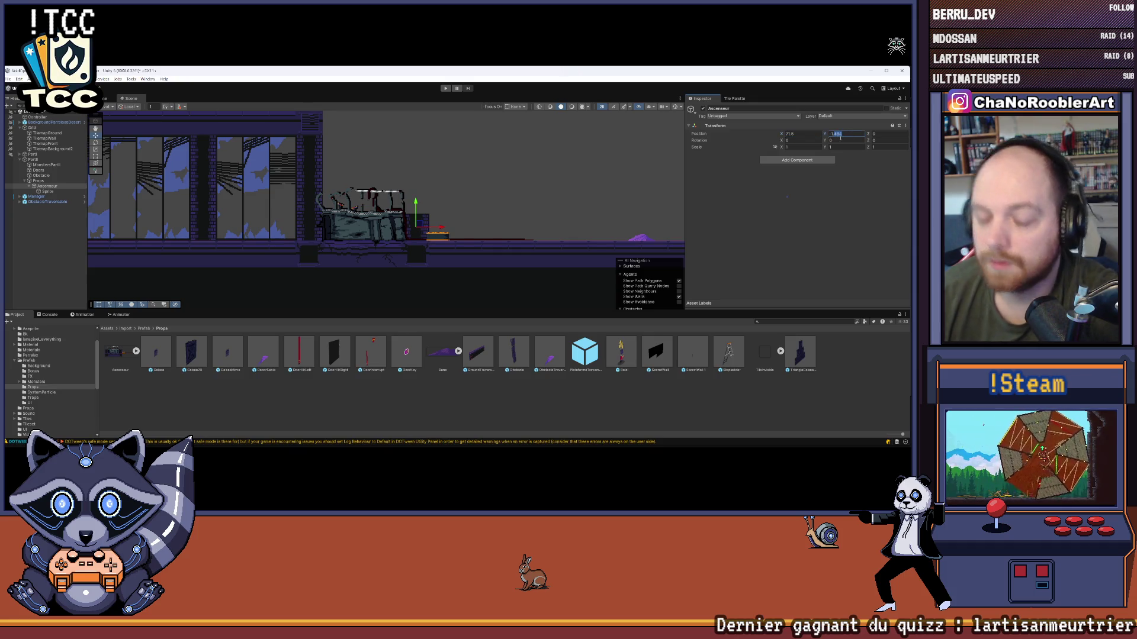
text(-1.5)
key(Return)
click(310, 217)
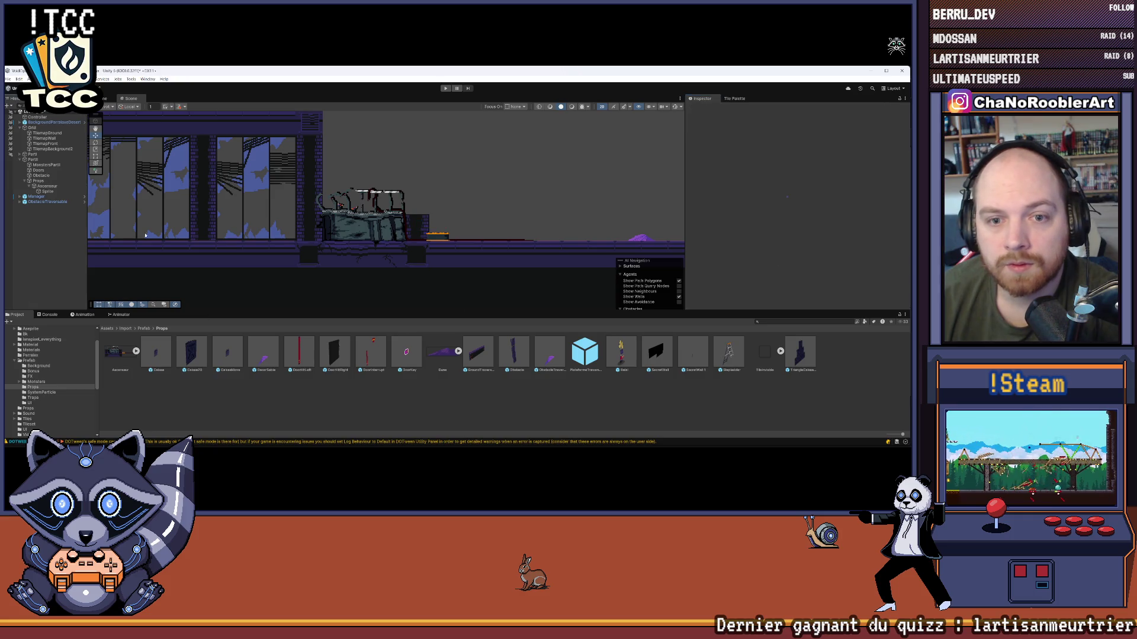
- Look over the elevator on its platform, then select the TilemapGround tilemap
scroll(310, 216, up, 5)
scroll(310, 217, down, 5)
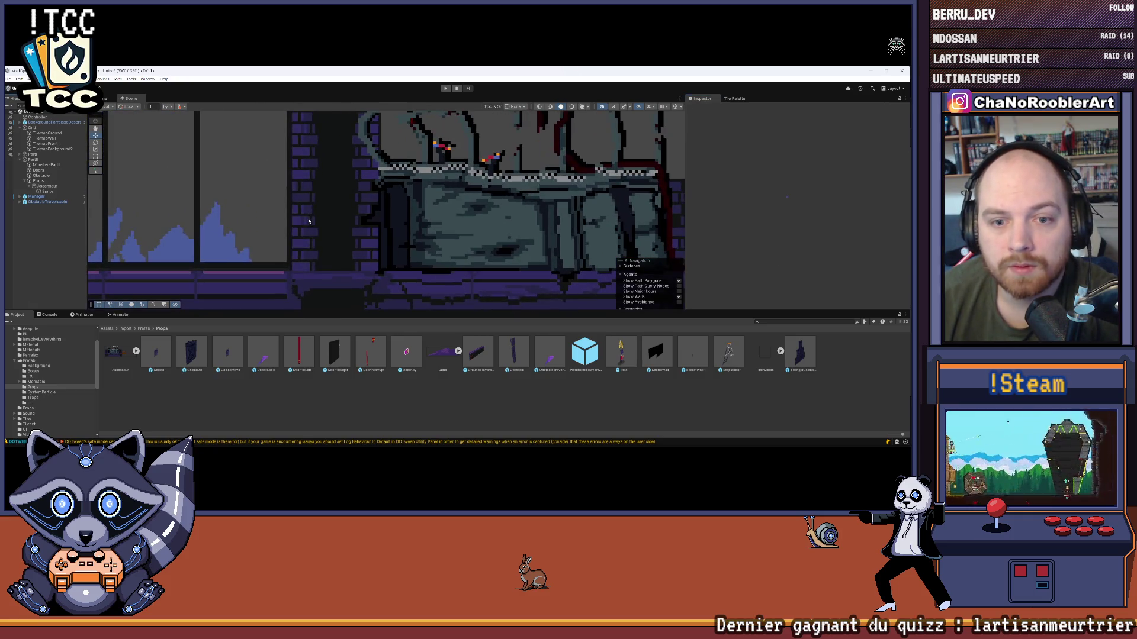
drag(342, 190, 334, 202)
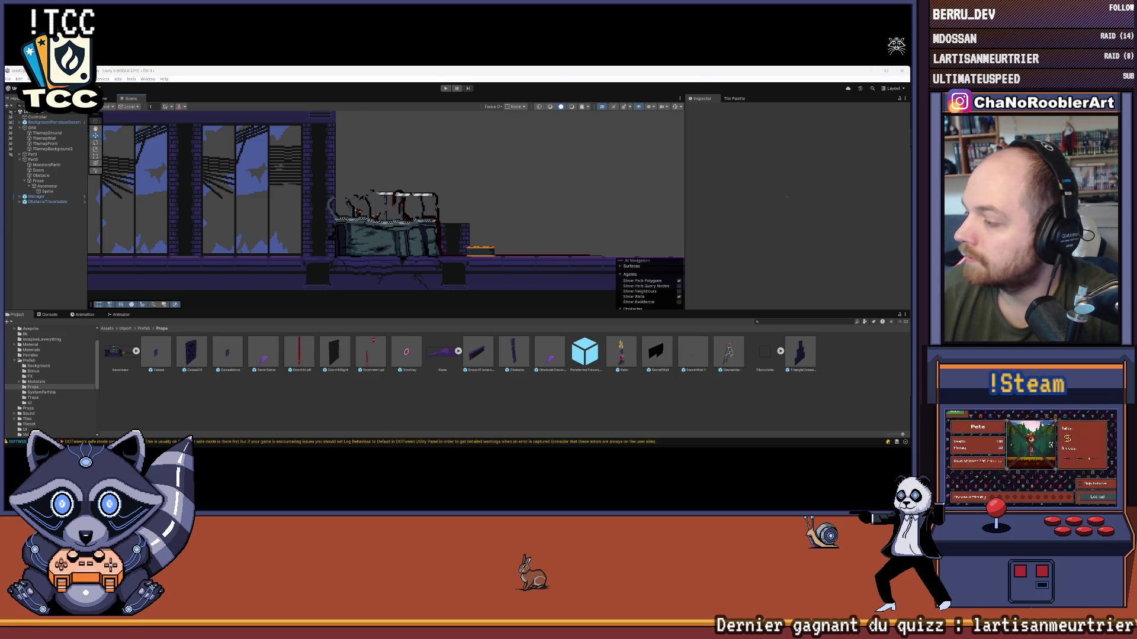
scroll(396, 207, up, 5)
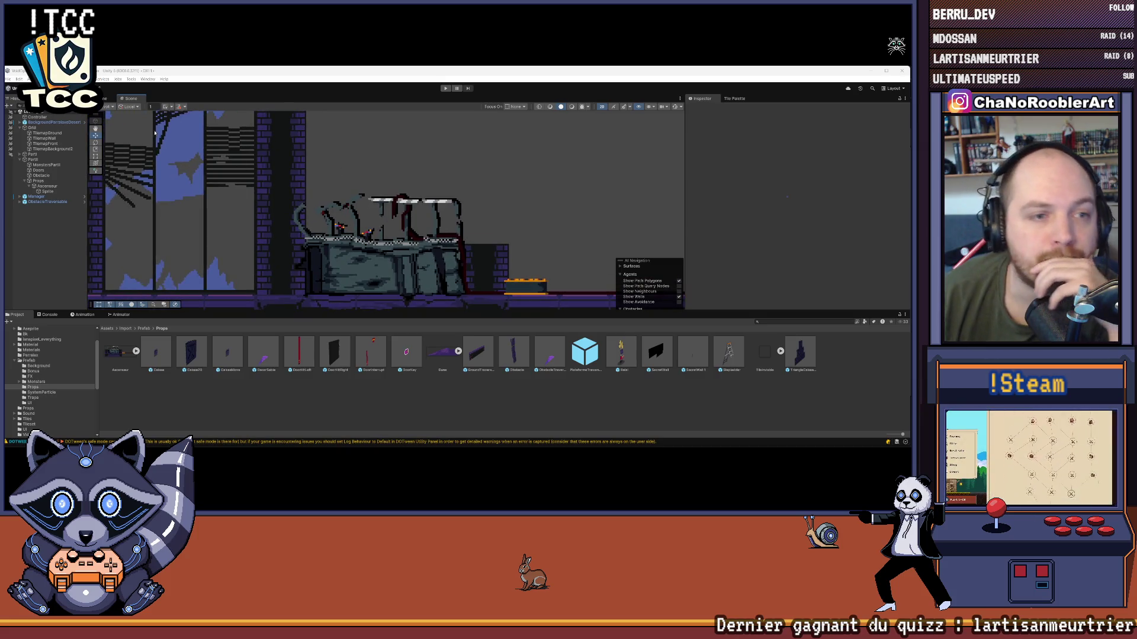
scroll(302, 195, down, 1)
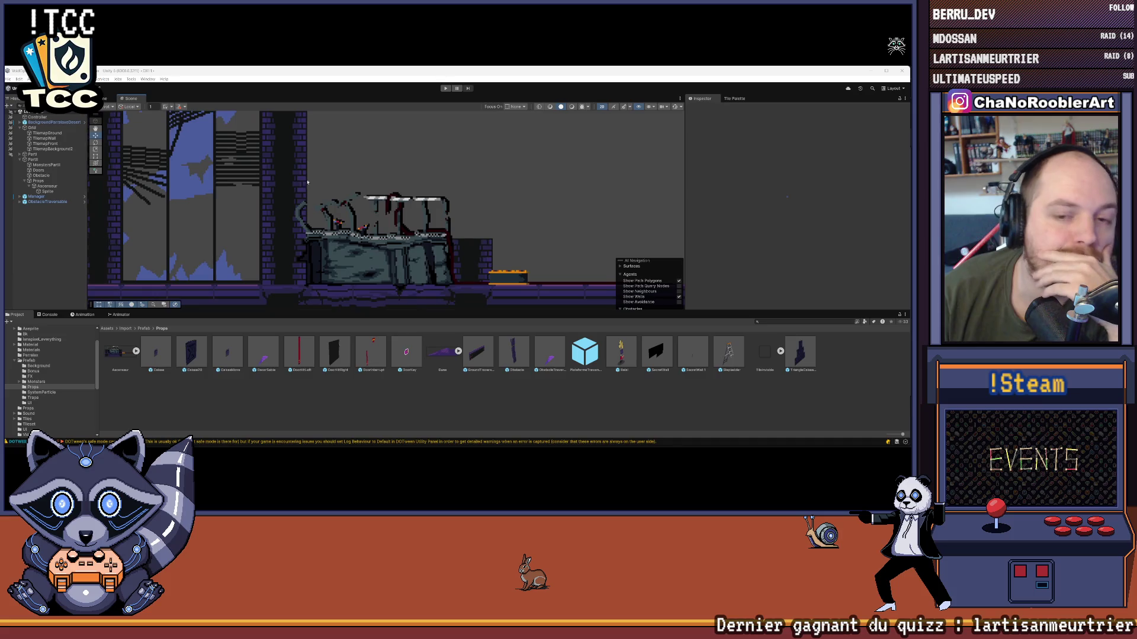
click(47, 133)
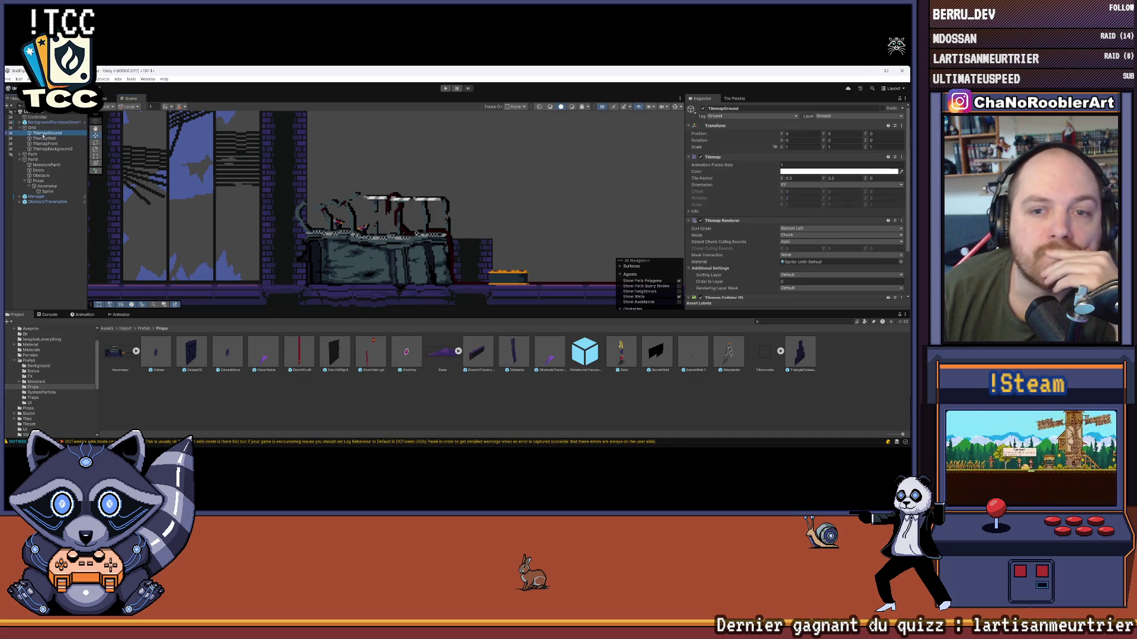
click(734, 98)
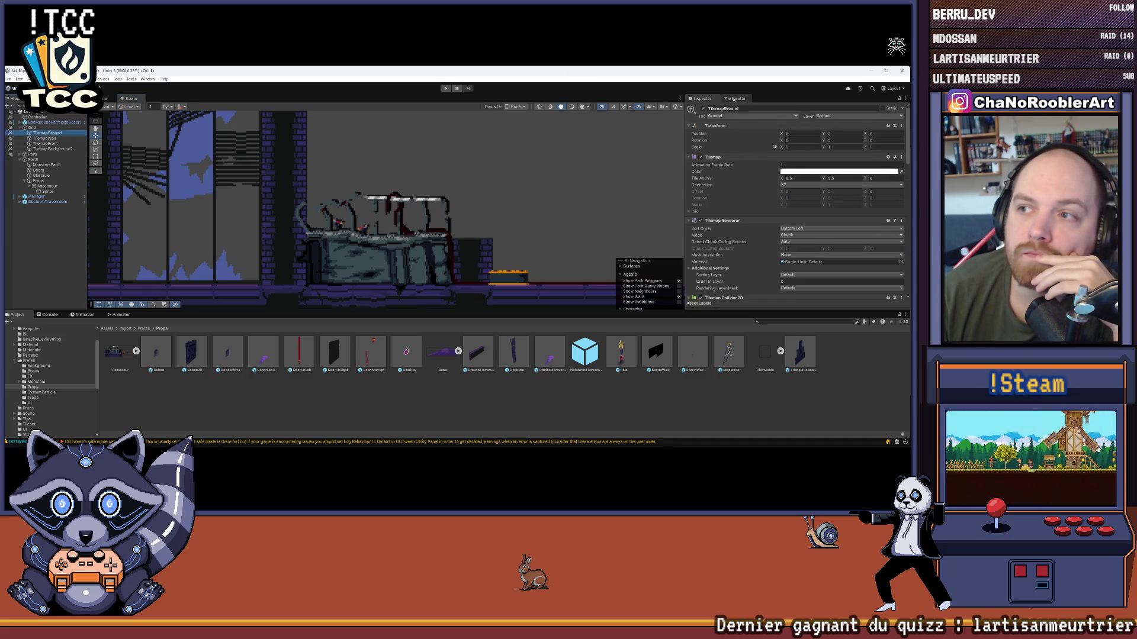
click(702, 99)
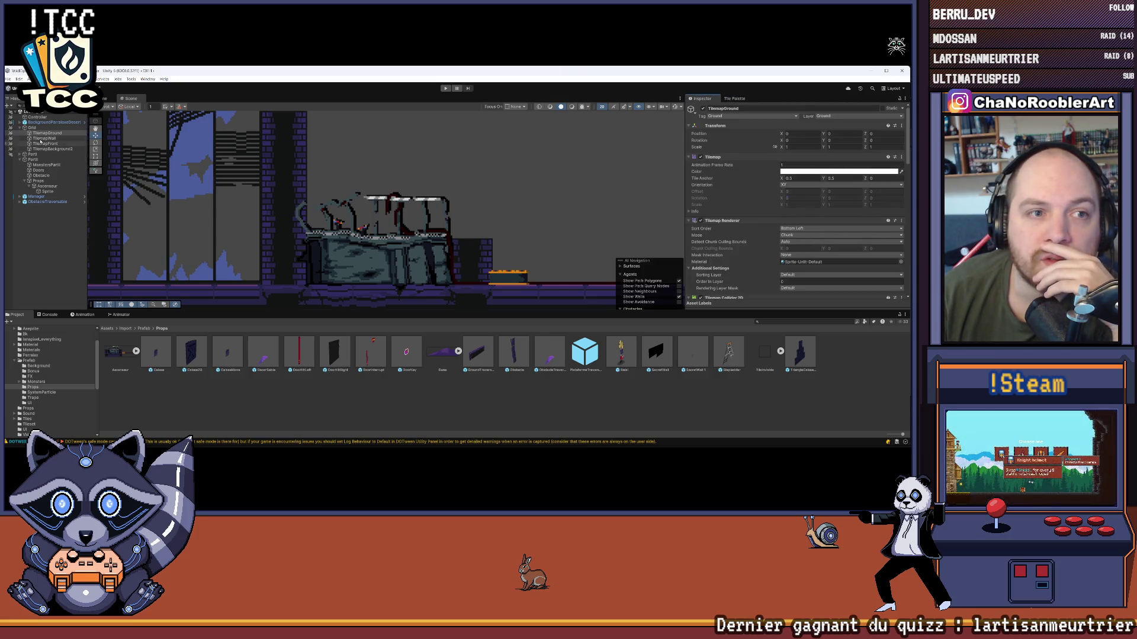
click(44, 138)
scroll(382, 202, down, 5)
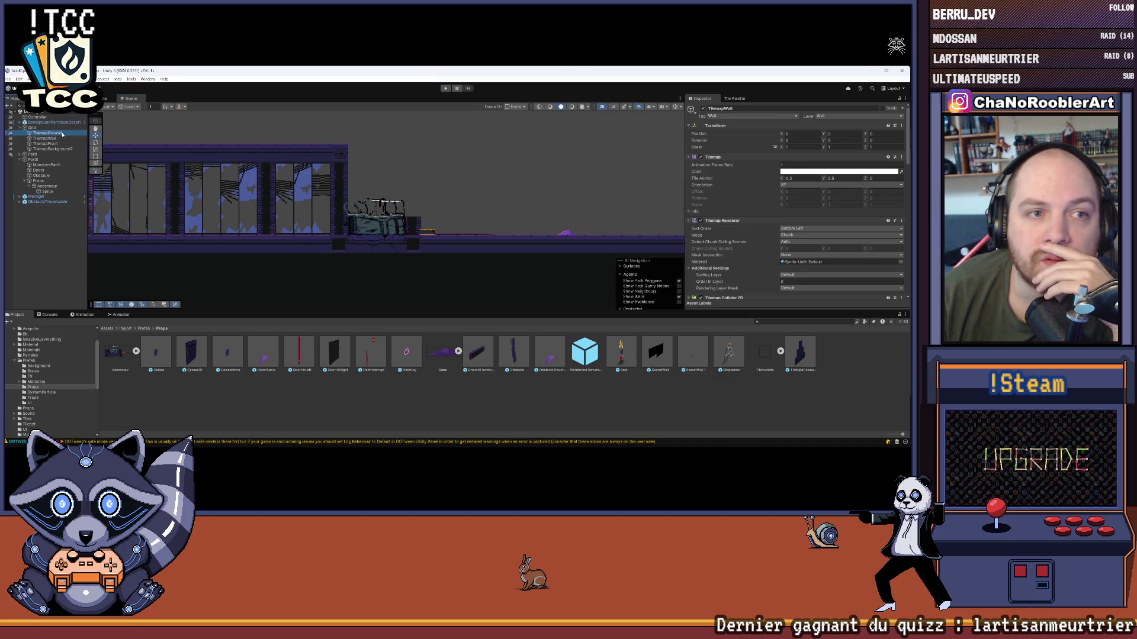
click(45, 144)
click(52, 148)
click(48, 143)
click(45, 138)
click(53, 133)
click(32, 128)
key(f)
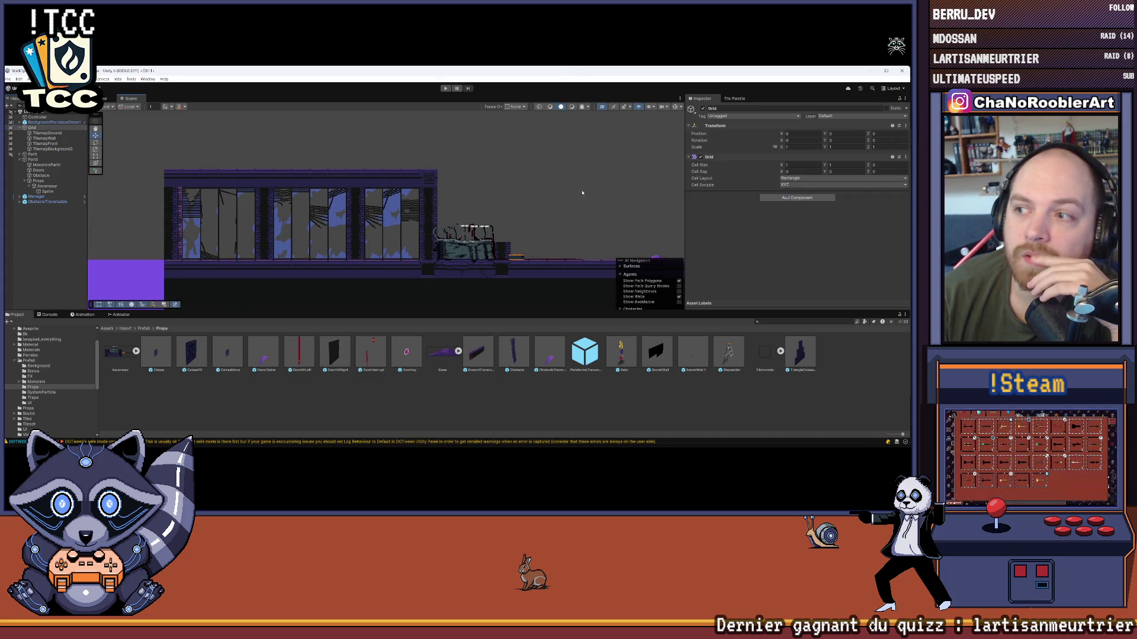
scroll(379, 183, down, 3)
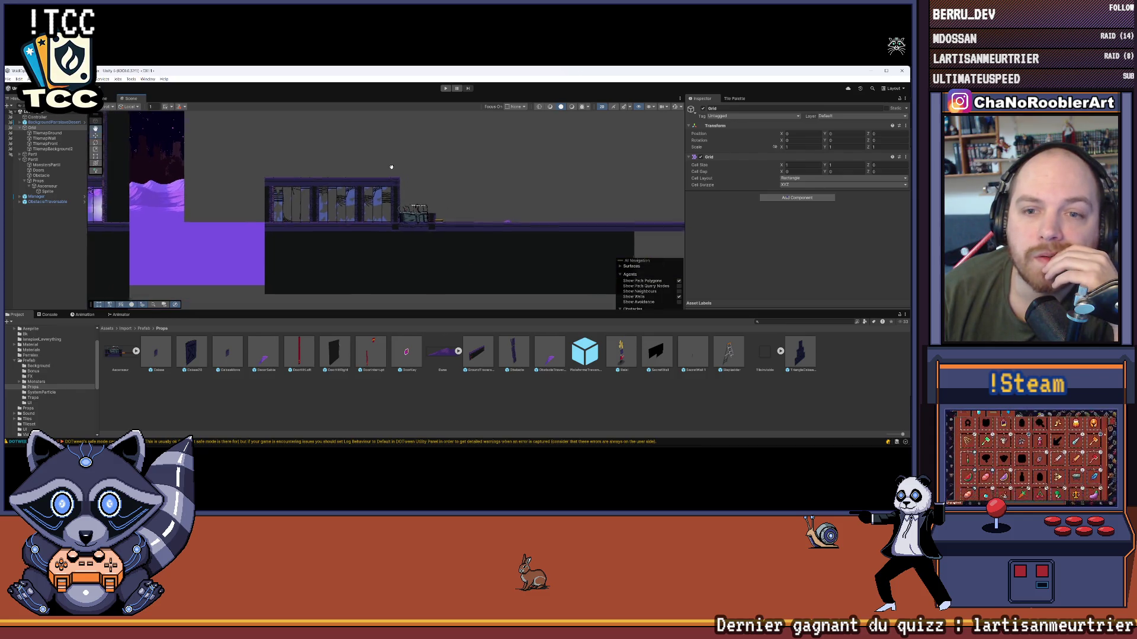
drag(393, 166, 330, 174)
scroll(340, 183, up, 3)
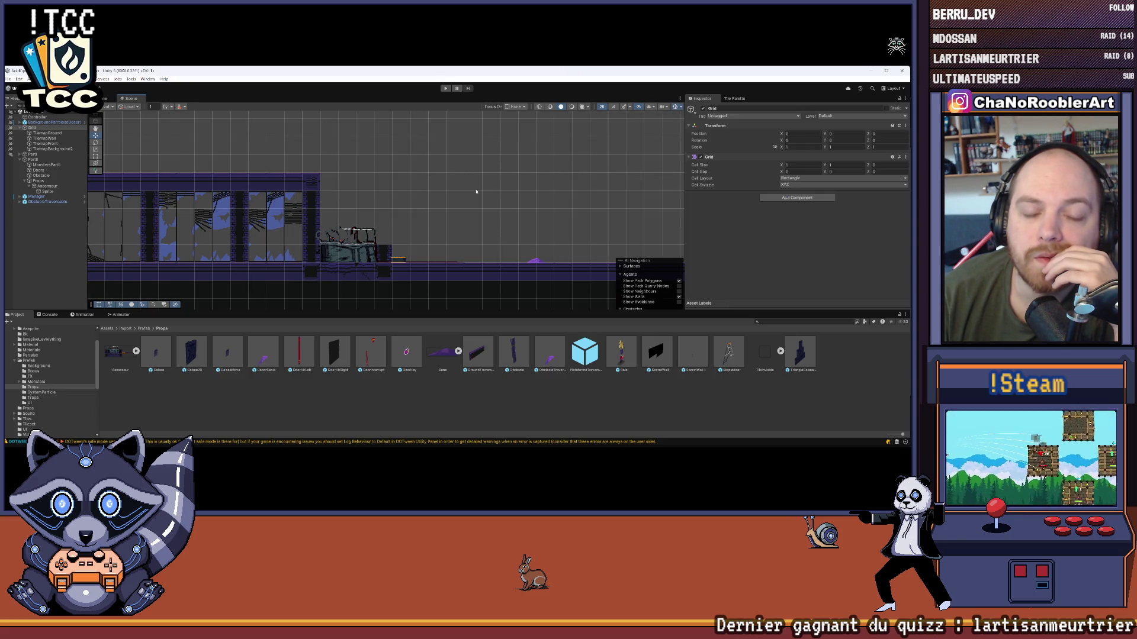
scroll(317, 237, up, 3)
scroll(395, 235, up, 3)
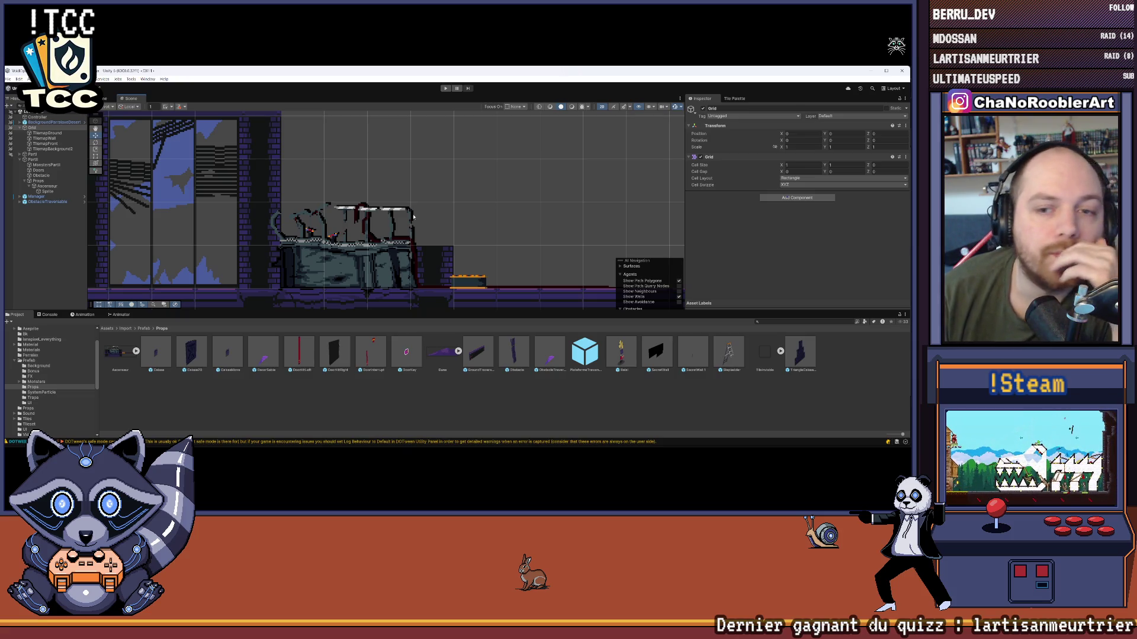
scroll(459, 224, down, 4)
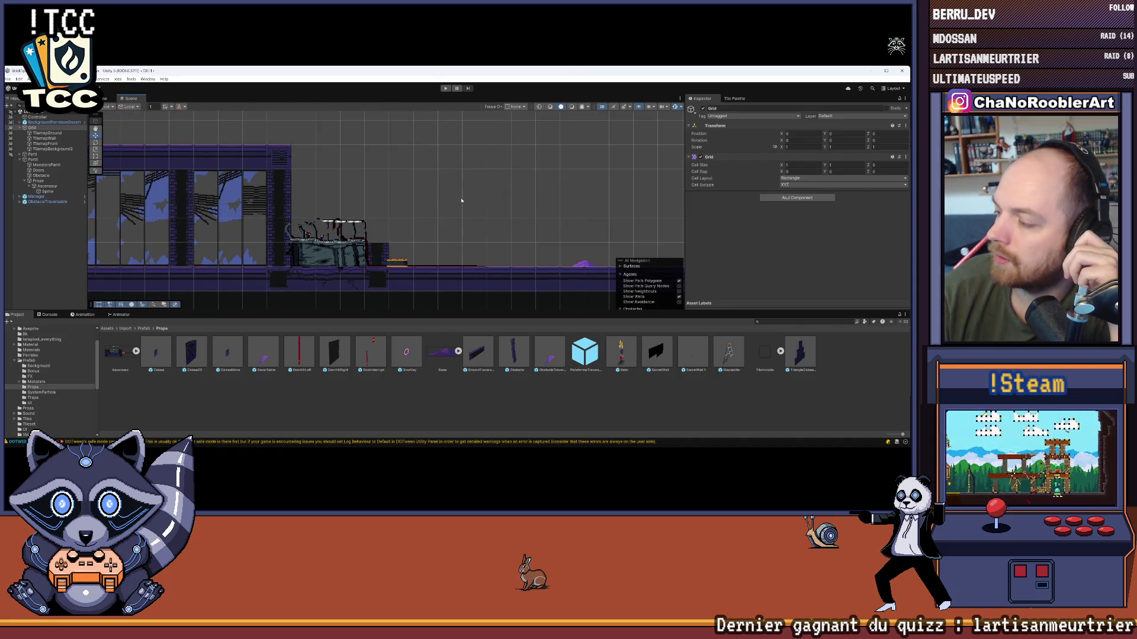
scroll(284, 250, up, 4)
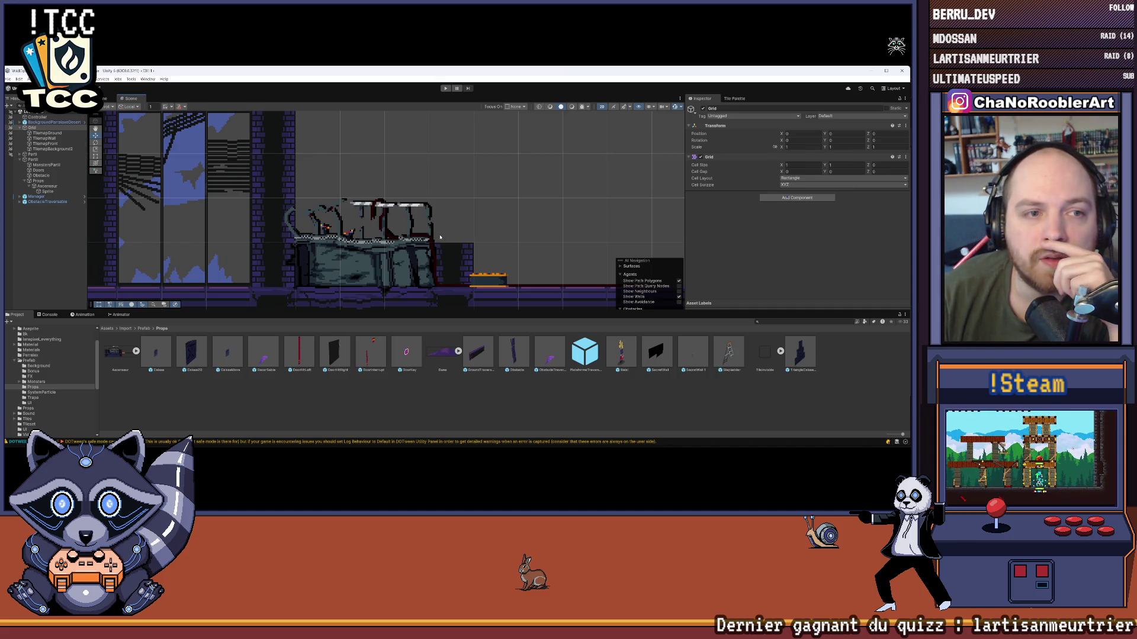
scroll(449, 194, down, 2)
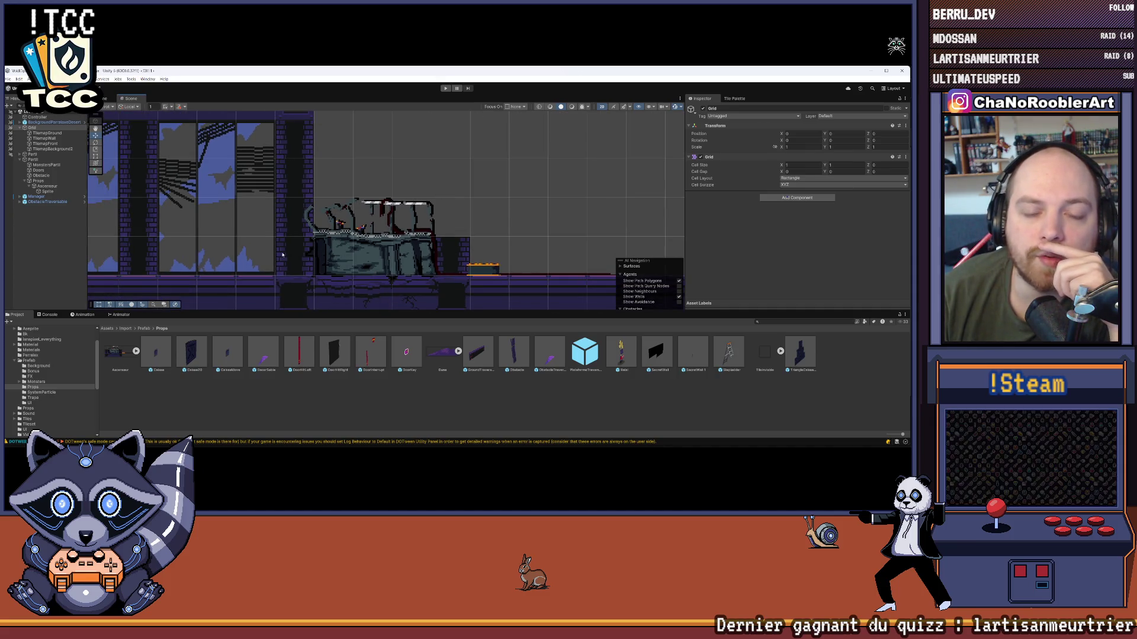
scroll(424, 169, down, 3)
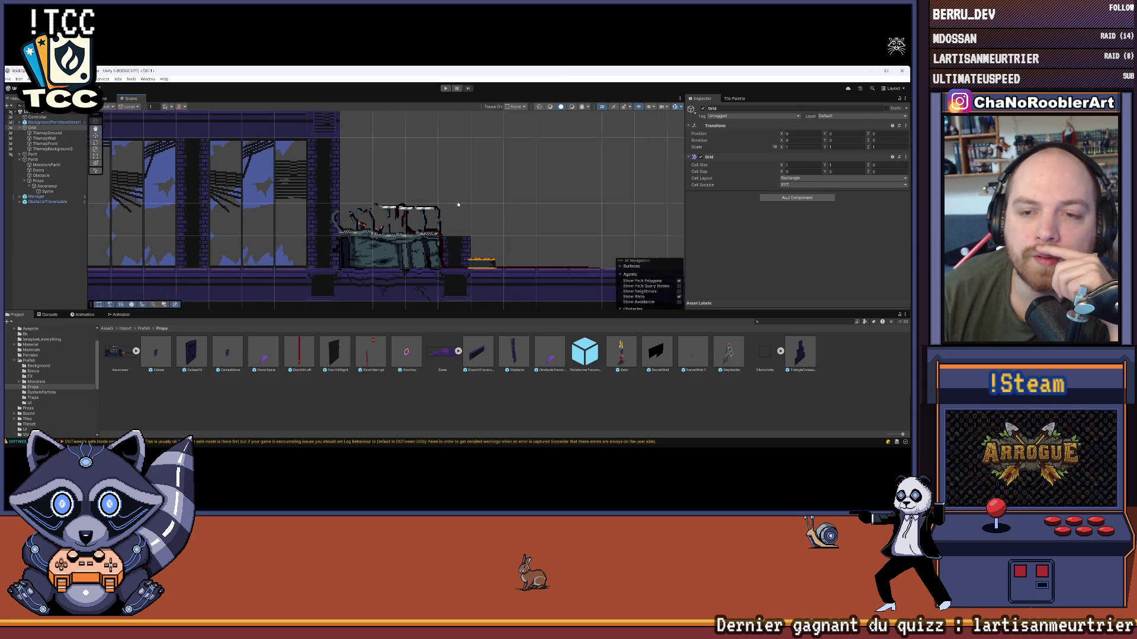
click(64, 260)
click(7, 79)
scroll(318, 167, down, 5)
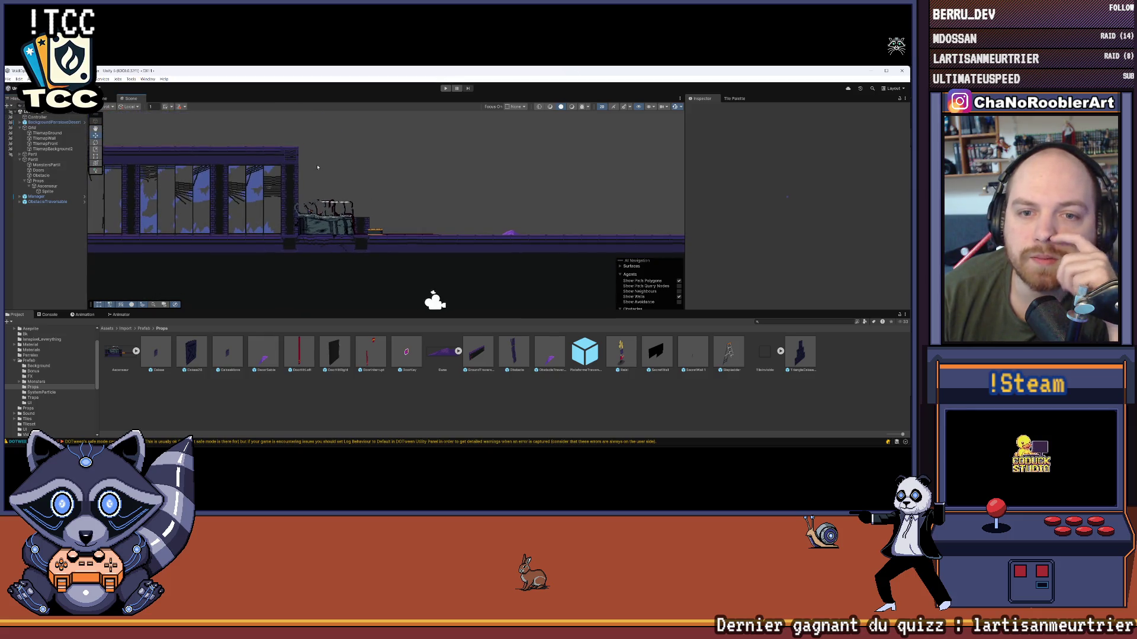
scroll(317, 167, up, 5)
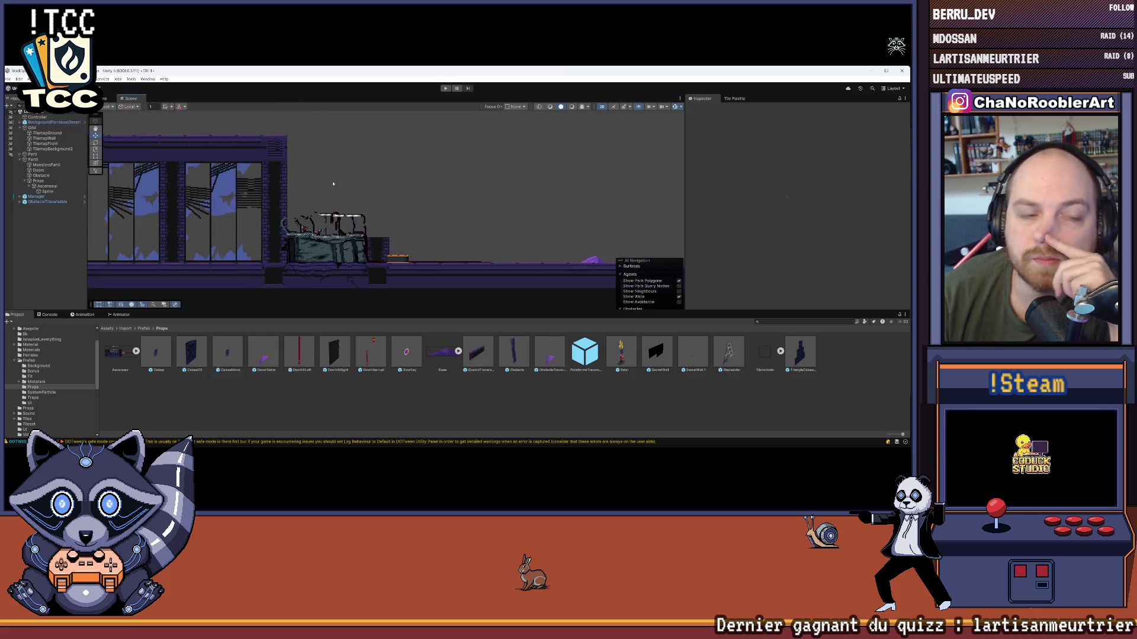
- On TilemapBackground2, paint a tall brick column right of the windowed building
click(48, 133)
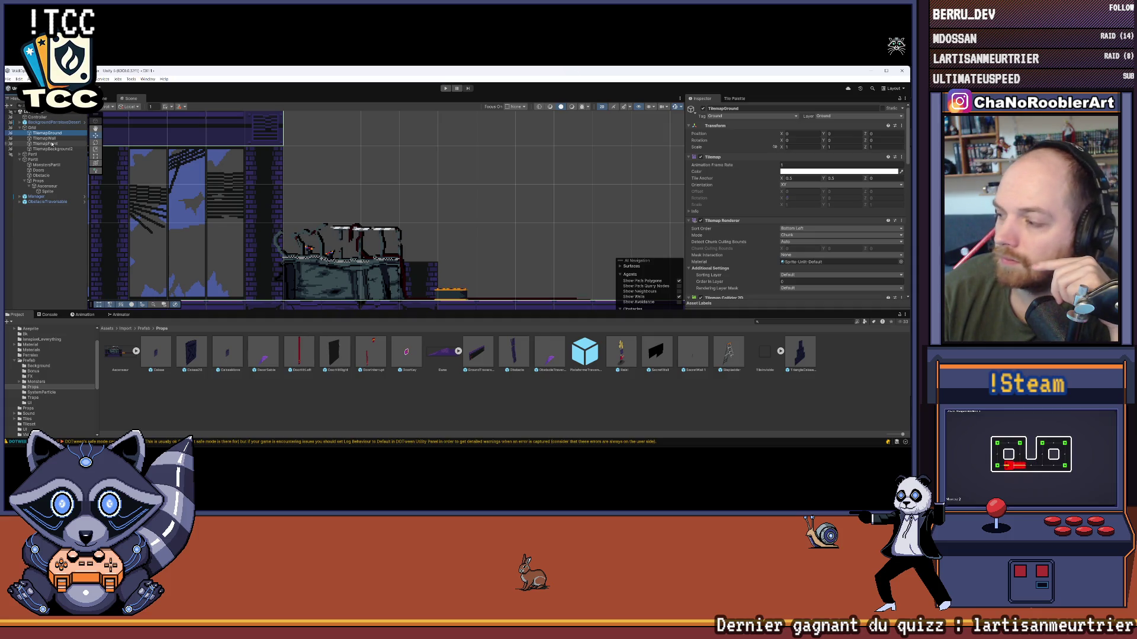
double_click(52, 148)
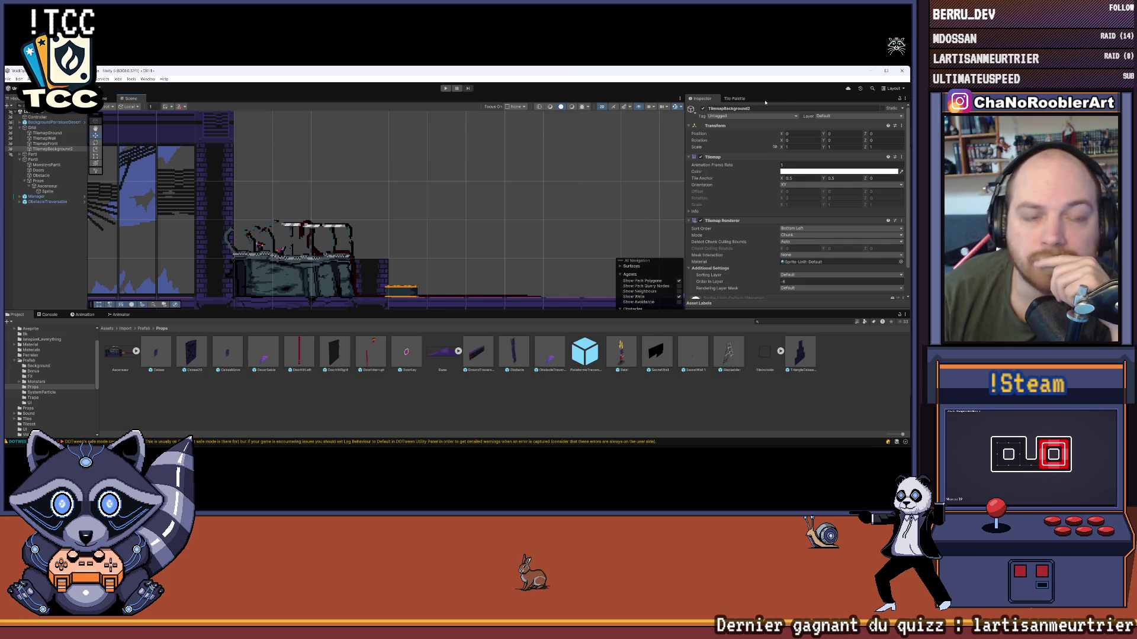
click(734, 99)
drag(214, 160, 213, 290)
click(374, 273)
scroll(514, 215, down, 1)
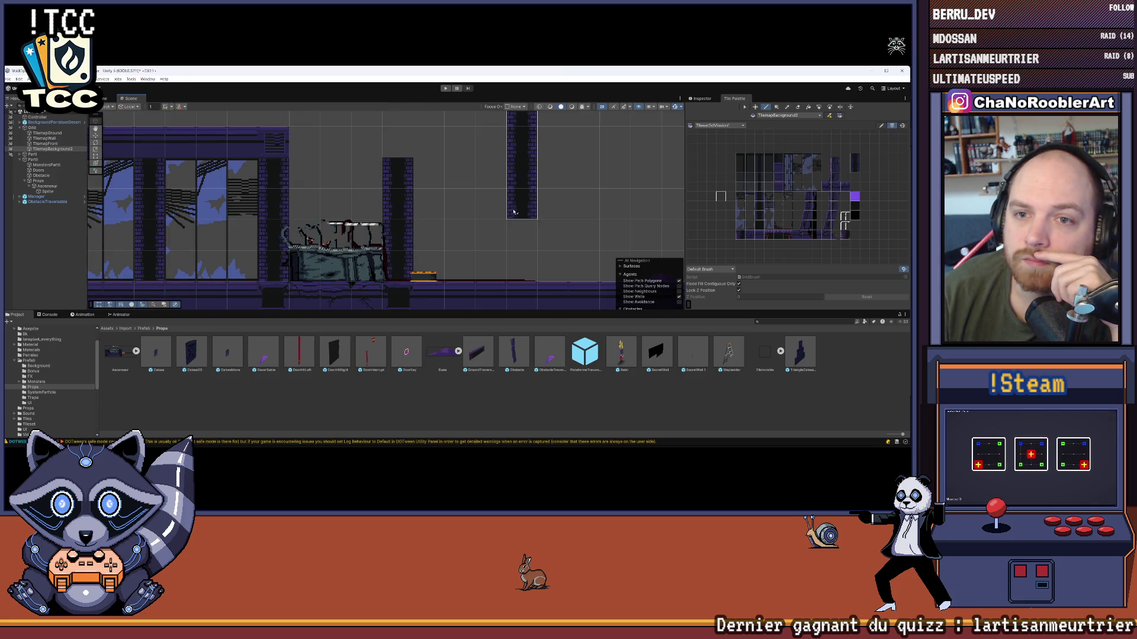
scroll(462, 246, up, 1)
scroll(238, 185, down, 1)
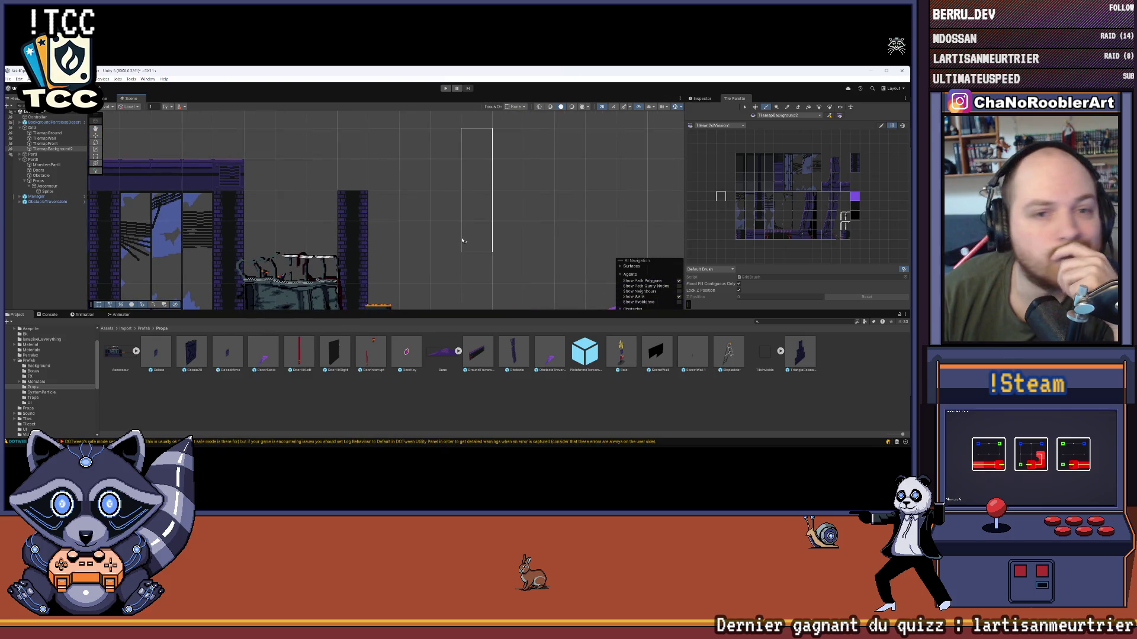
- On TilemapGround, paint a roof cap tile atop the new column and undo a stray dark tile
click(47, 133)
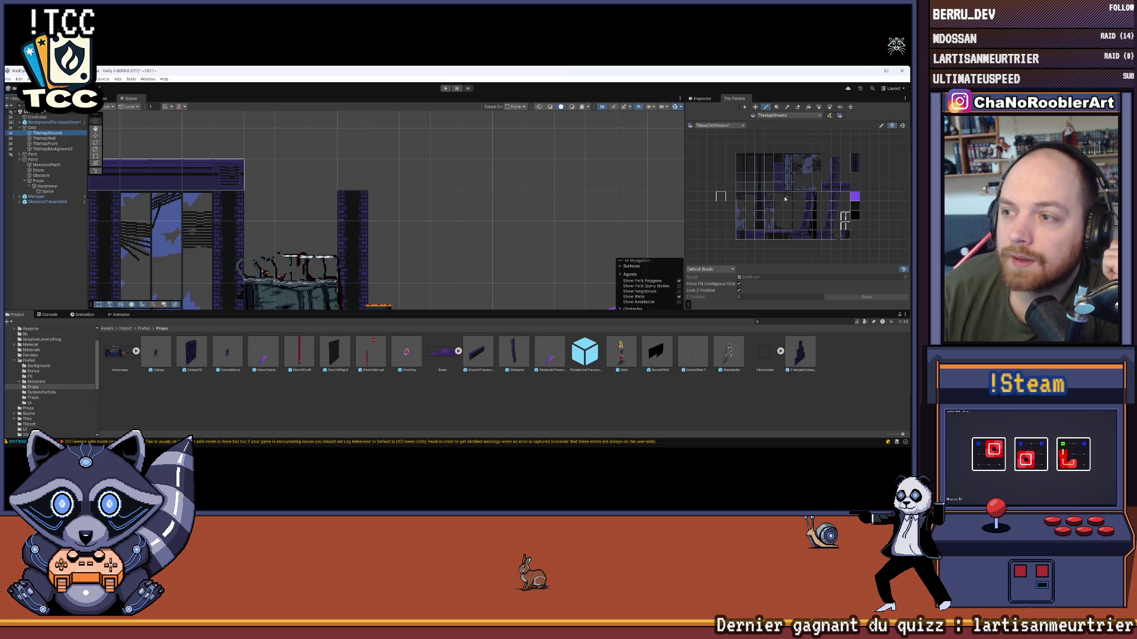
click(750, 235)
click(352, 175)
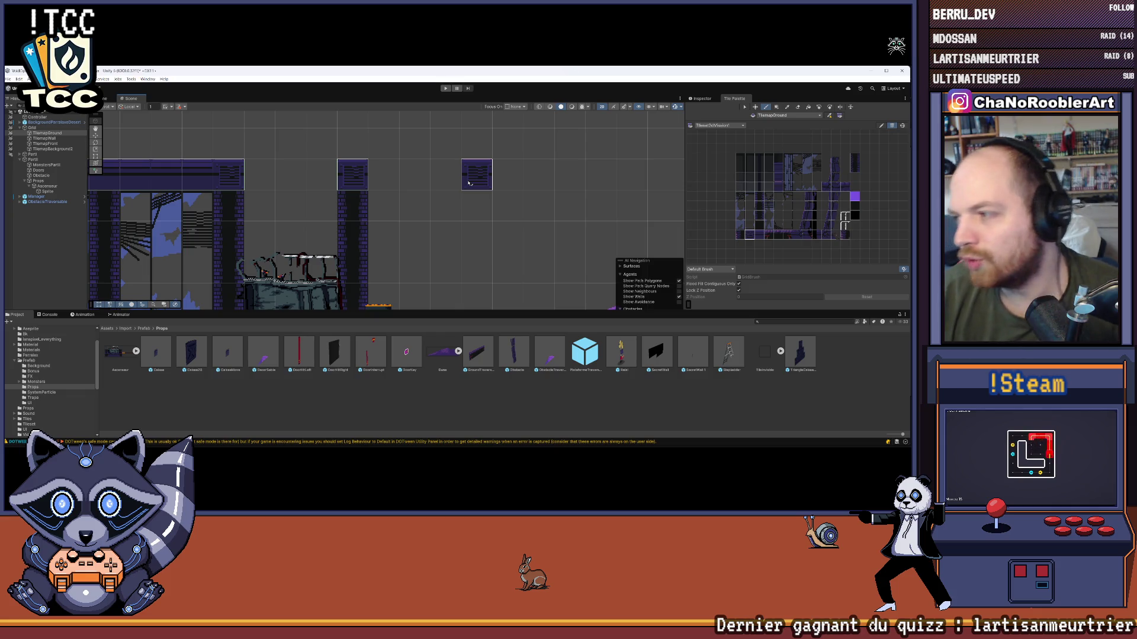
scroll(459, 178, down, 2)
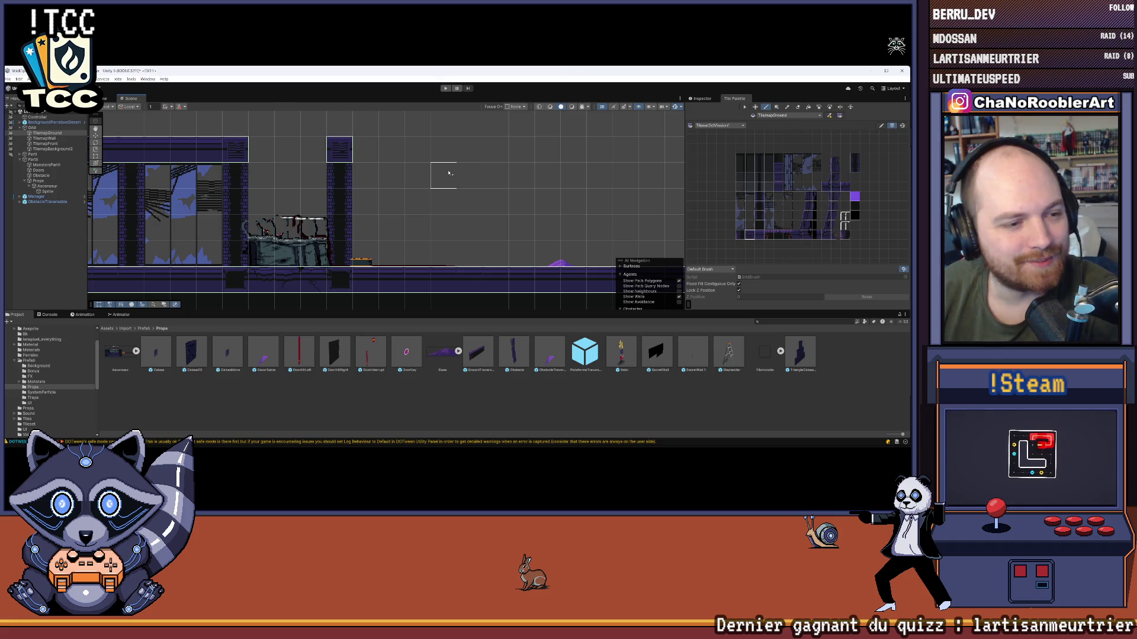
click(183, 123)
key(ctrl+z)
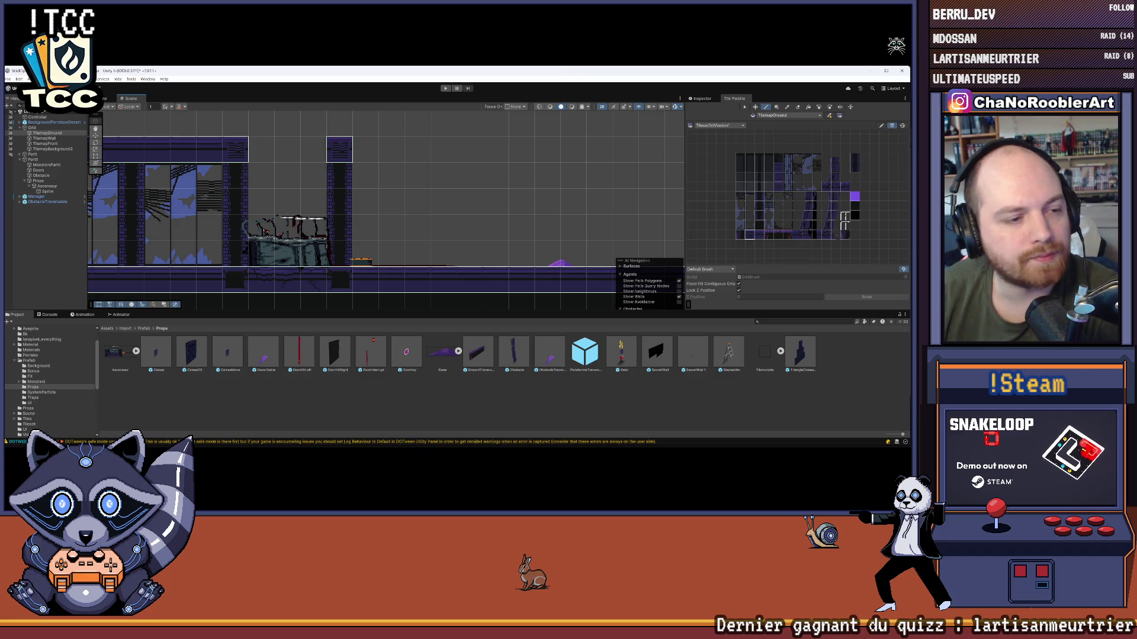